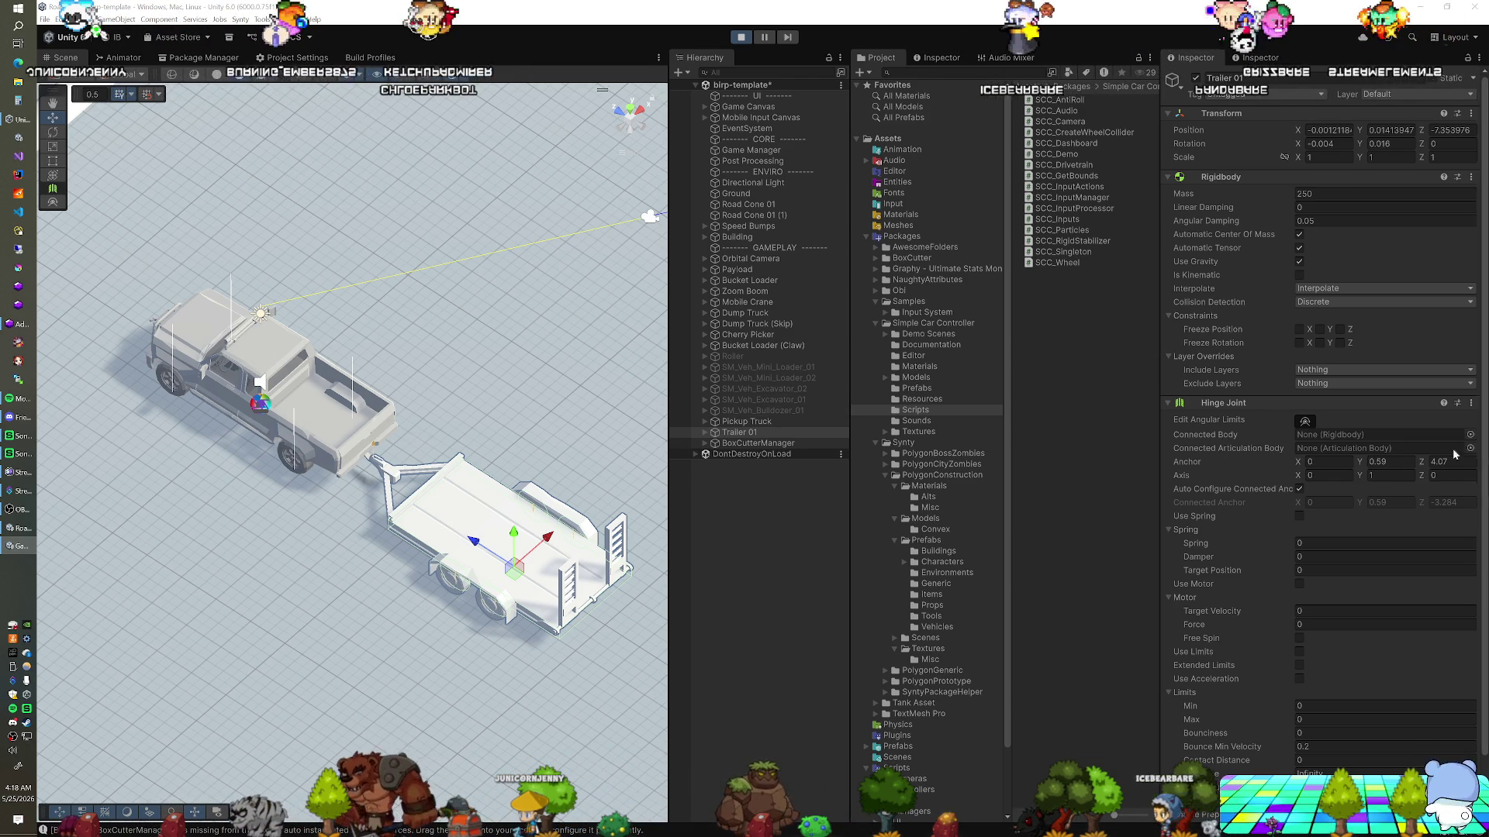
# Inspect the Ground object's components, then start Play mode to test the towing
pyautogui.click(454, 385)
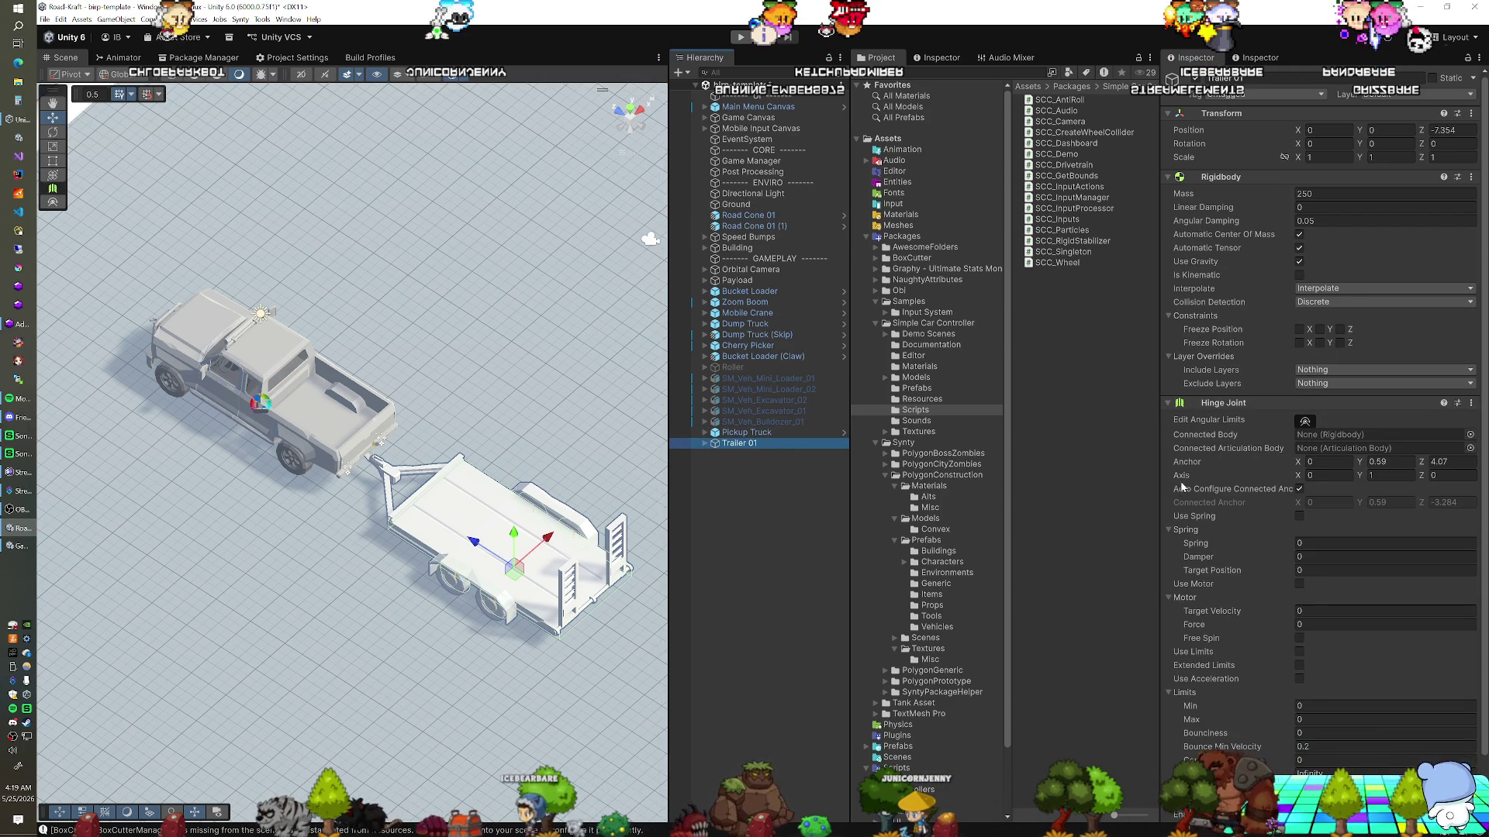
pyautogui.scroll(-1, 1169, 505)
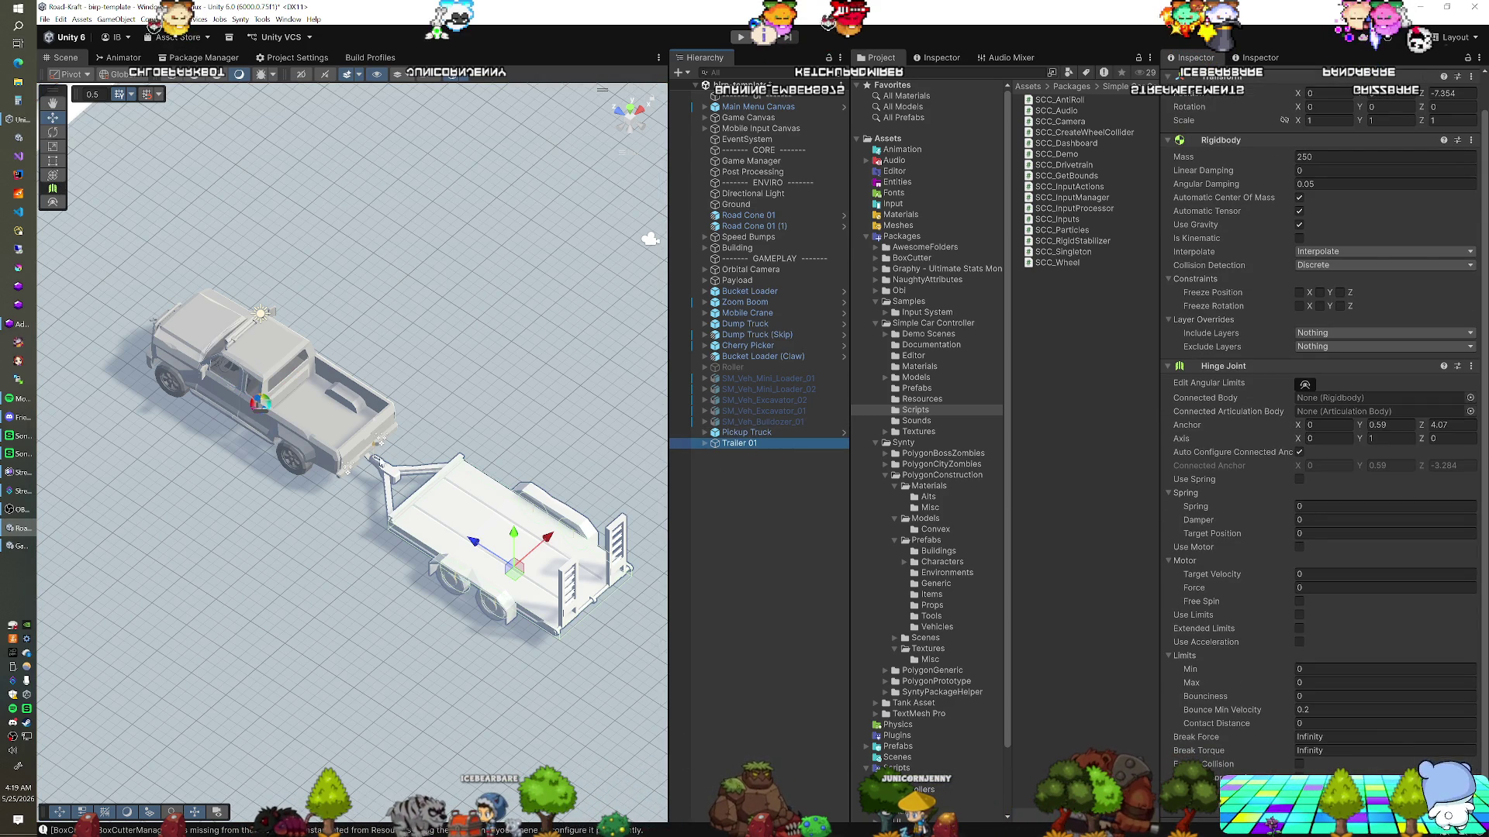
pyautogui.scroll(1, 1221, 390)
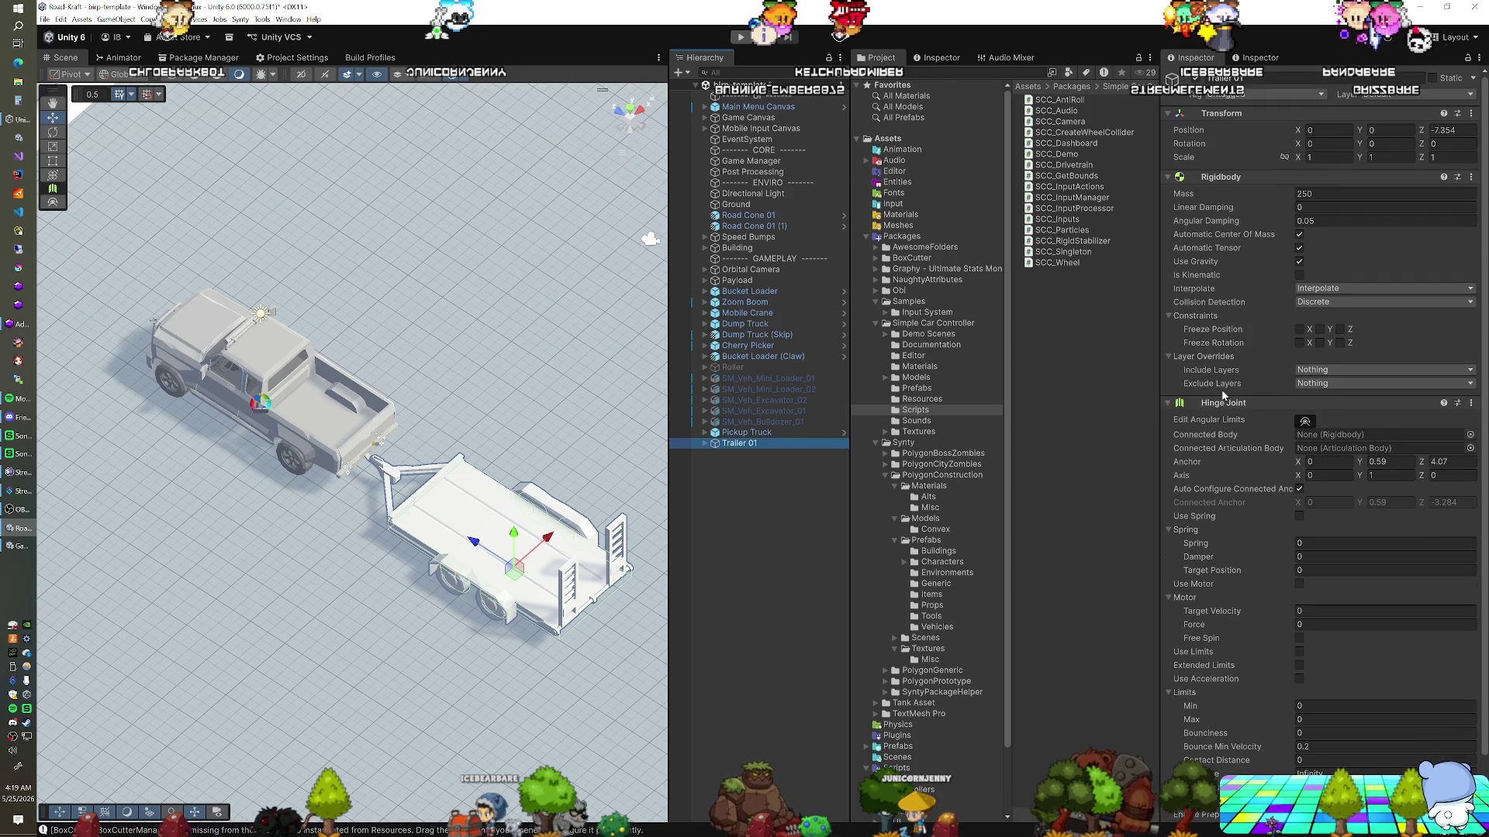
pyautogui.click(741, 36)
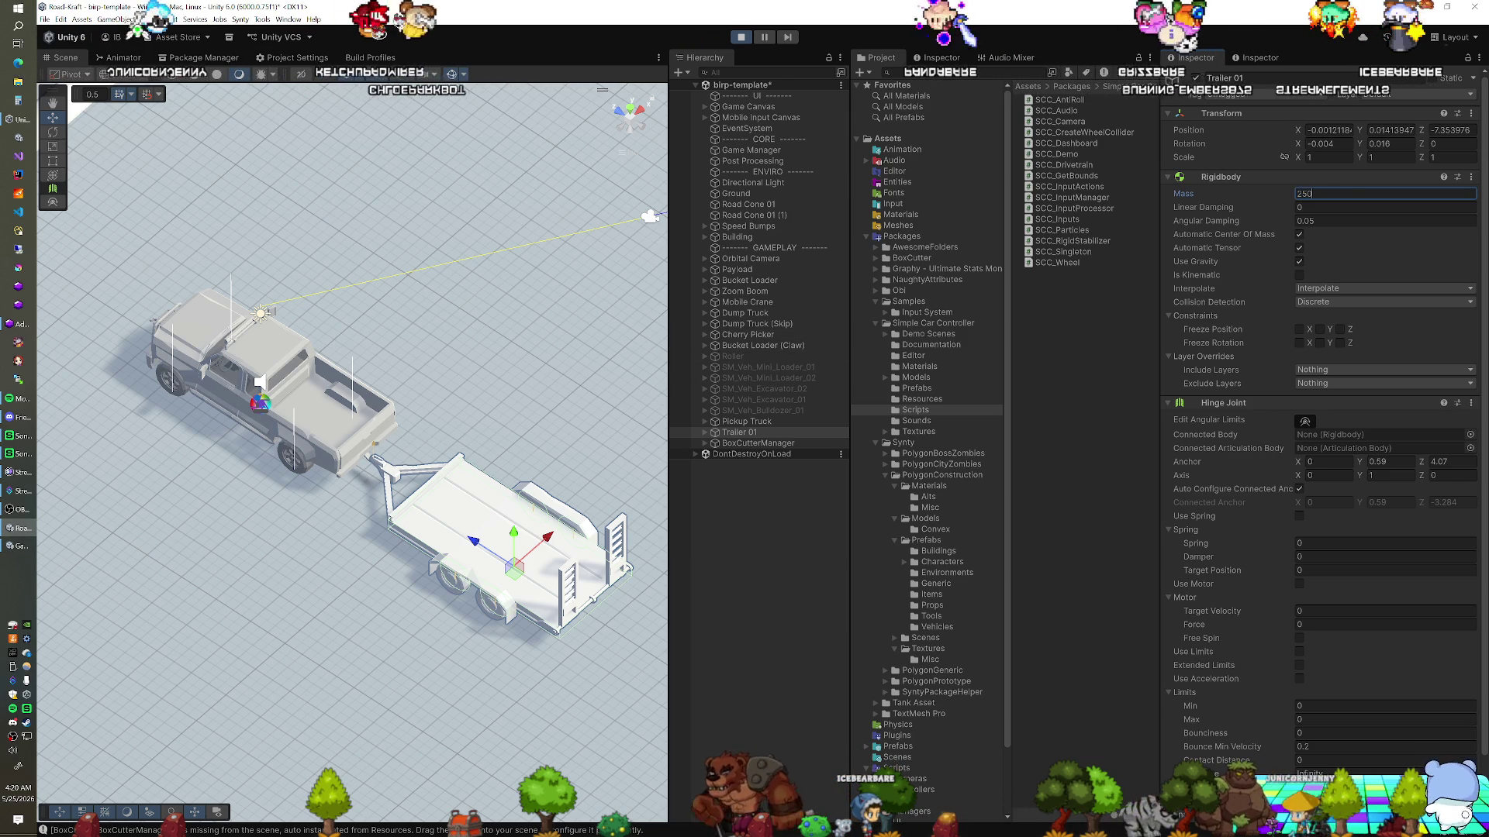
pyautogui.click(1311, 193)
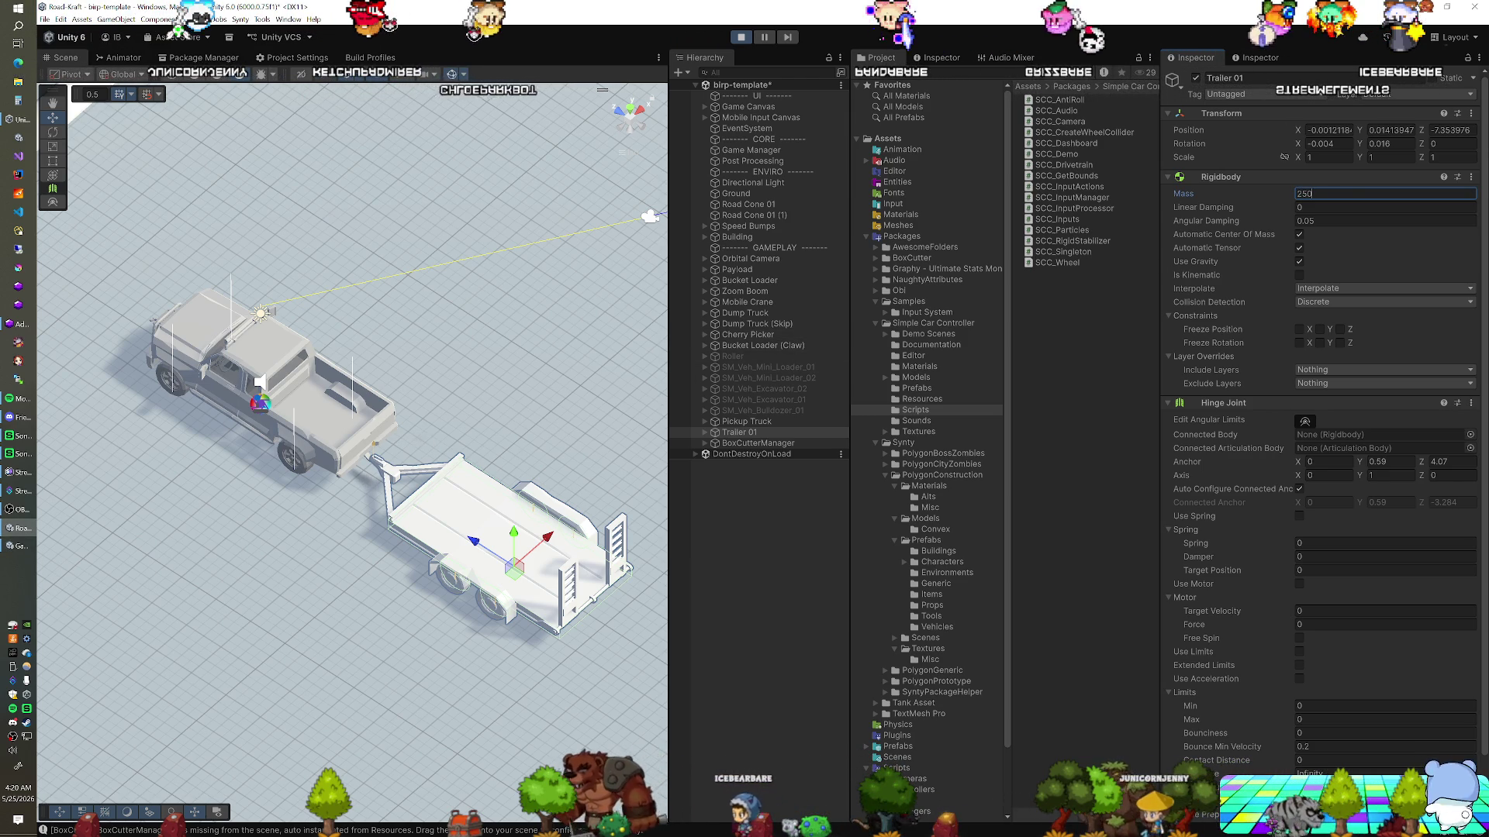
pyautogui.press('BackSpace')
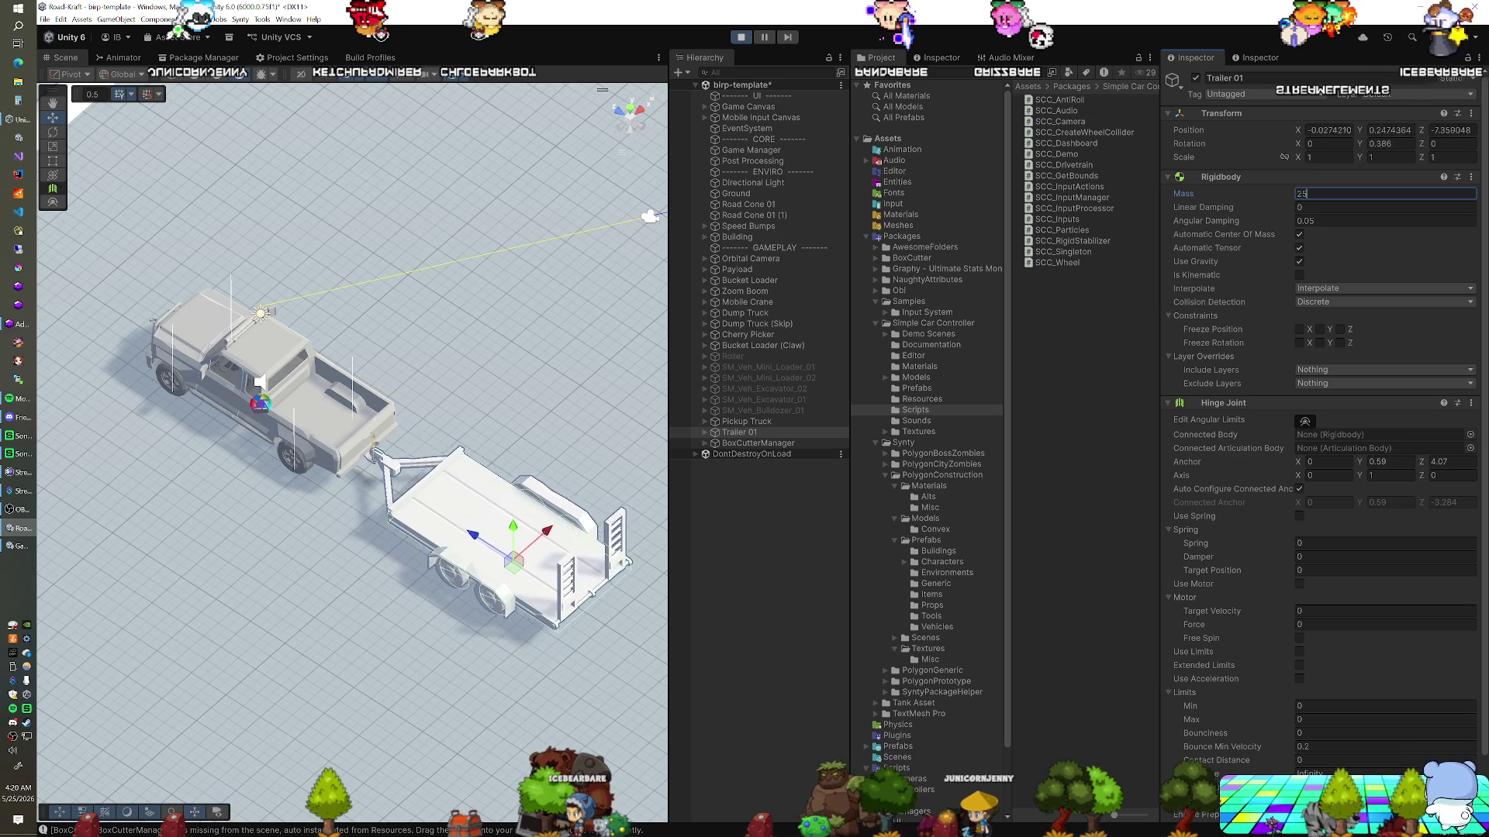
pyautogui.write('0')
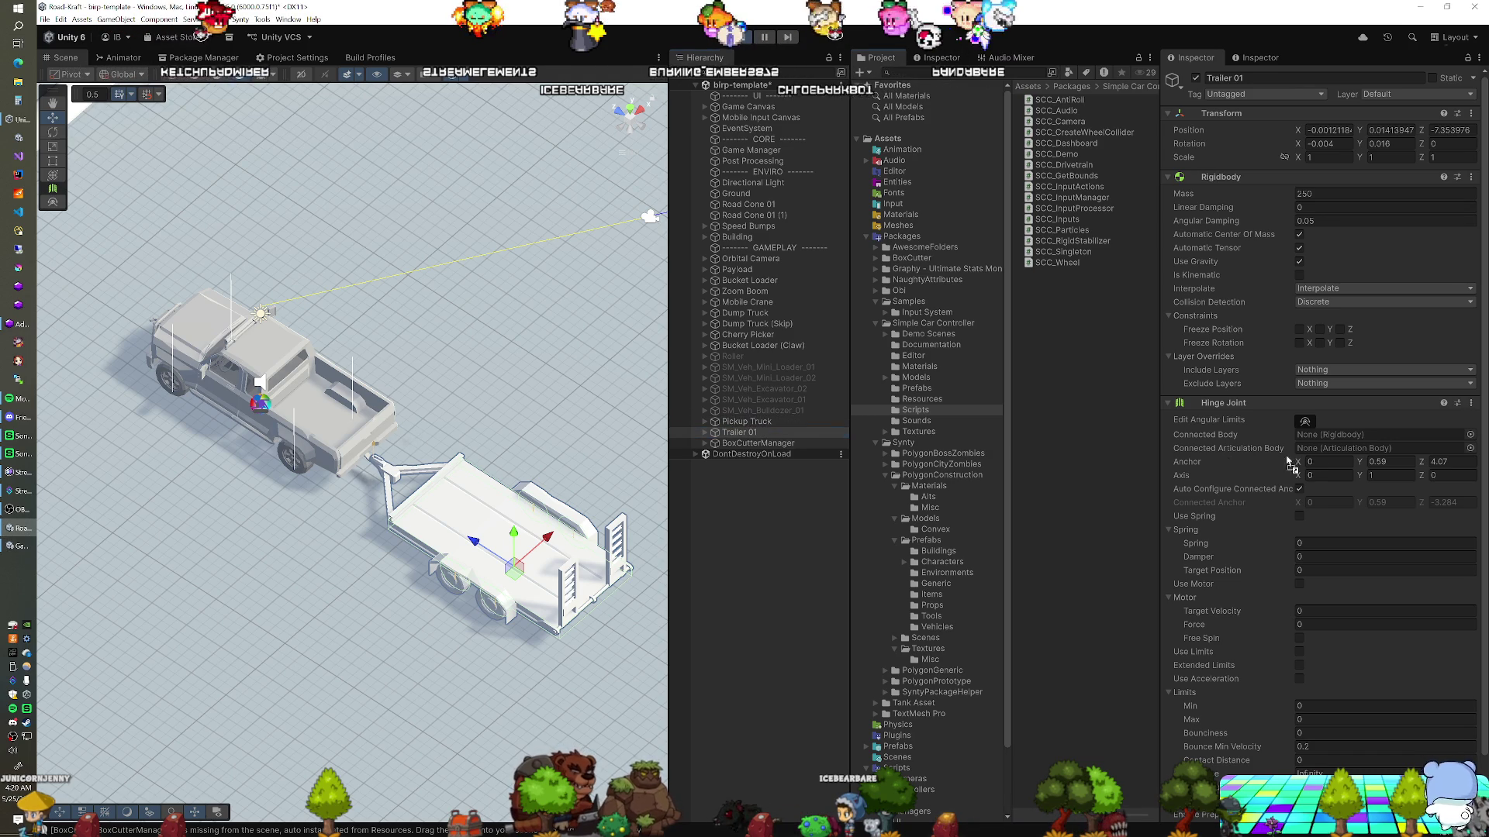
pyautogui.moveTo(1360, 434); pyautogui.dragTo(1358, 435)
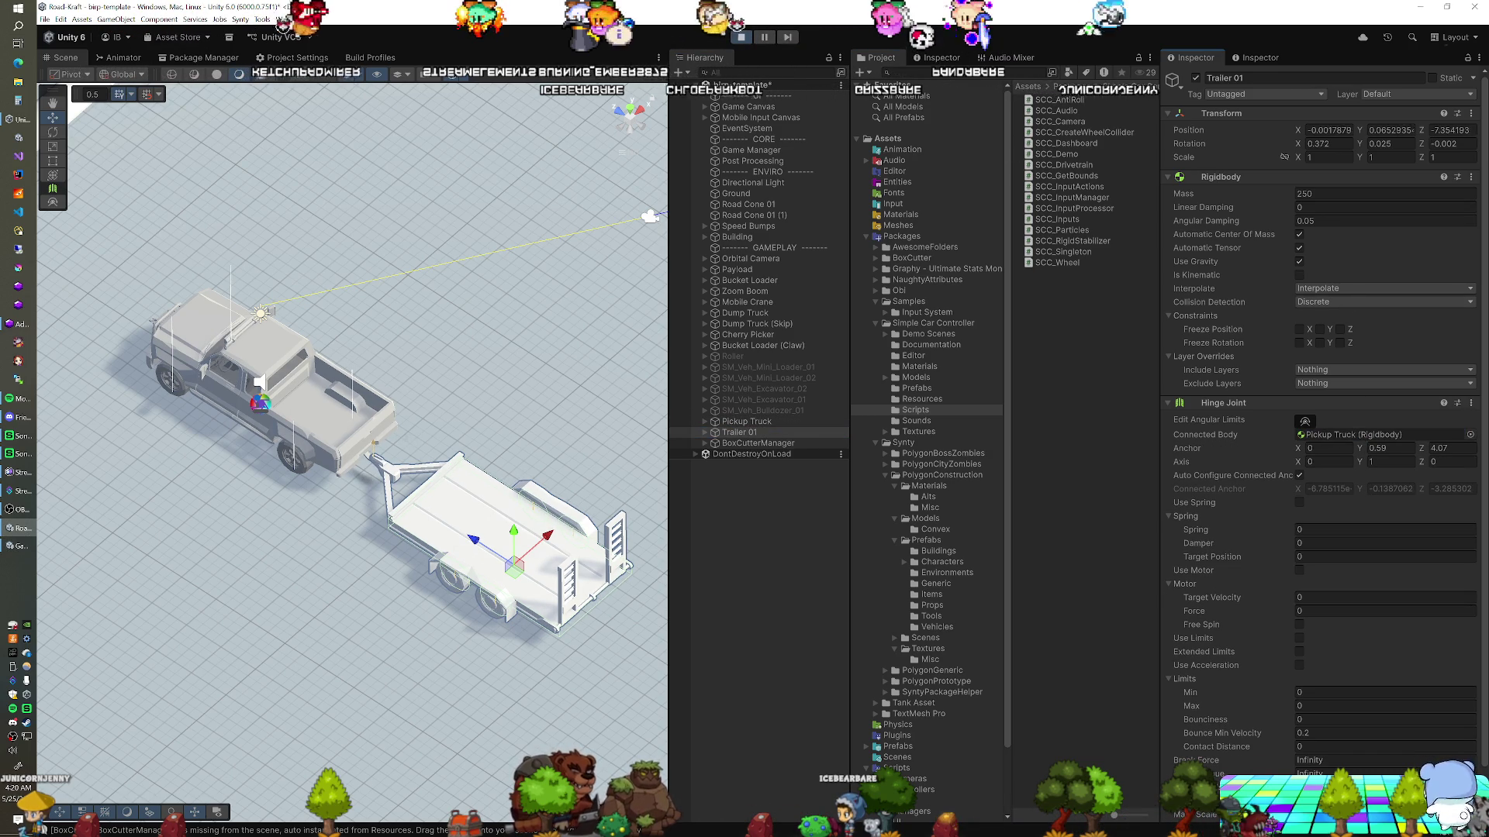
# Inspect Ground, then select Trailer 01 and start editing its 250 mass value
pyautogui.click(365, 258)
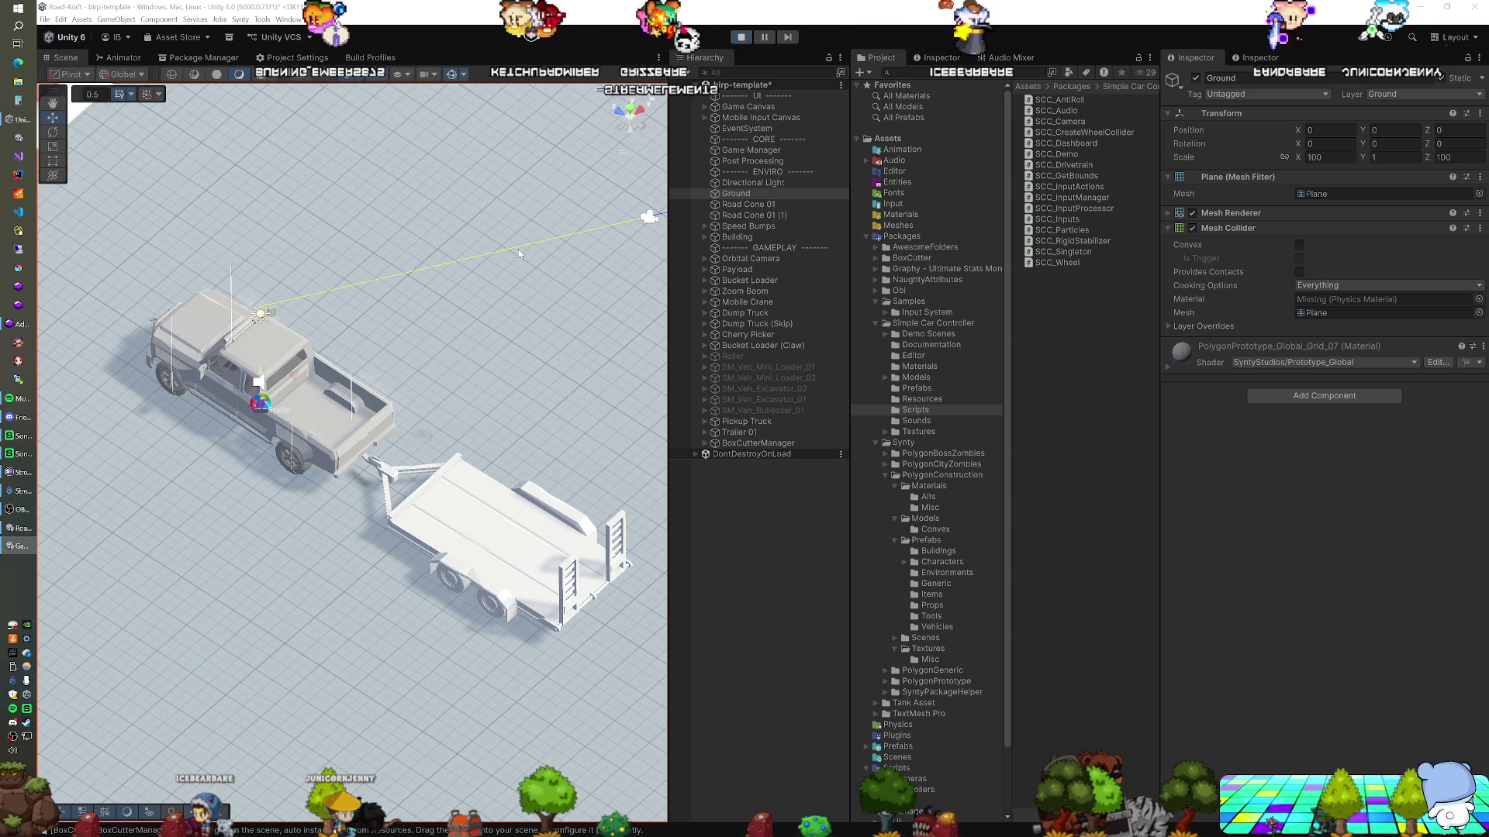
pyautogui.click(735, 432)
pyautogui.click(1334, 194)
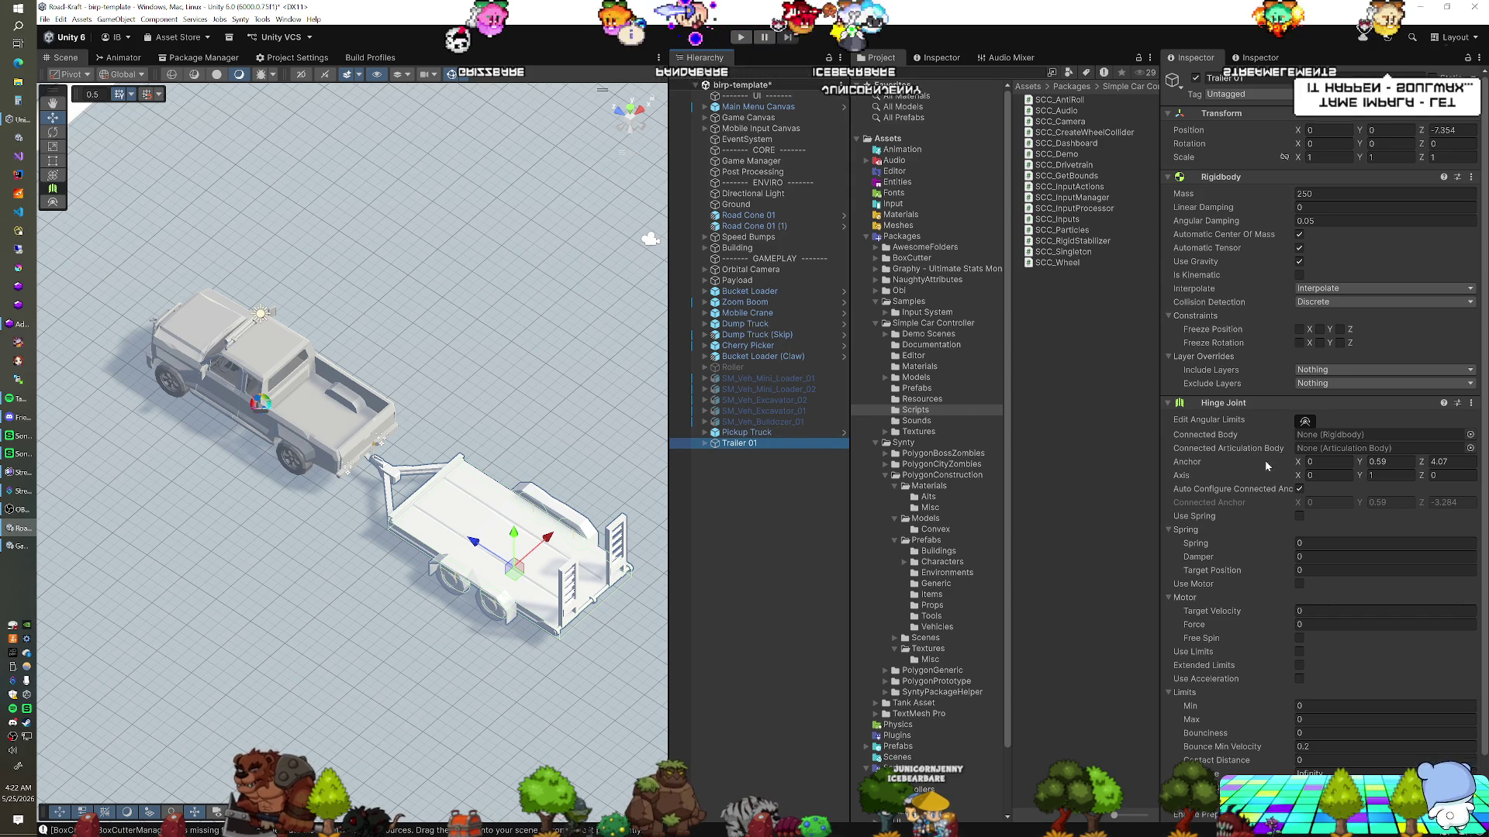
# Select Pickup Truck and enter Play mode with Ctrl+P to drive it
pyautogui.click(777, 434)
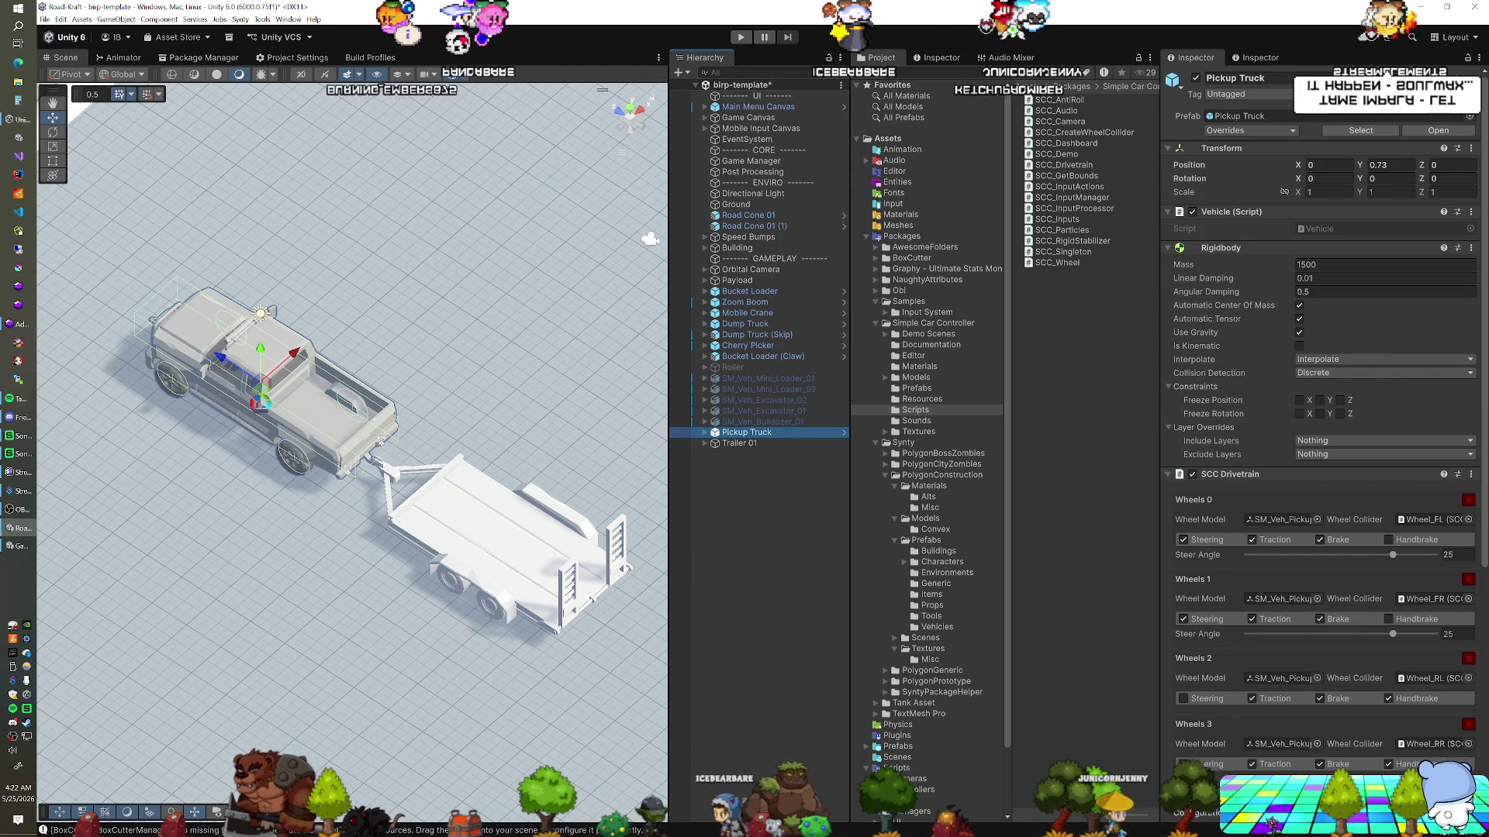
pyautogui.hotkey('ctrl', 'p')
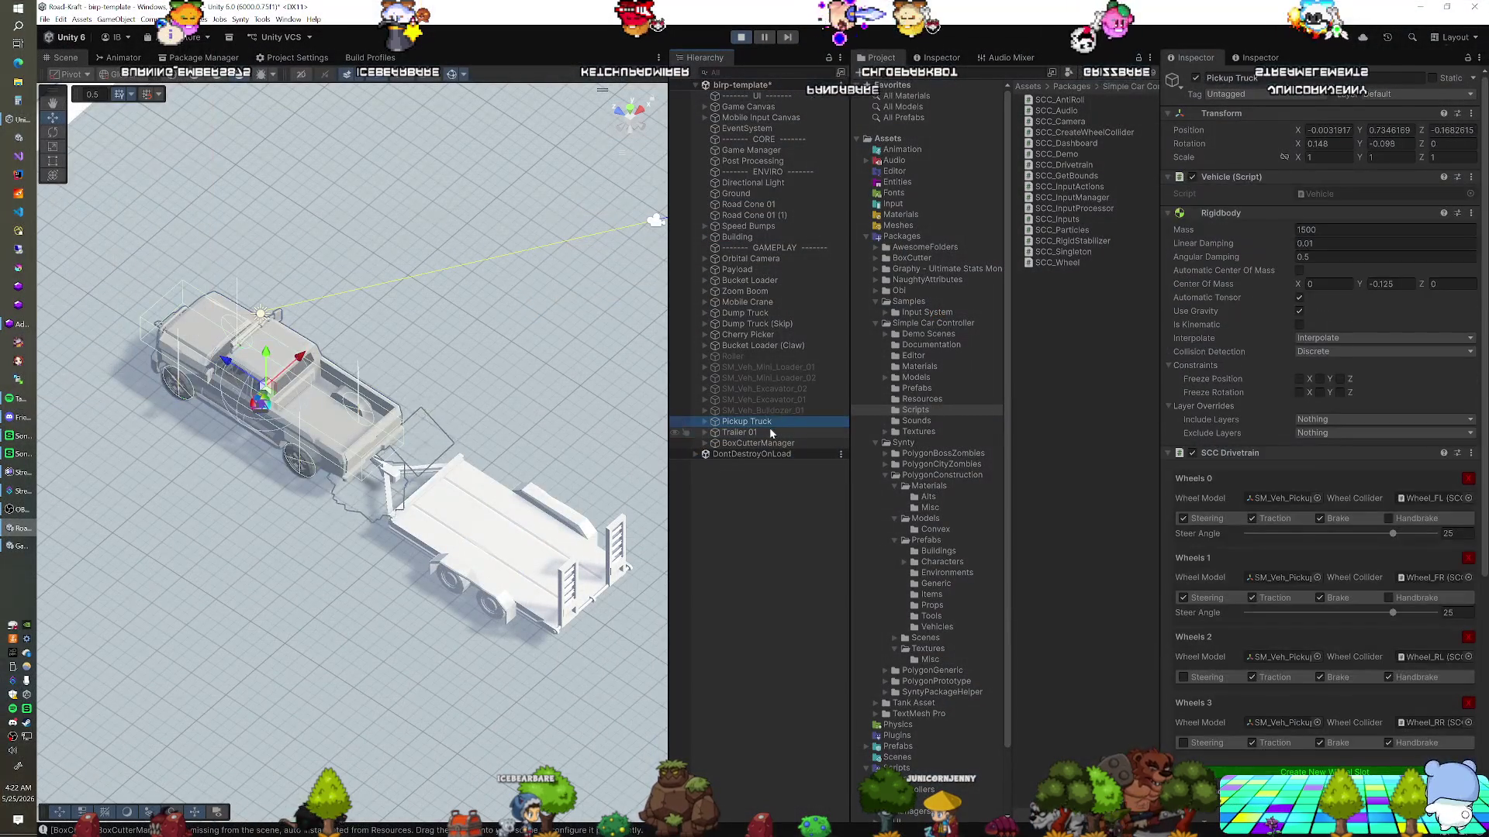
# Switch between Trailer 01 and Pickup Truck to compare their Inspector settings
pyautogui.click(772, 433)
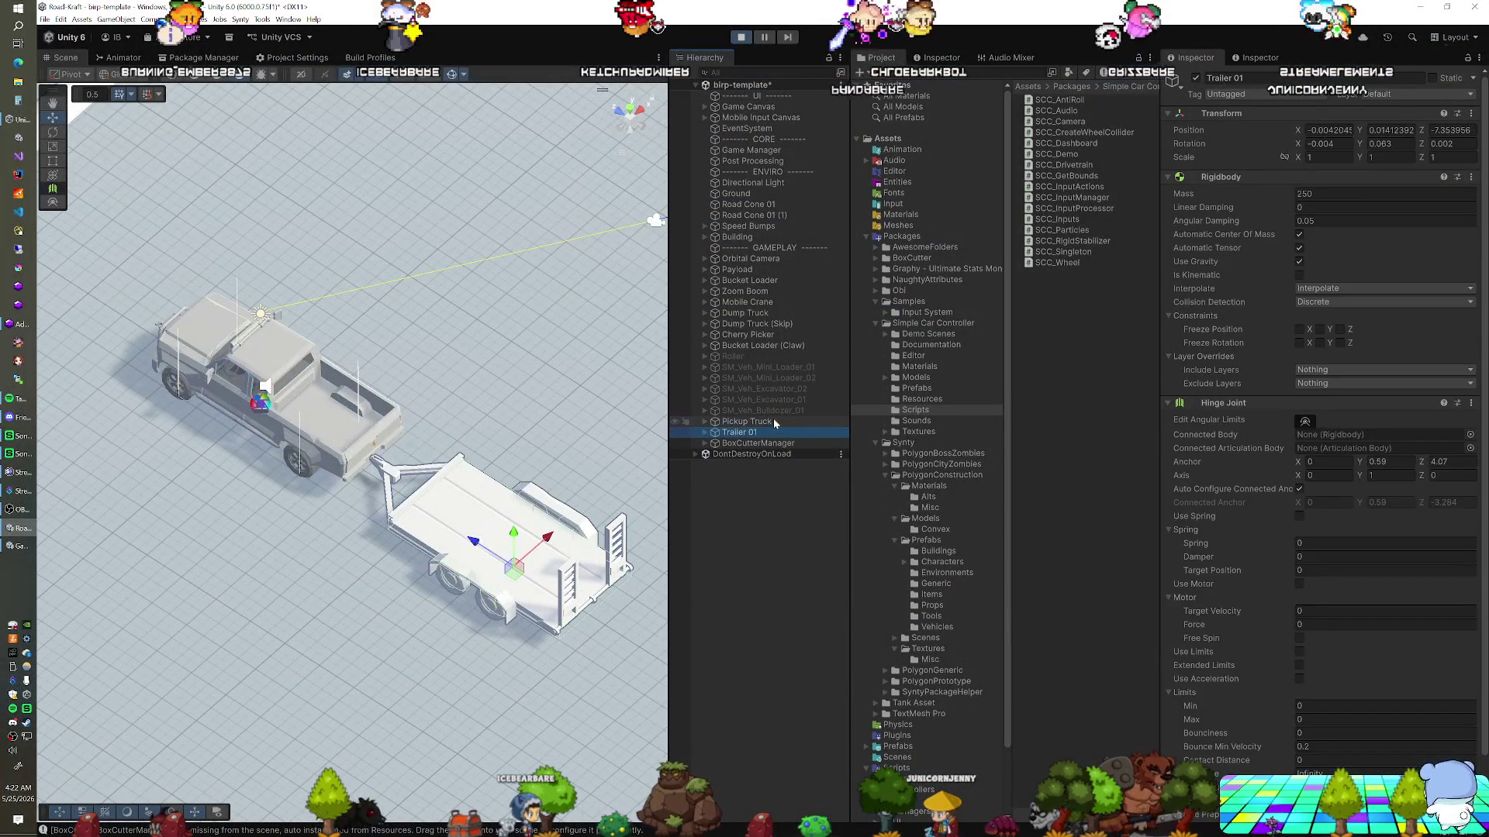
pyautogui.click(773, 422)
pyautogui.click(770, 429)
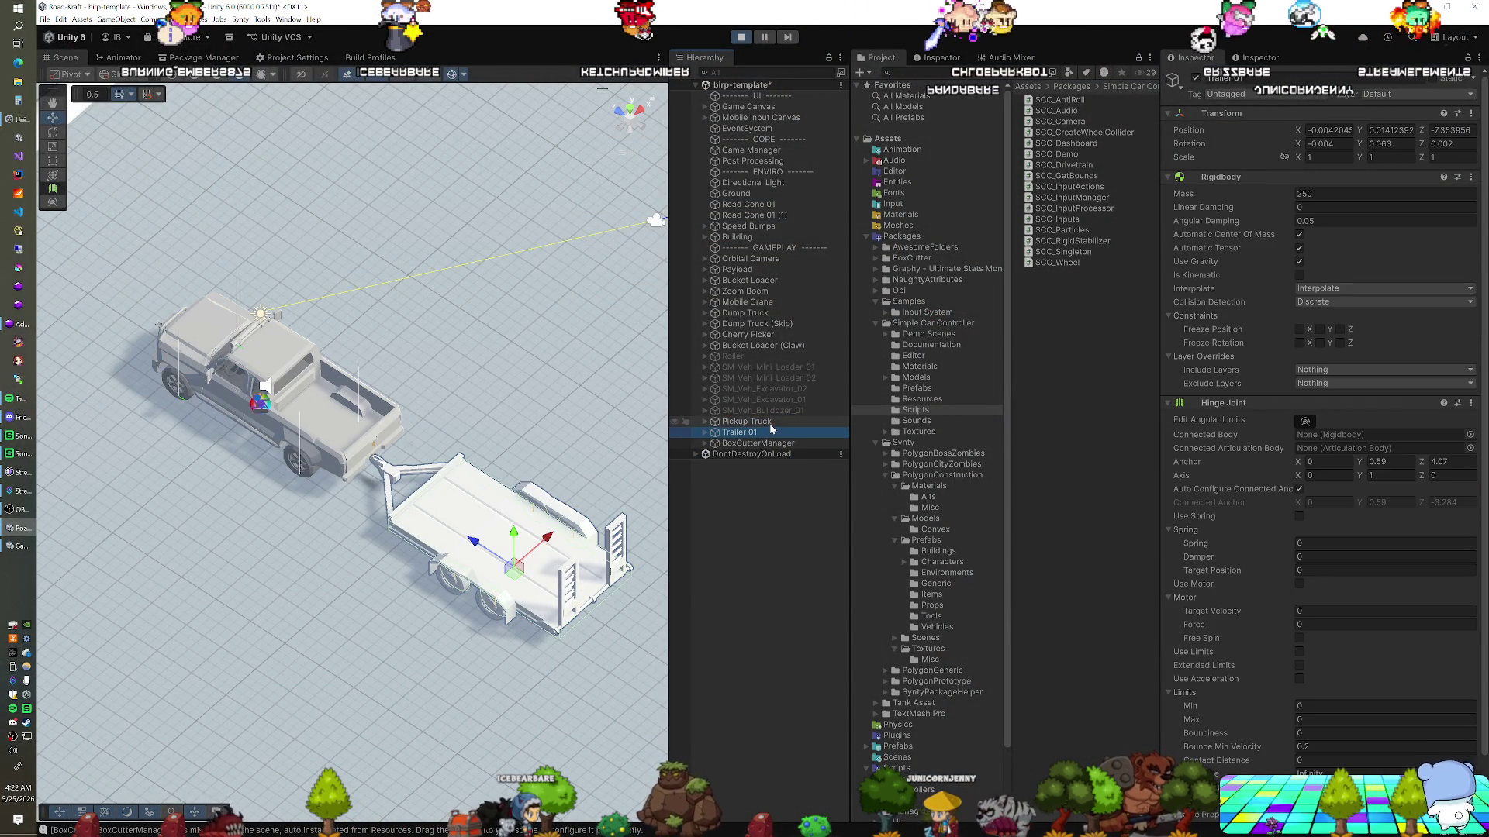
pyautogui.click(774, 424)
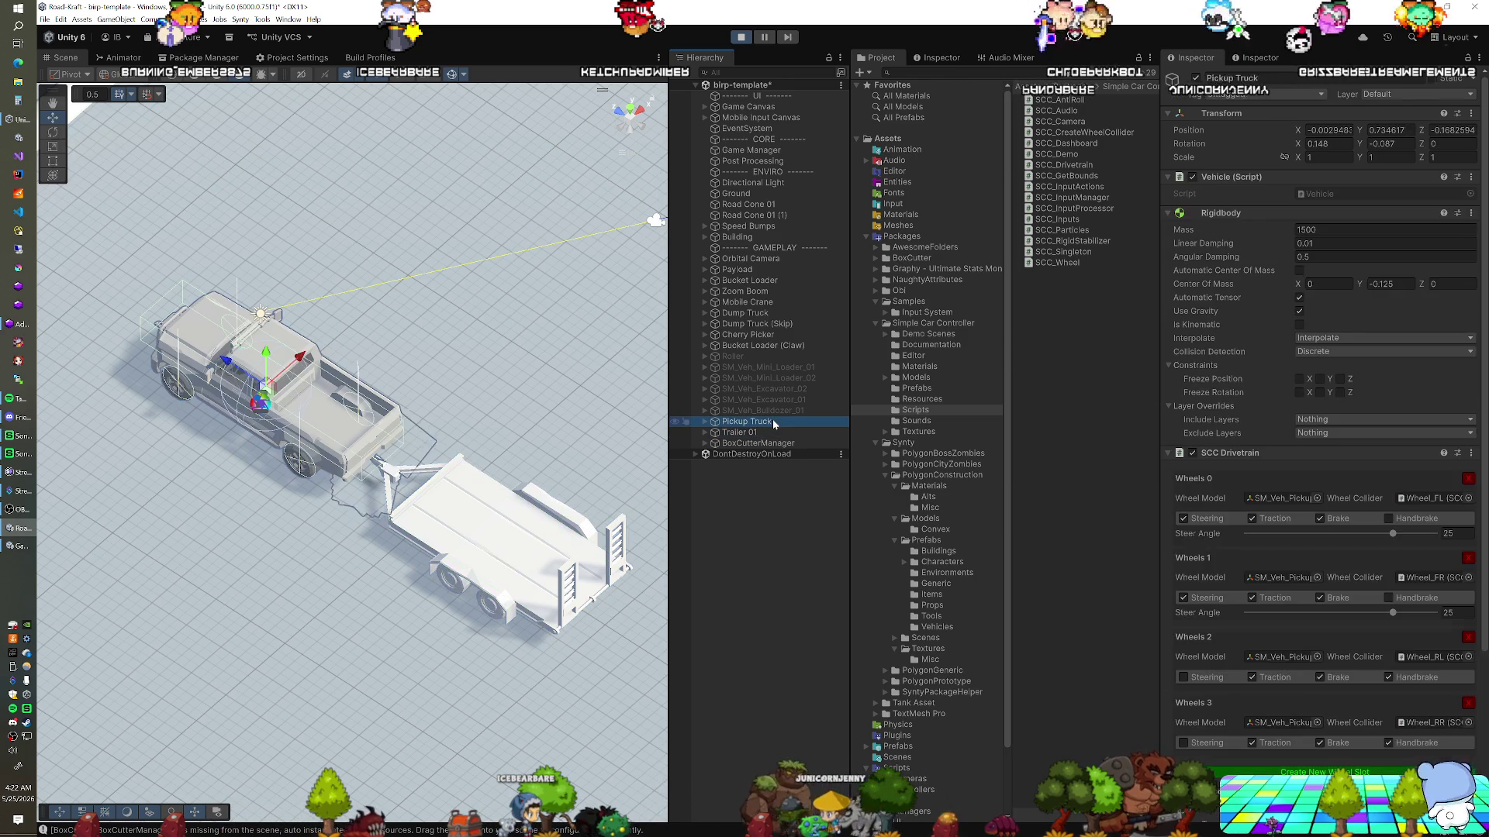
pyautogui.click(769, 432)
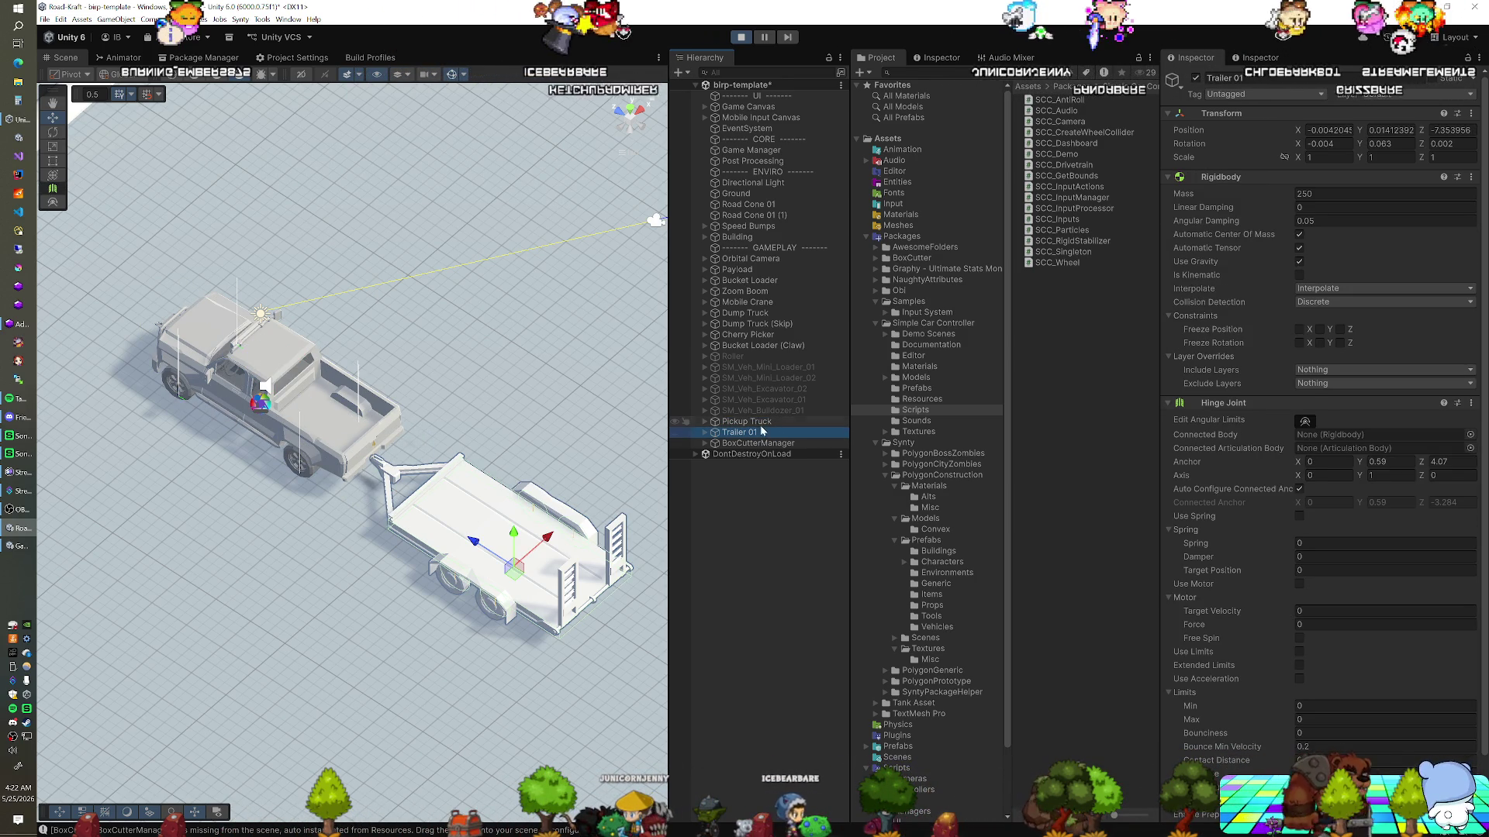
# Set Pickup Truck as Trailer 01's Hinge Joint Connected Body and test towing in Play mode
pyautogui.moveTo(750, 421); pyautogui.dragTo(1380, 435)
pyautogui.hotkey('ctrl', 'p')
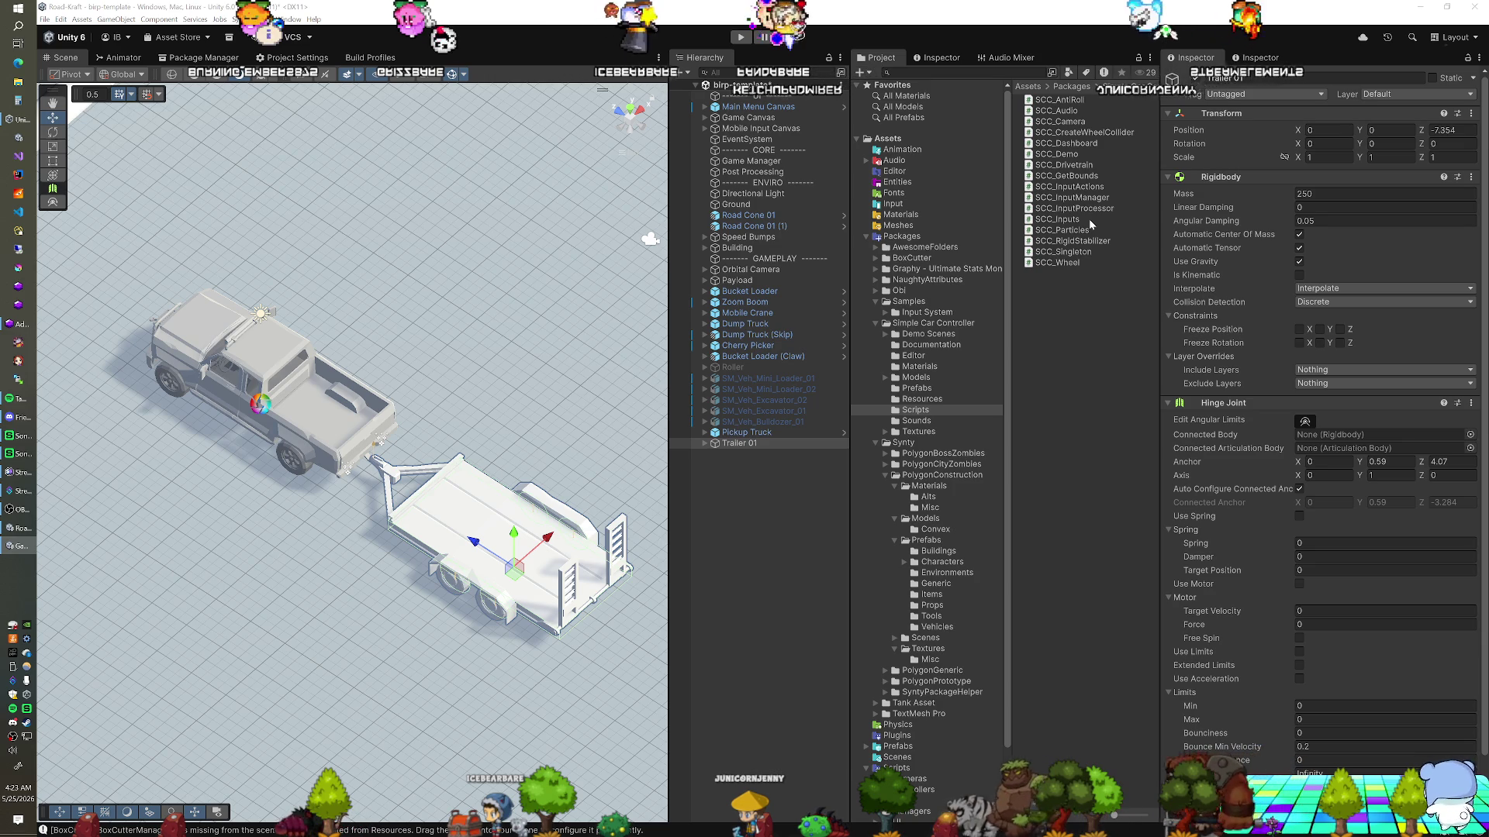
pyautogui.click(756, 432)
# Select the trailer mesh SM_Veh_Trailer_01, reselect Trailer 01, then open the SCC_Drivetrain script
pyautogui.click(745, 444)
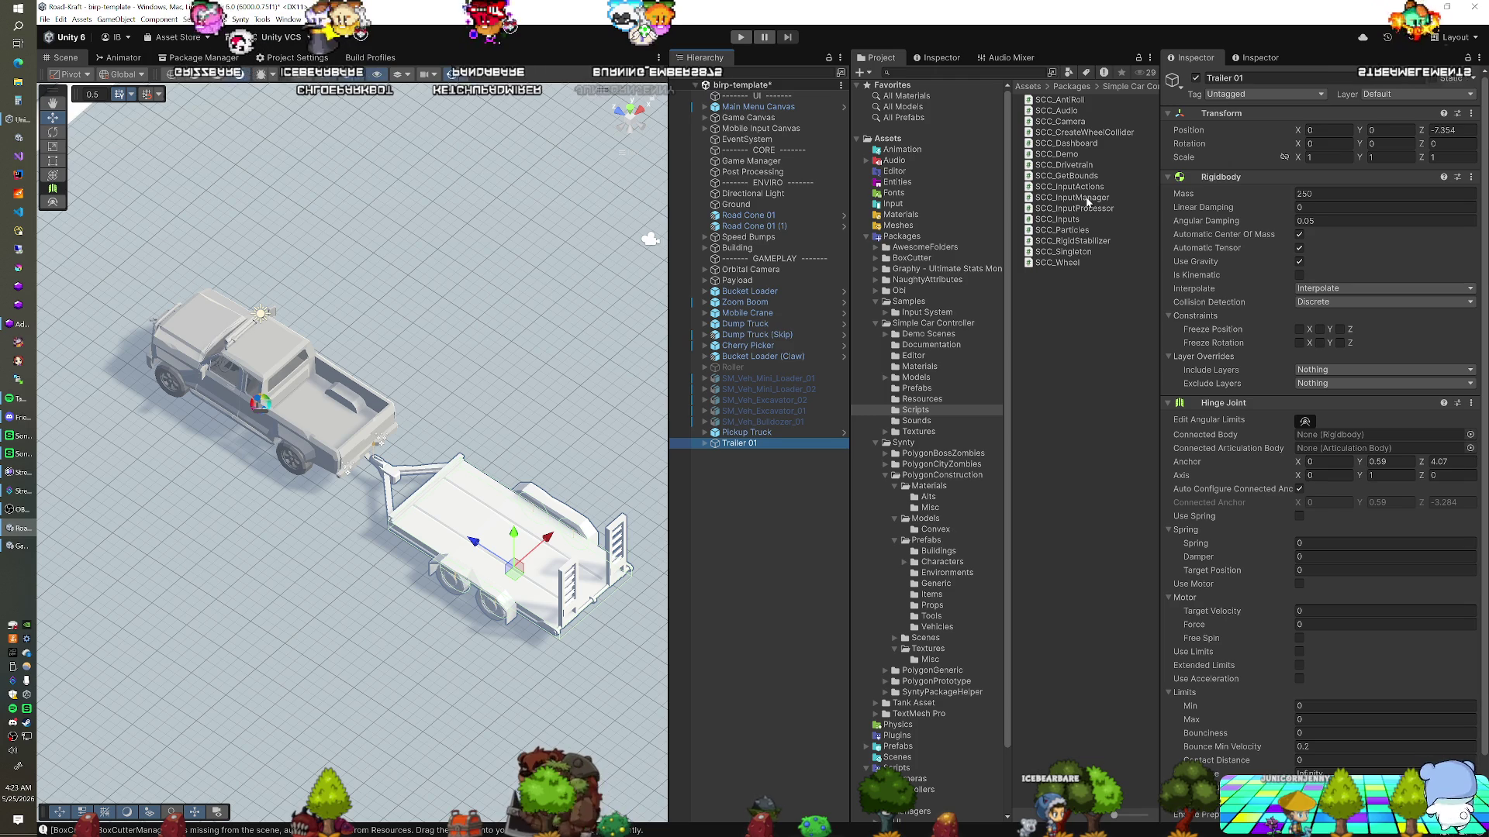
pyautogui.click(465, 525)
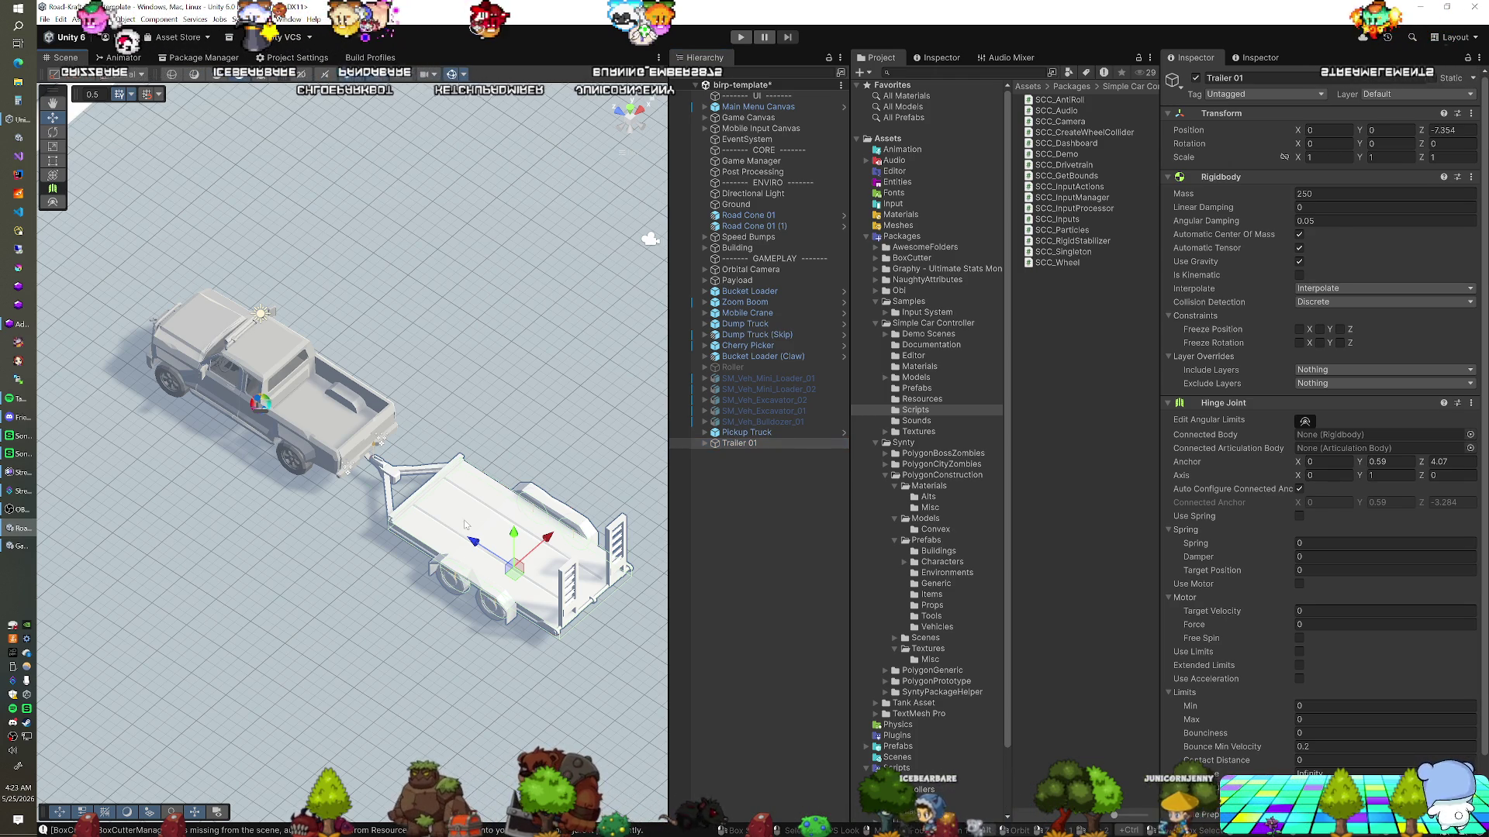
pyautogui.click(465, 525)
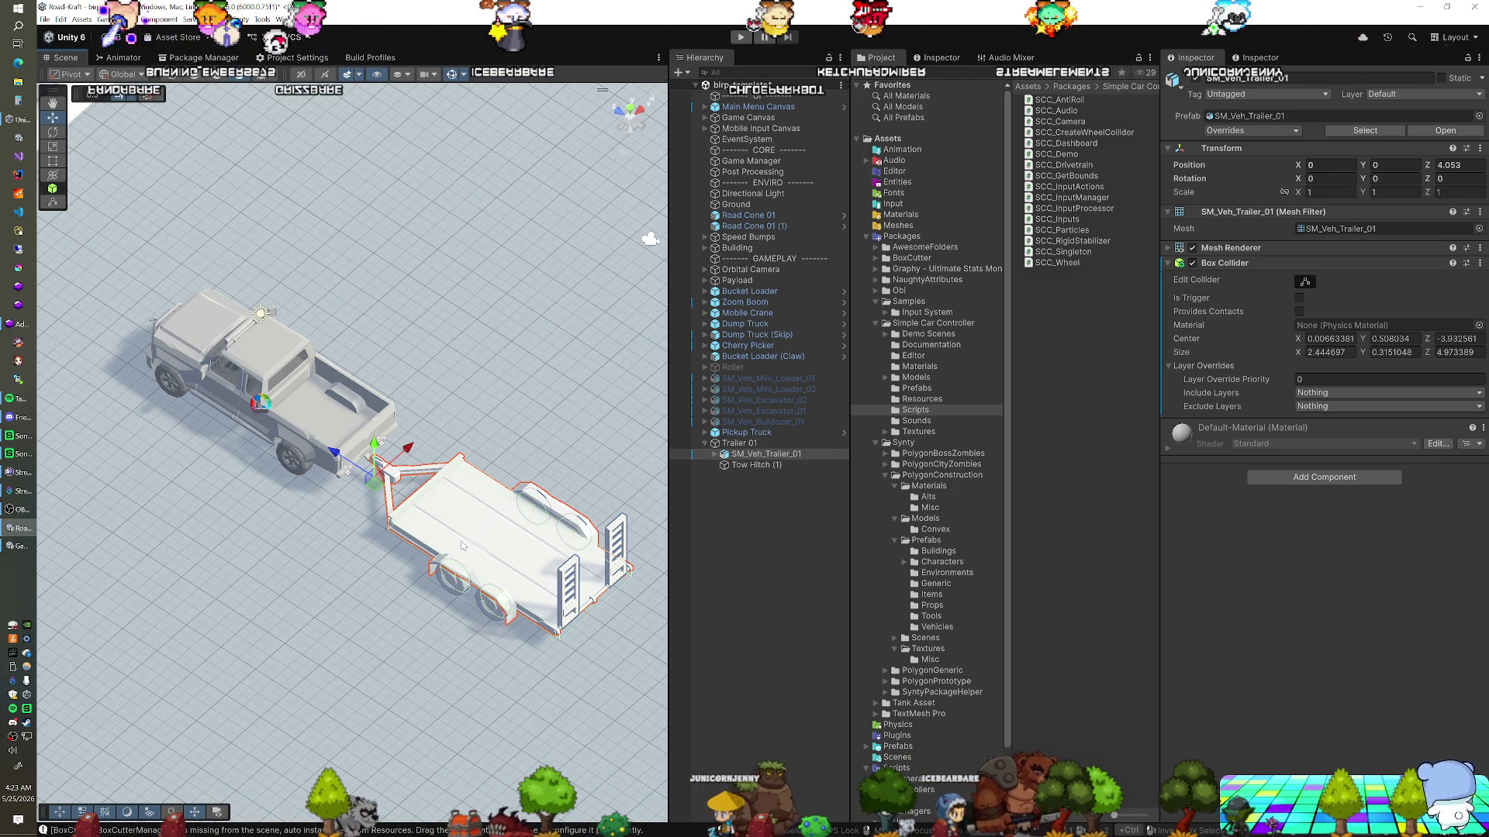
pyautogui.click(763, 443)
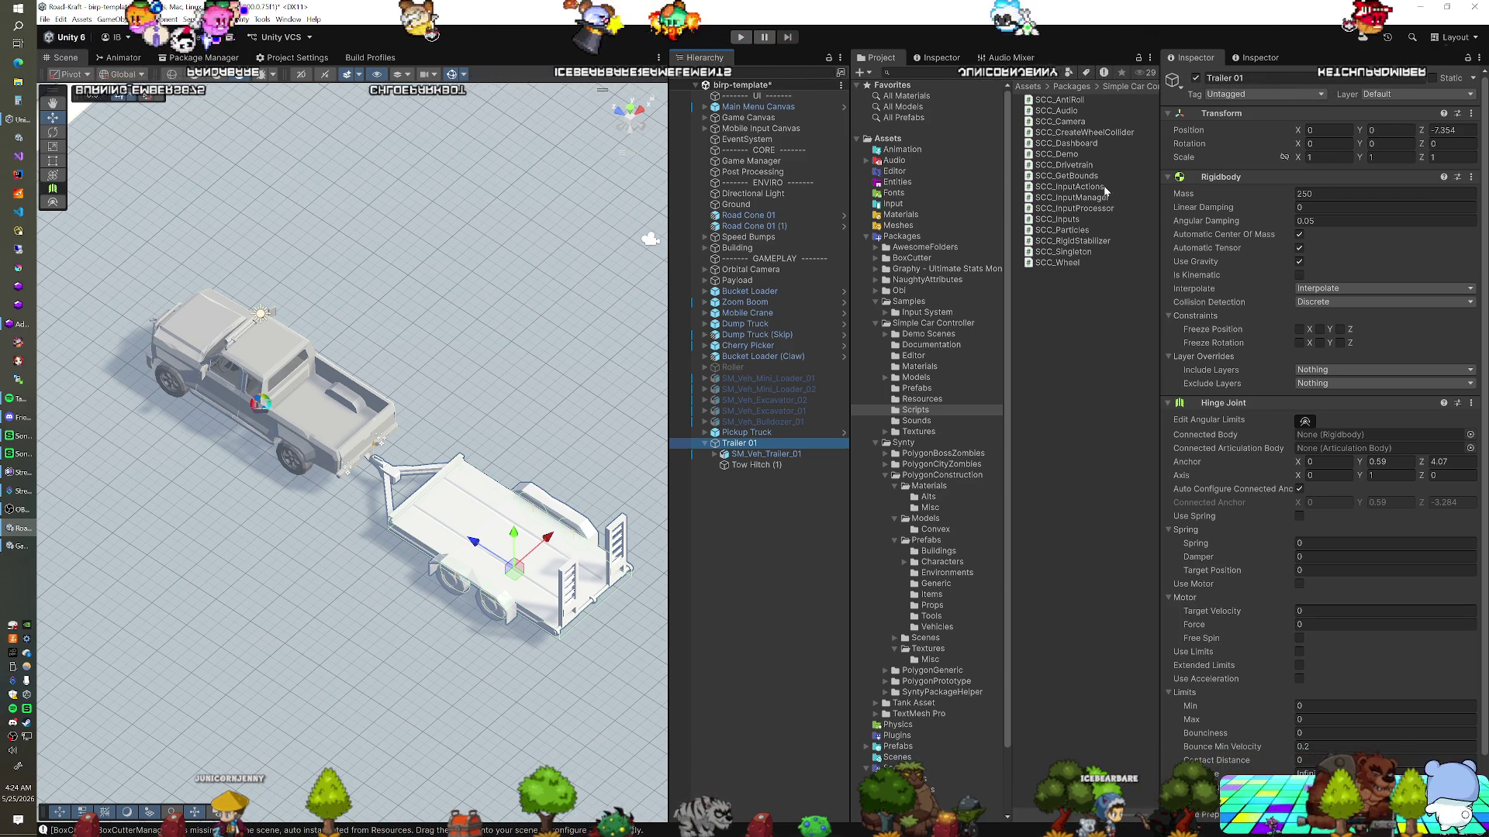
pyautogui.click(1064, 165)
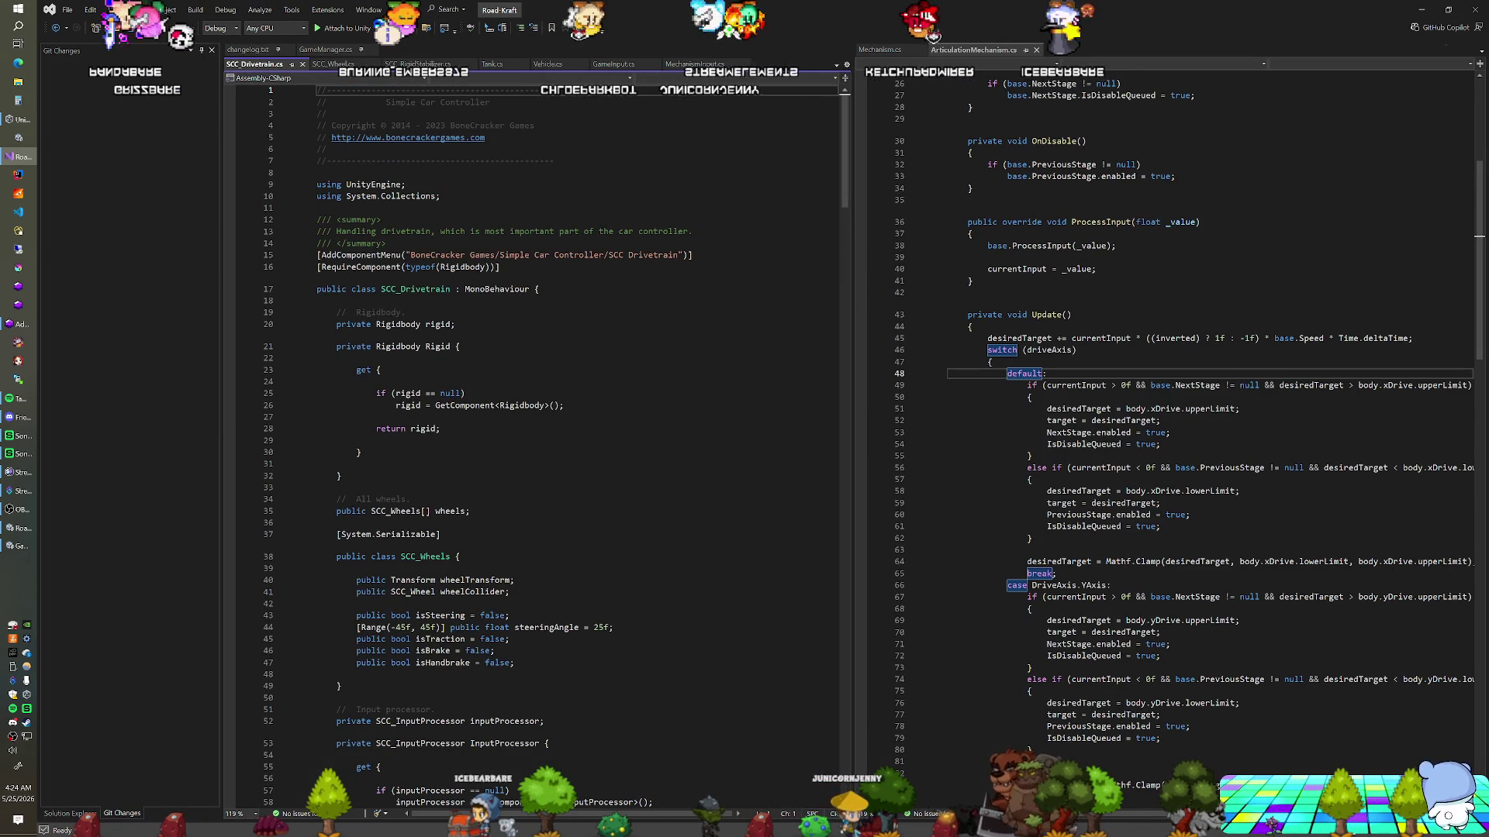
# Search SCC_Drivetrain.cs for 'rigid' and step through matches to the Rigidbody setup in Reset()
pyautogui.click(431, 325)
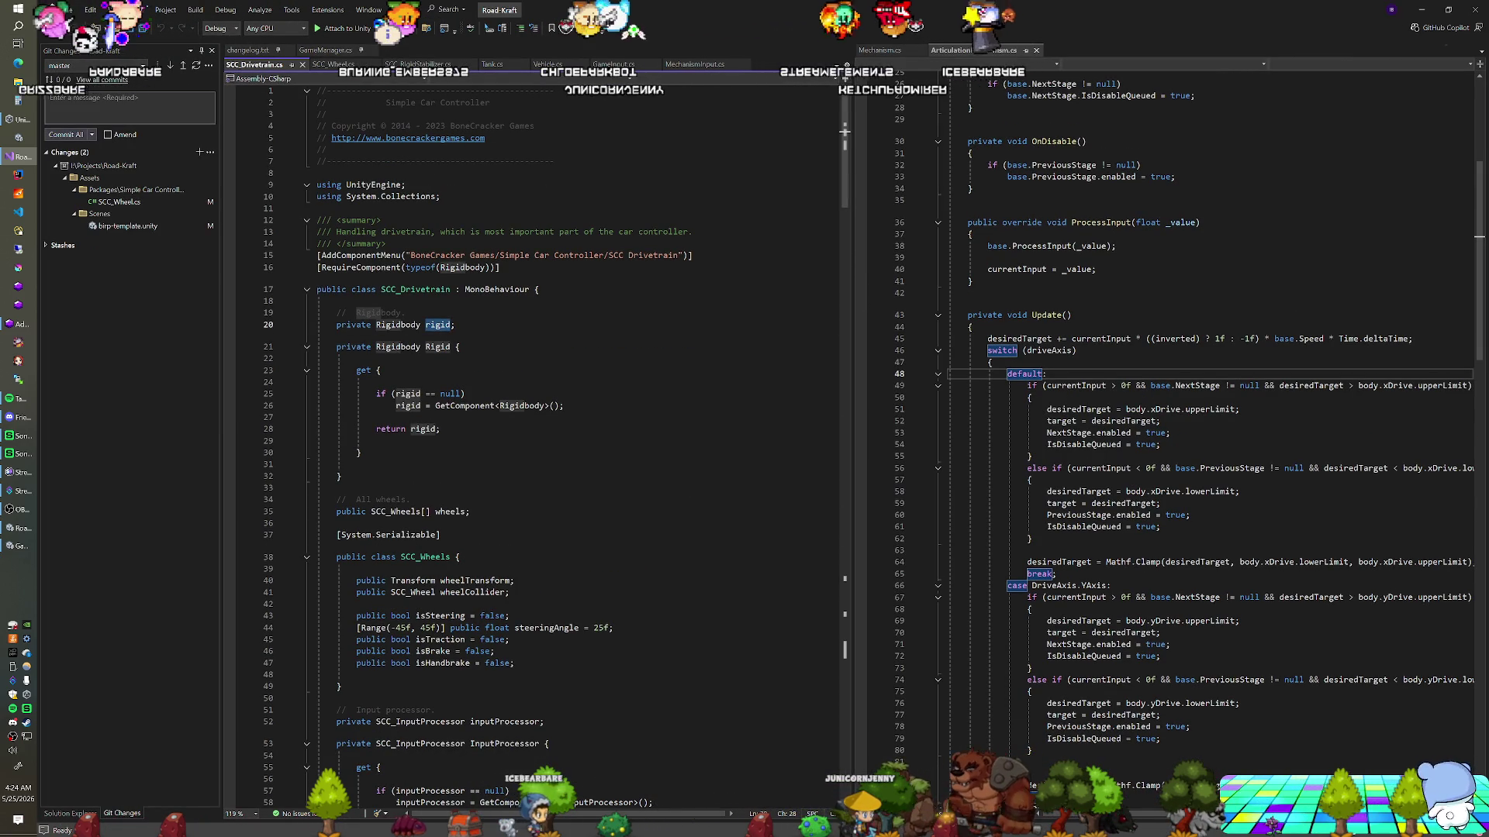
pyautogui.hotkey('ctrl', 'f')
pyautogui.click(805, 97)
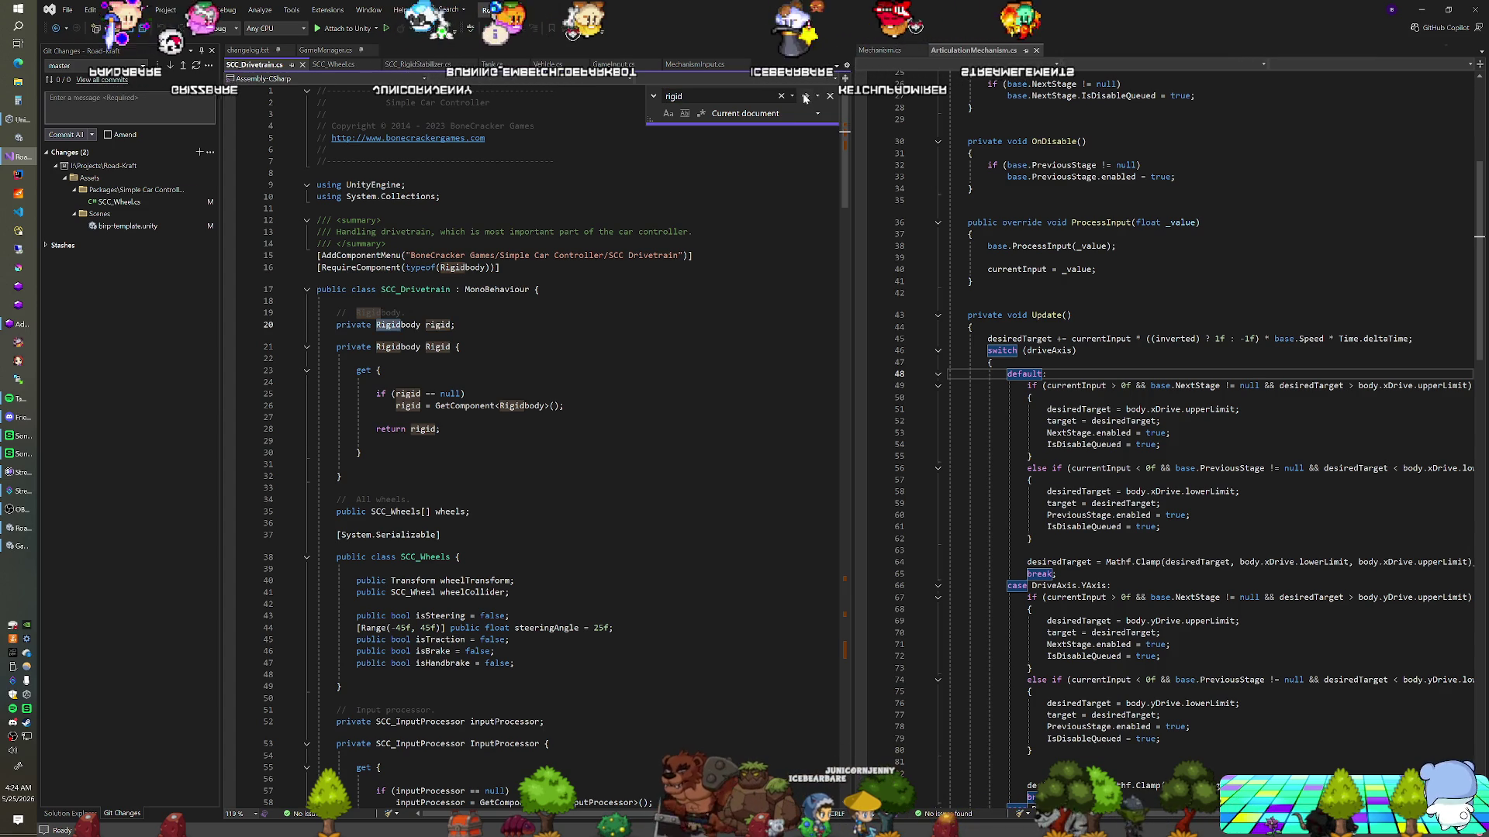
pyautogui.click(805, 97)
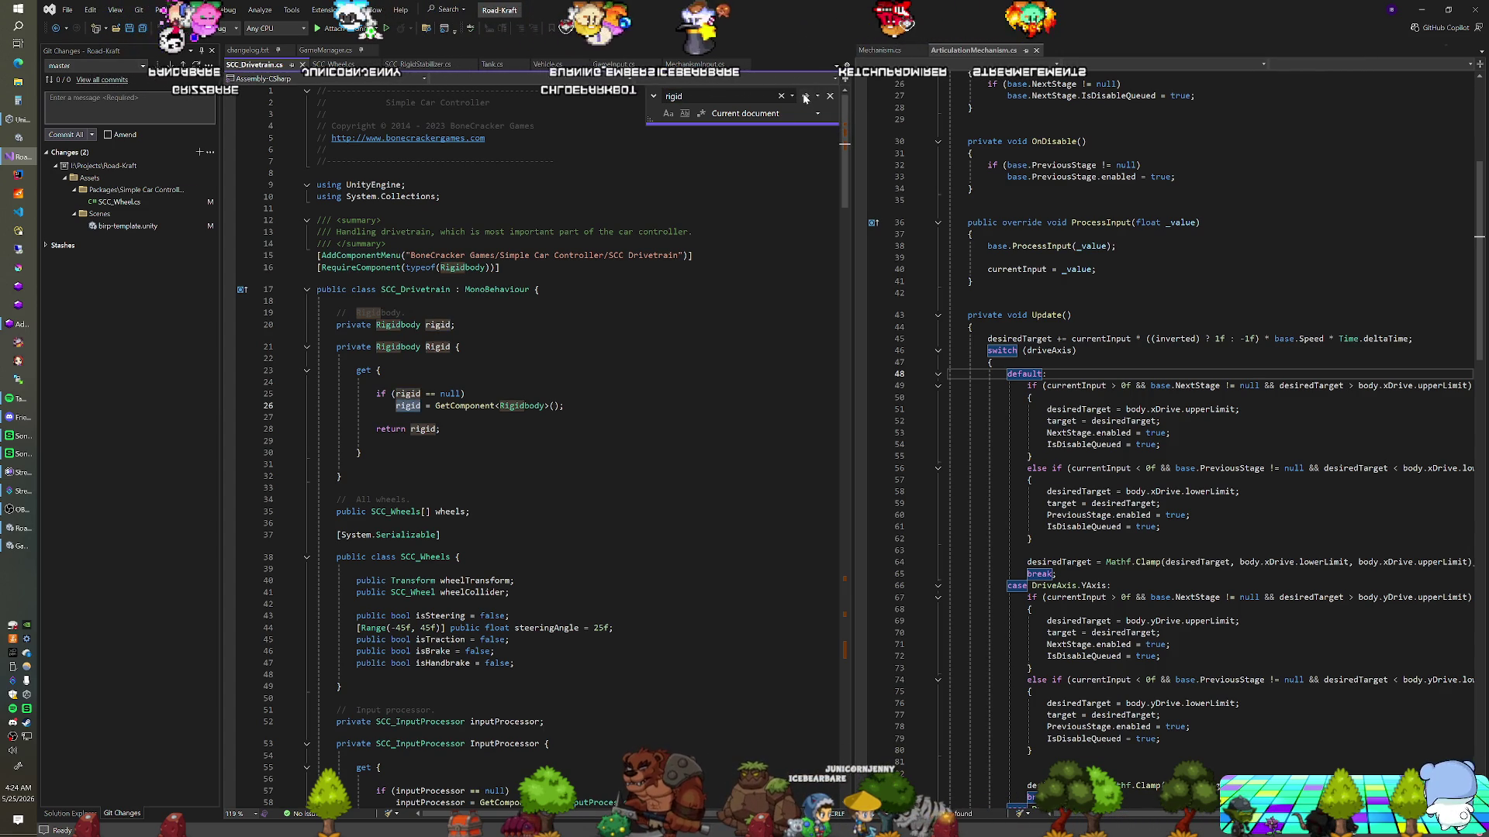
pyautogui.click(805, 97)
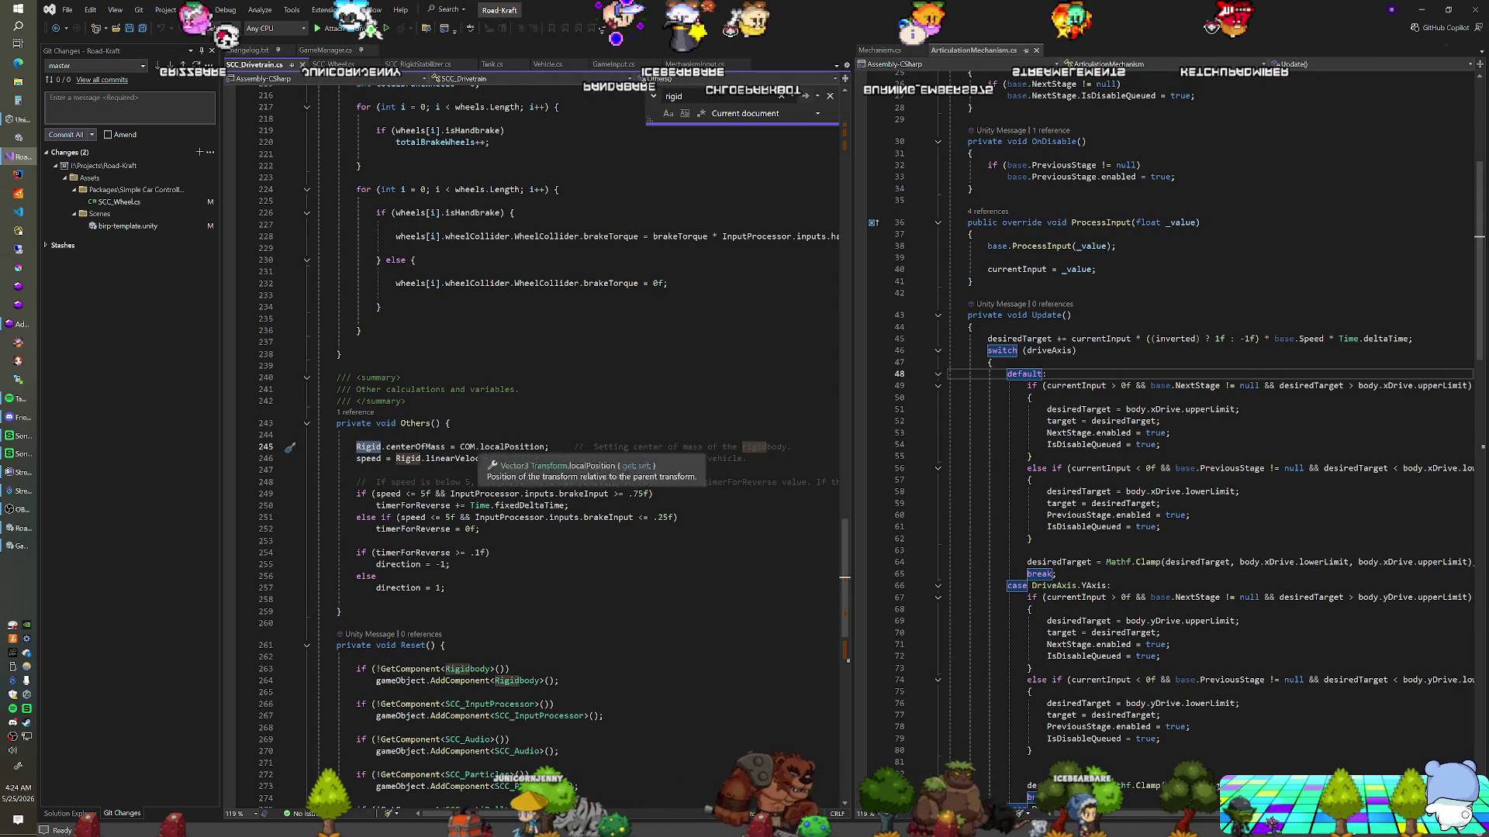
pyautogui.click(805, 97)
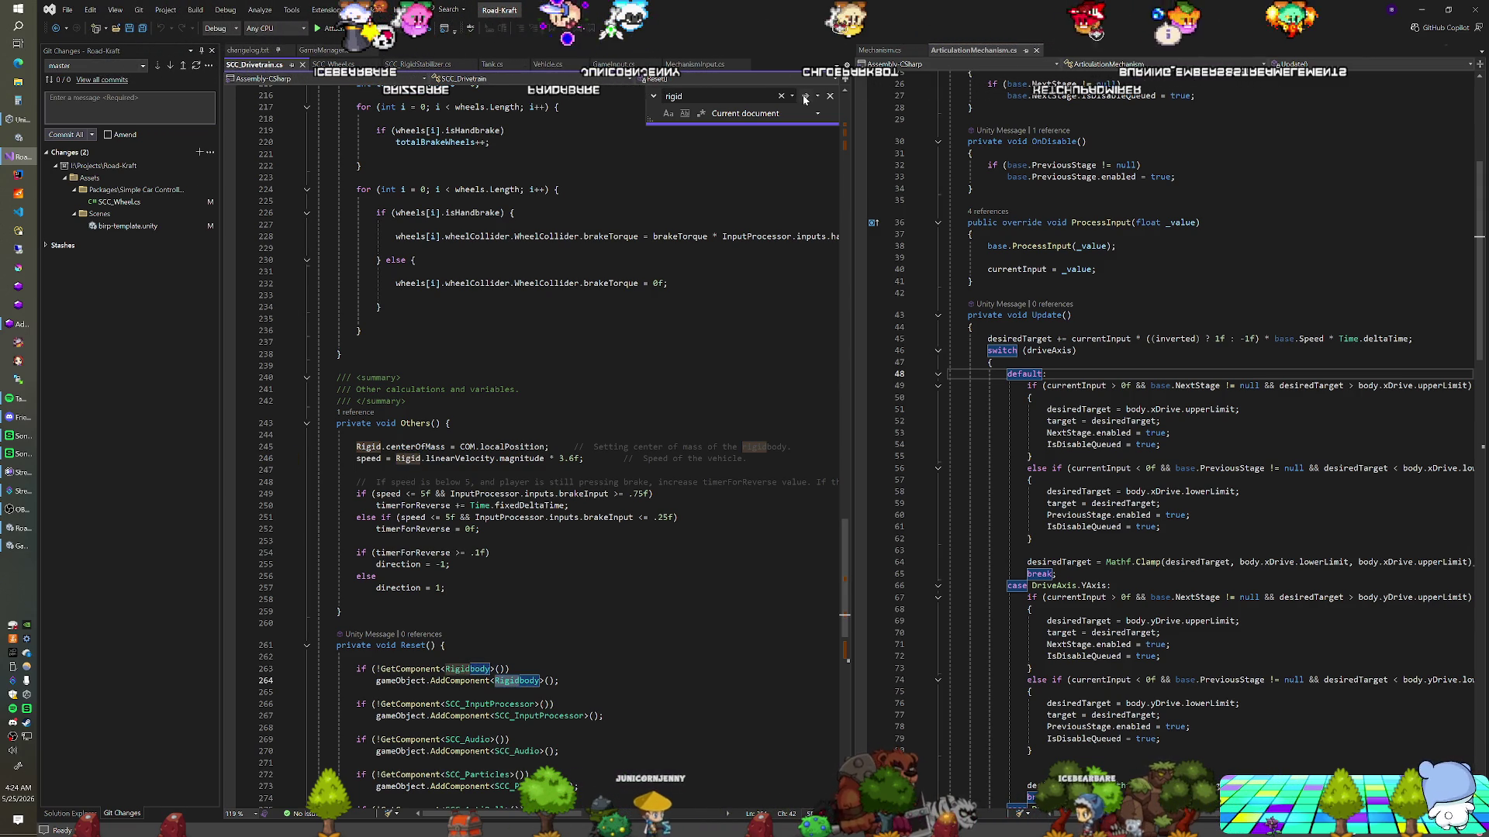
pyautogui.click(805, 96)
pyautogui.scroll(-3, 535, 450)
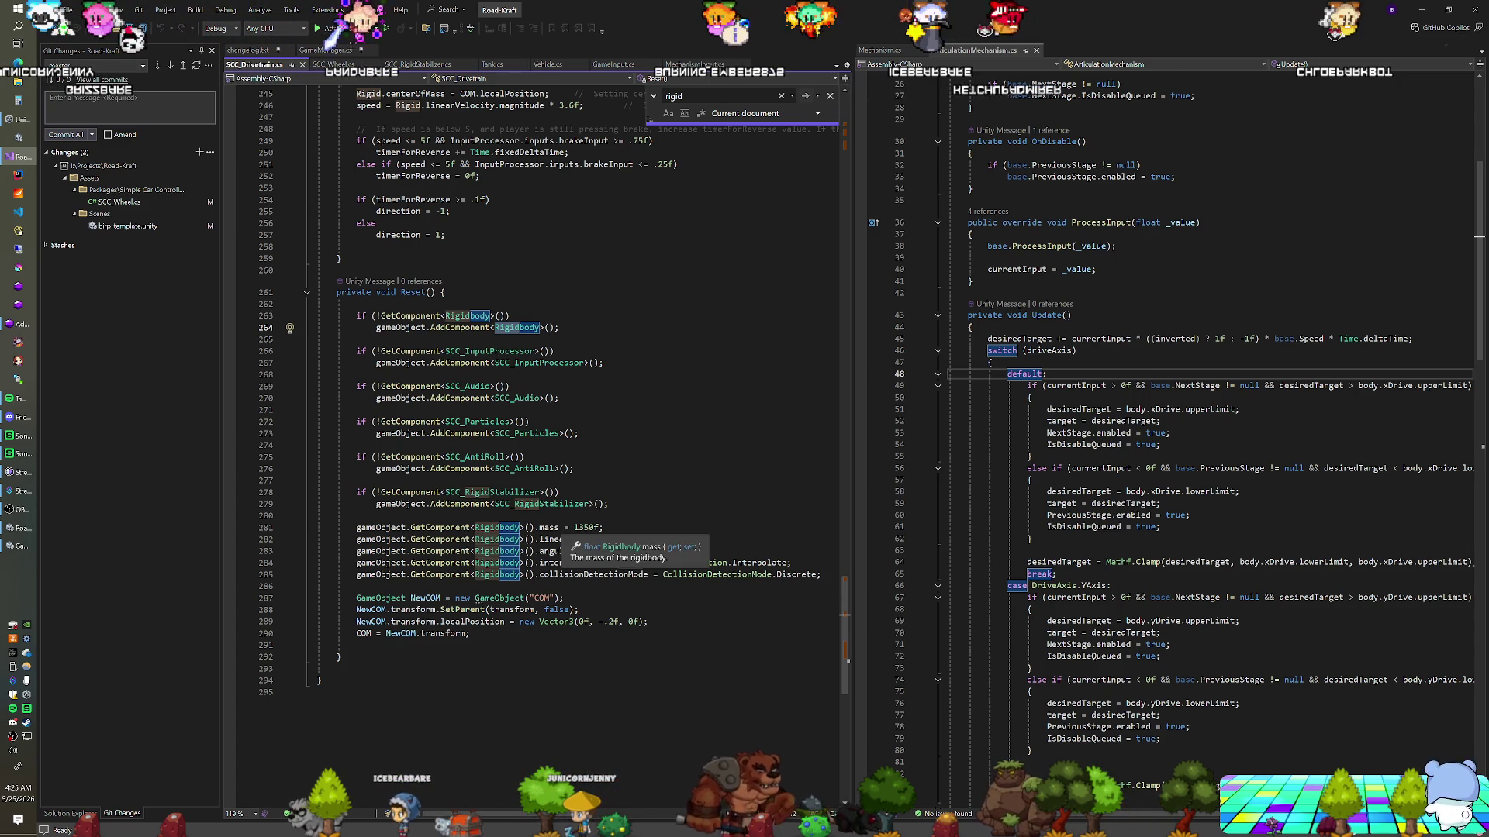
# Add Debug.Log("RESET"); as the first line of Reset() and save the script
pyautogui.click(448, 293)
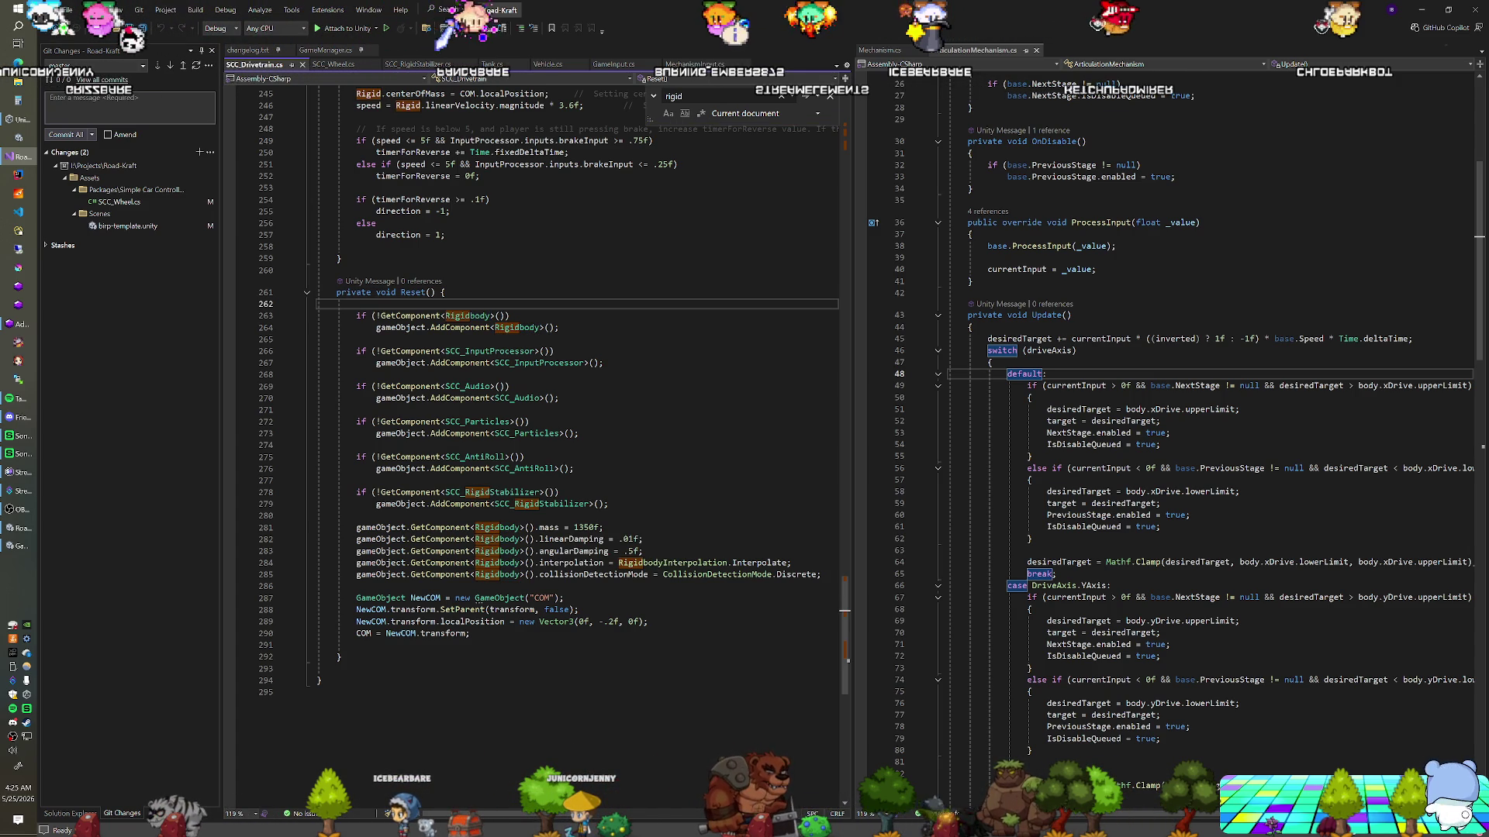
pyautogui.press('Return')
pyautogui.press('Return')
pyautogui.write('Debug.Log("RESET")')
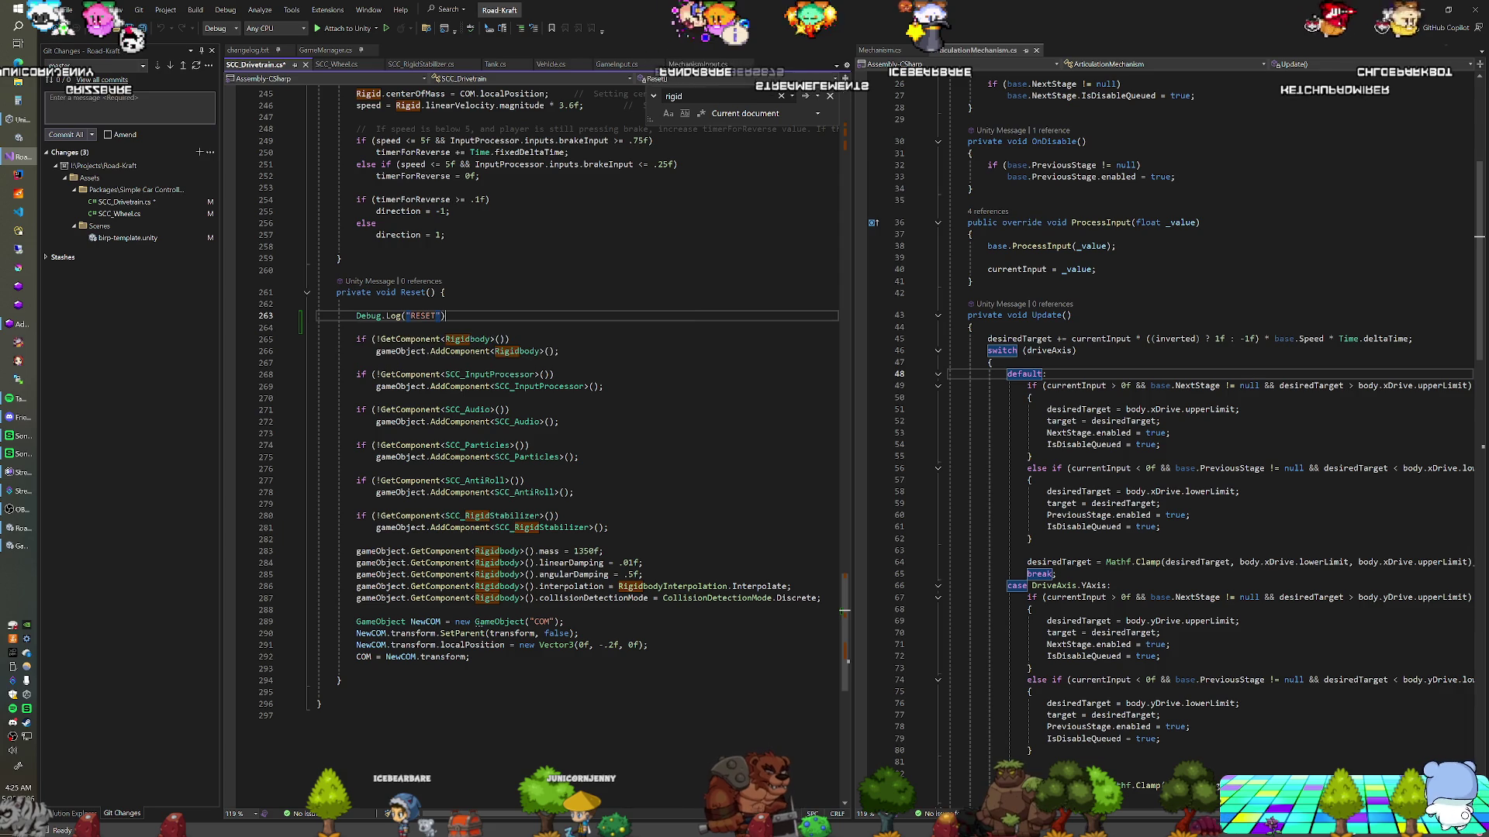
pyautogui.hotkey('alt', 'Tab')
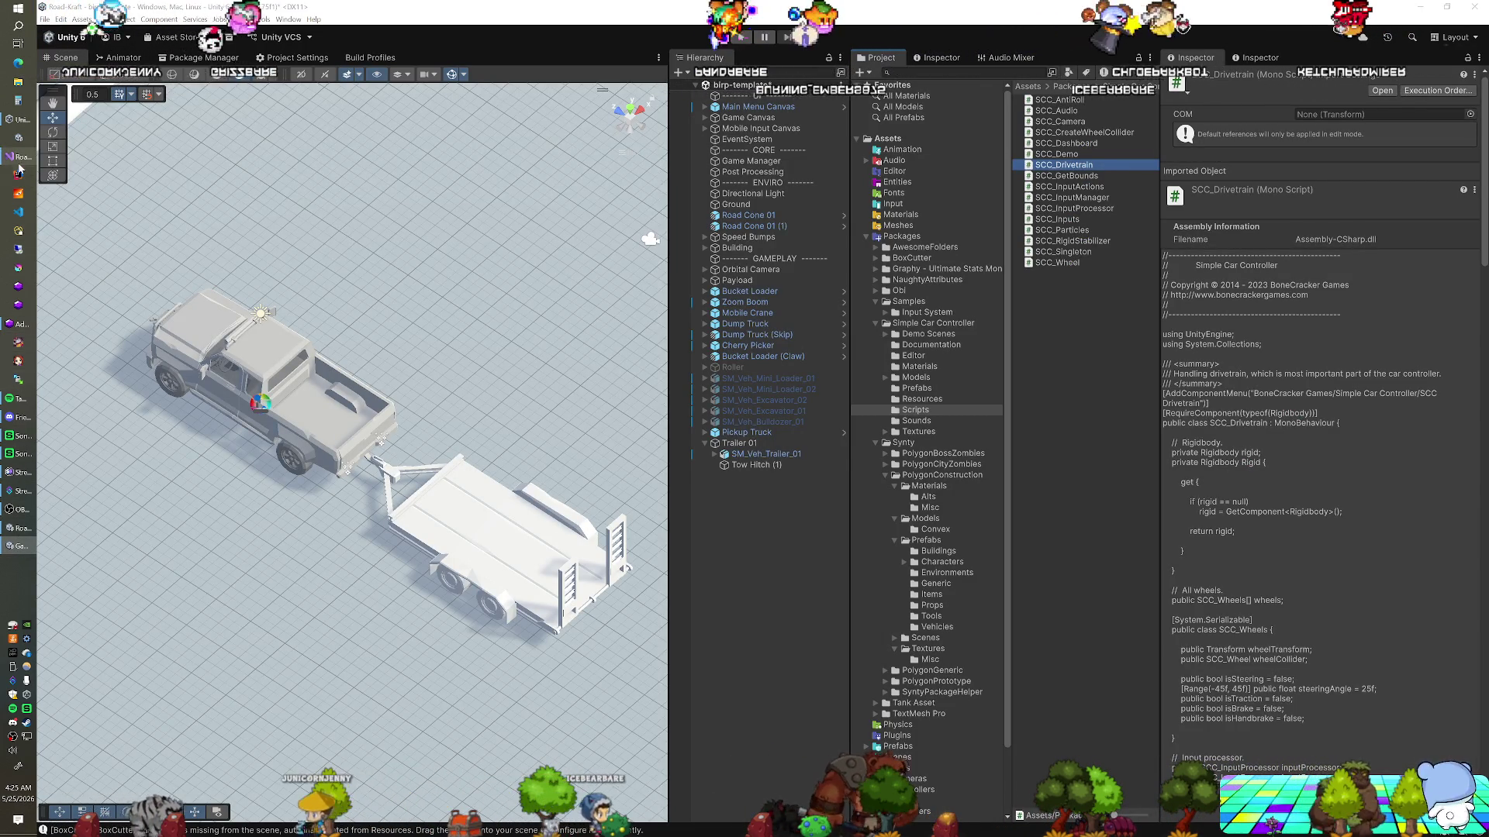
pyautogui.click(18, 528)
pyautogui.hotkey('ctrl', 's')
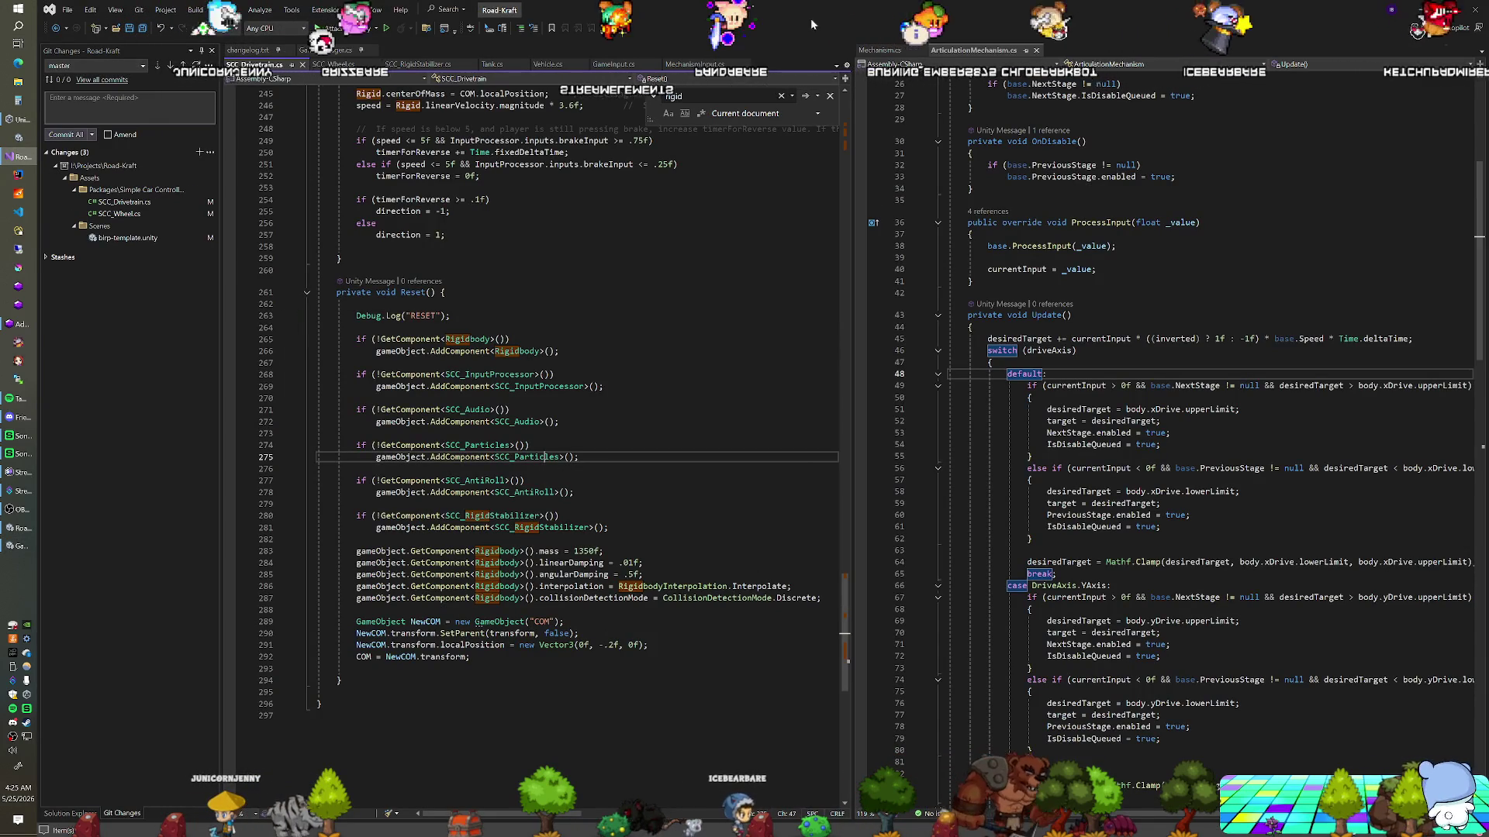
# Let Unity recompile the script, test-drive in Play mode, then select Pickup Truck
pyautogui.hotkey('alt', 'Tab')
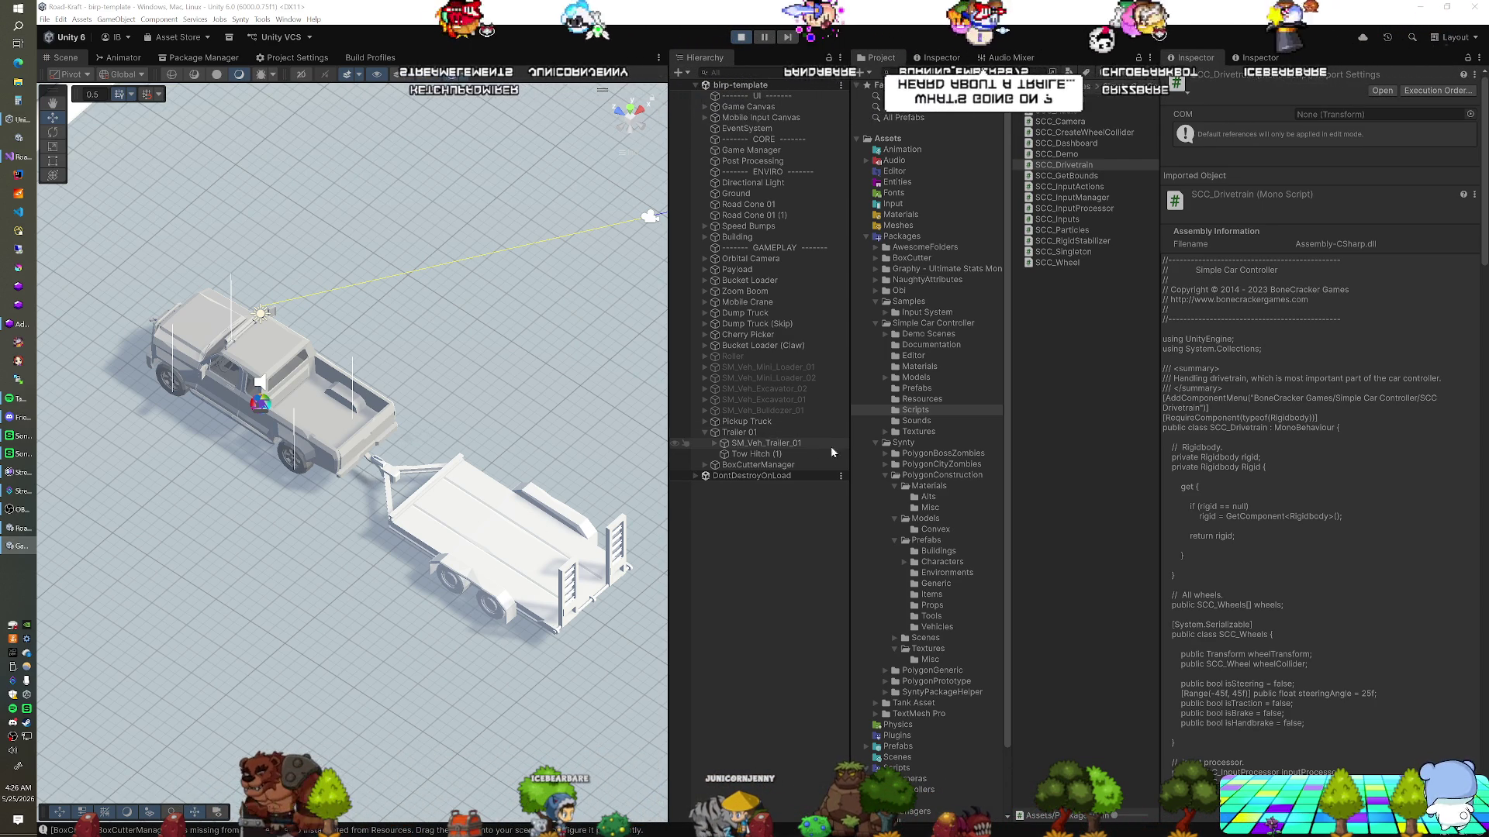
pyautogui.click(765, 422)
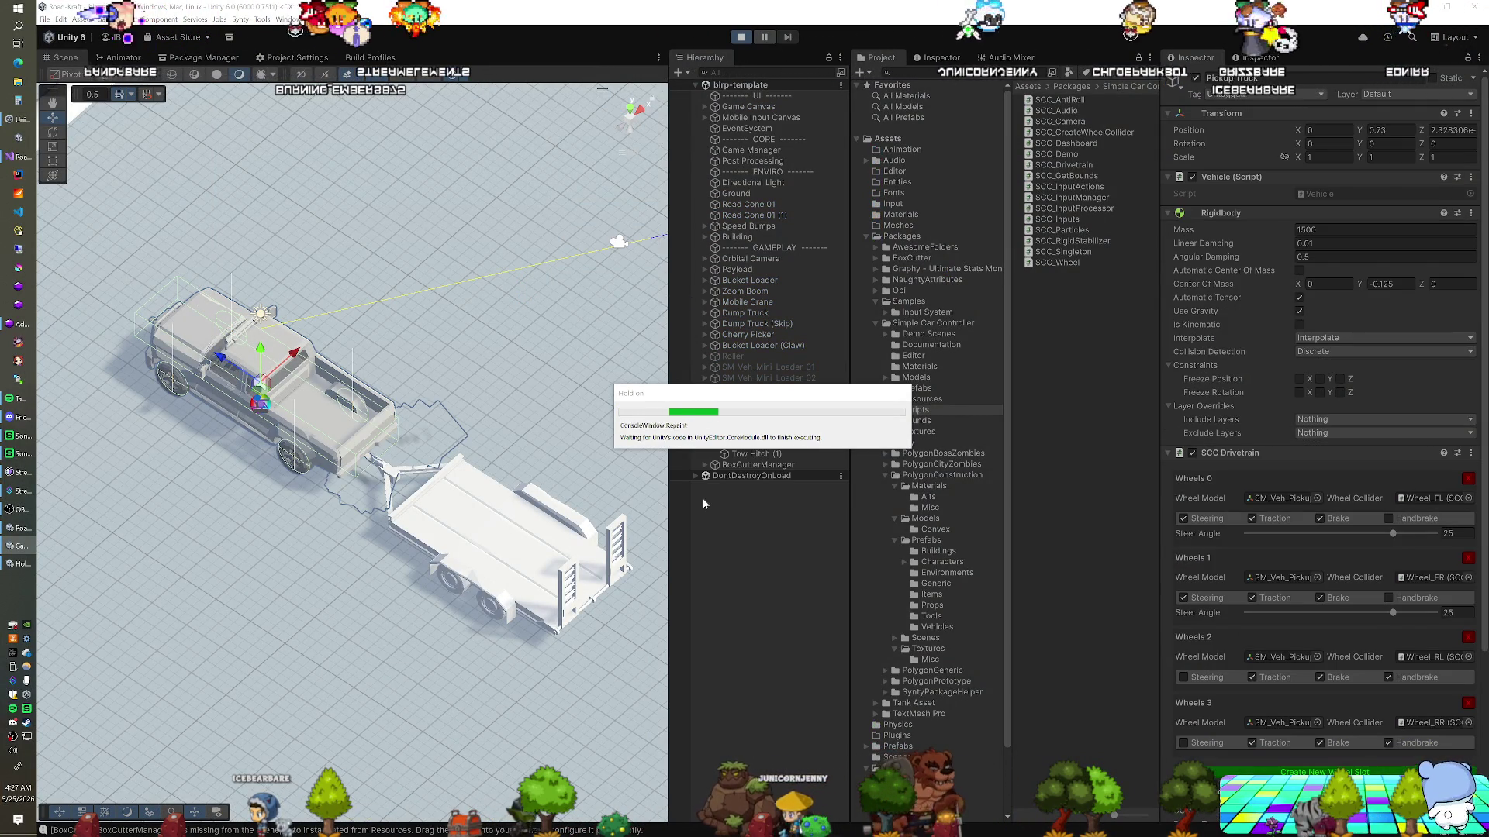
# Select Trailer 01 to view its mass-250 Rigidbody and unconnected Hinge Joint
pyautogui.click(747, 433)
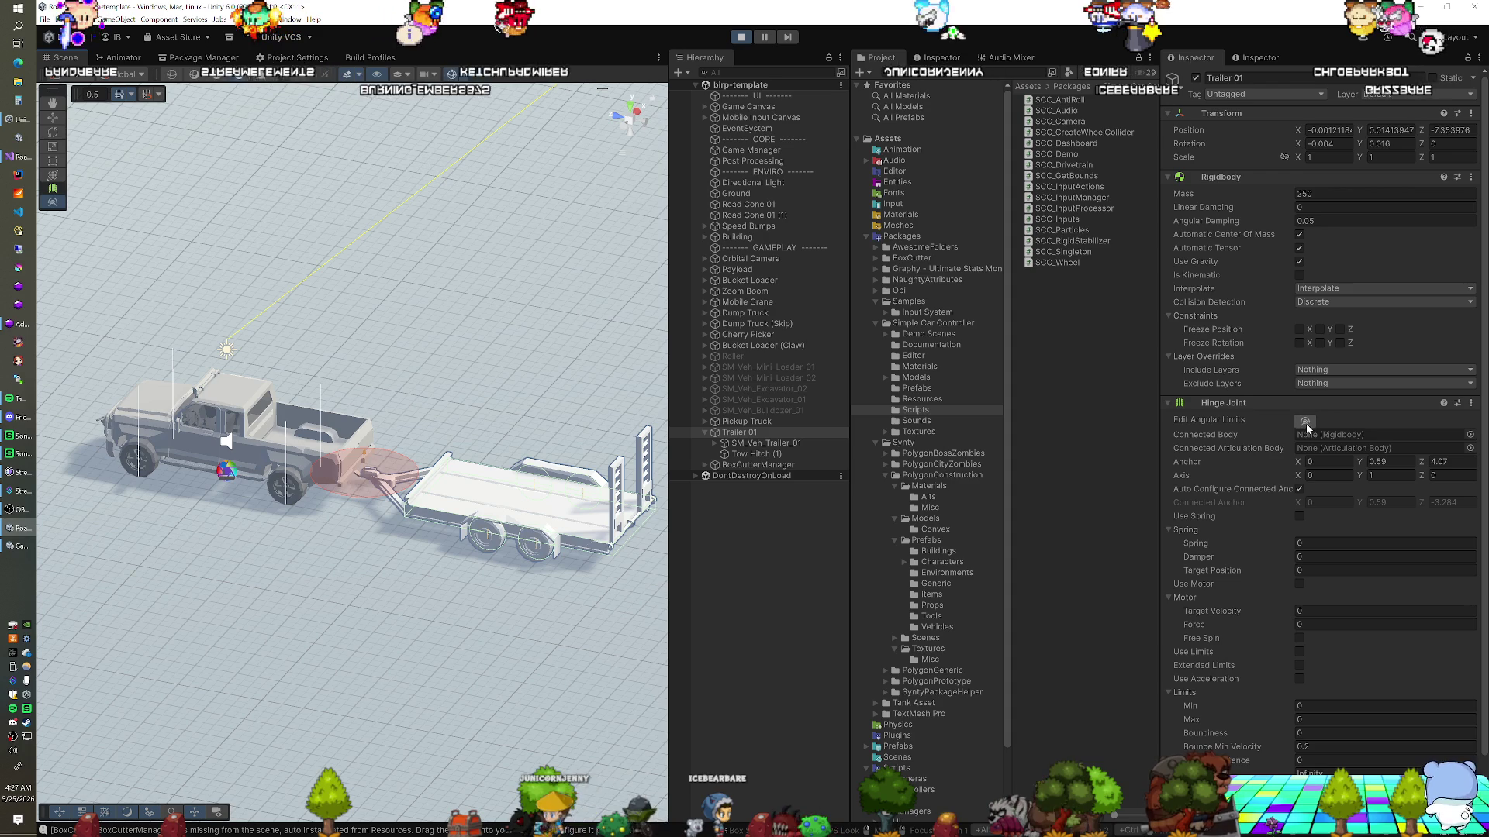
# Connect Trailer 01's Hinge Joint to Pickup Truck and orbit to watch the hitched trailer
pyautogui.moveTo(377, 481)
pyautogui.mouseDown()
pyautogui.moveTo(448, 552)
pyautogui.moveTo(473, 542)
pyautogui.mouseUp()
pyautogui.click(746, 422)
pyautogui.moveTo(756, 427); pyautogui.dragTo(1310, 434)
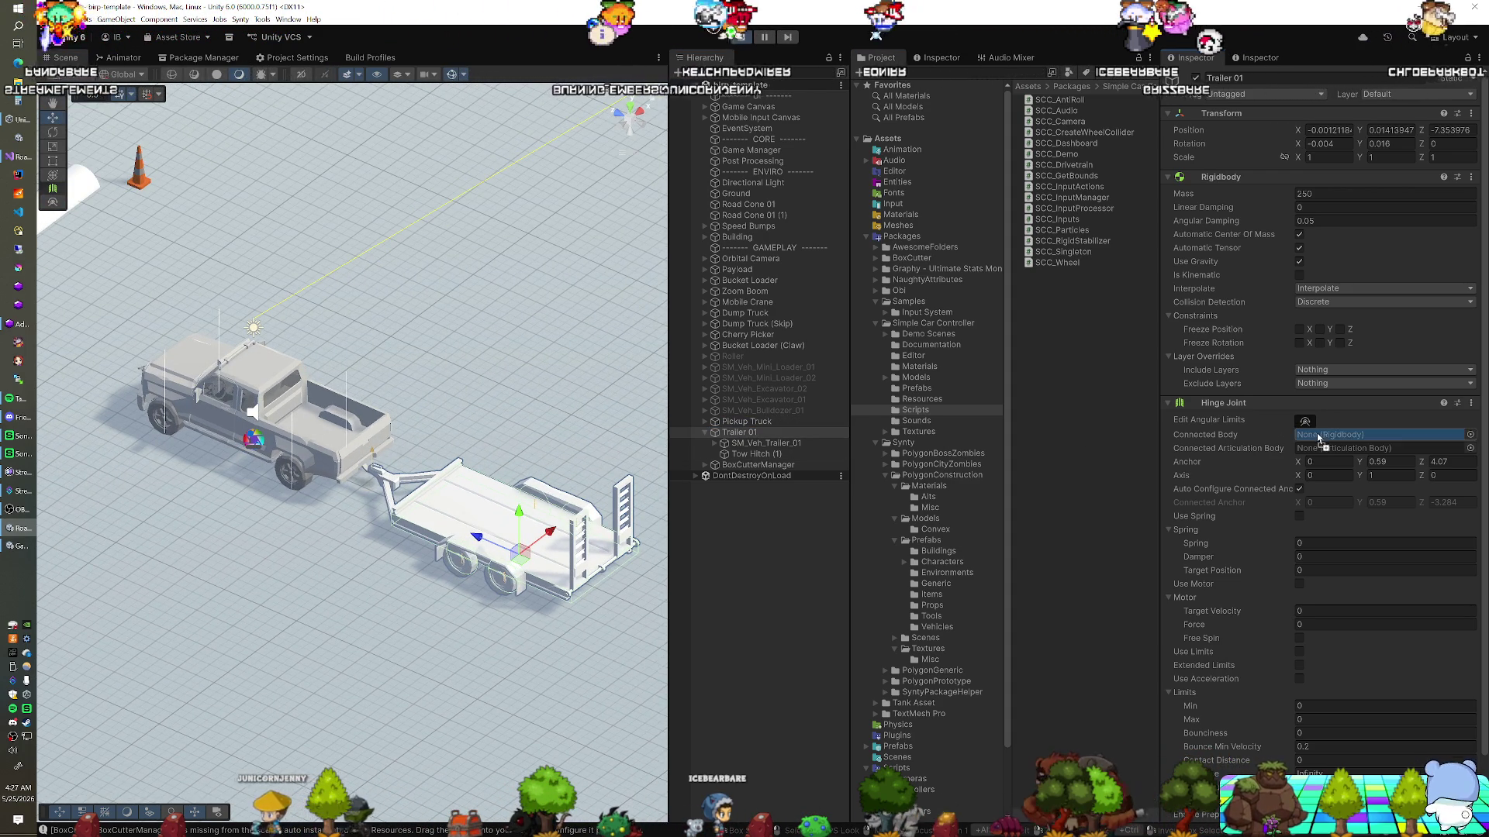
pyautogui.moveTo(495, 483); pyautogui.dragTo(511, 473)
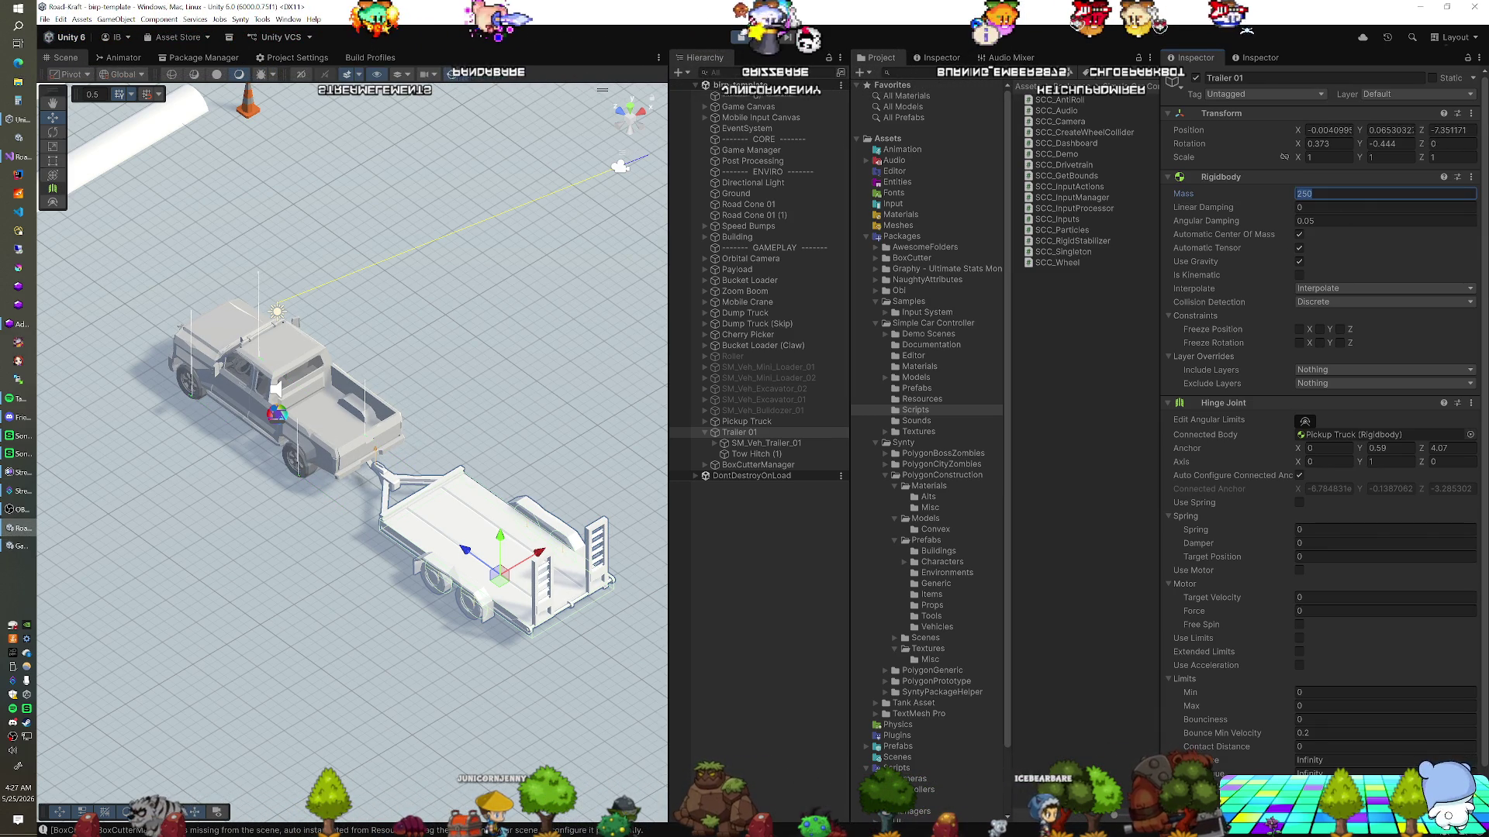
# Retype the trailer's mass as 250, then return to the code editor
pyautogui.press('BackSpace')
pyautogui.write('0')
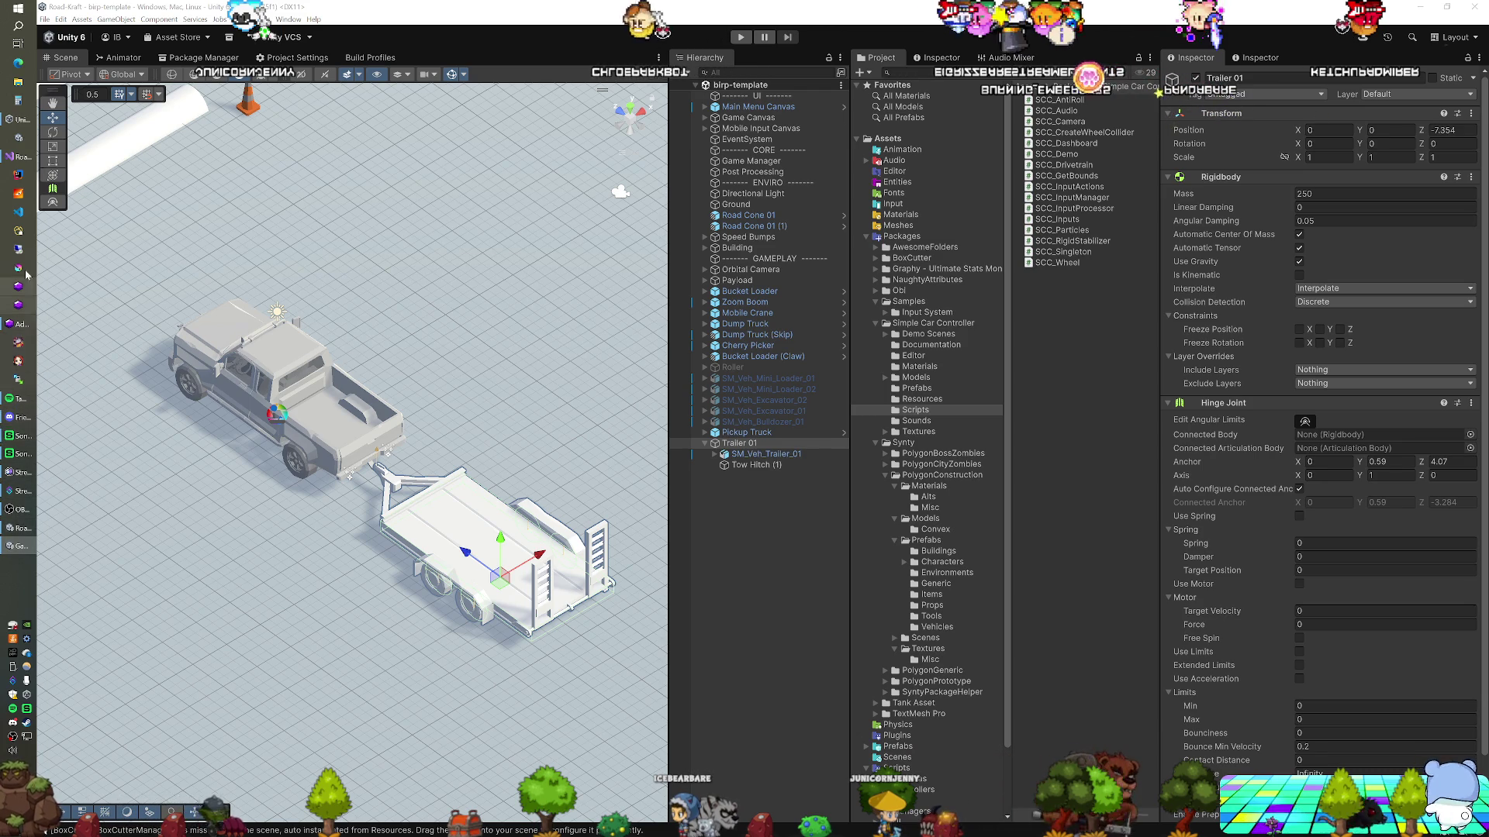
pyautogui.click(21, 156)
# Go to the Reset method's definition and list all references to it
pyautogui.click(412, 293)
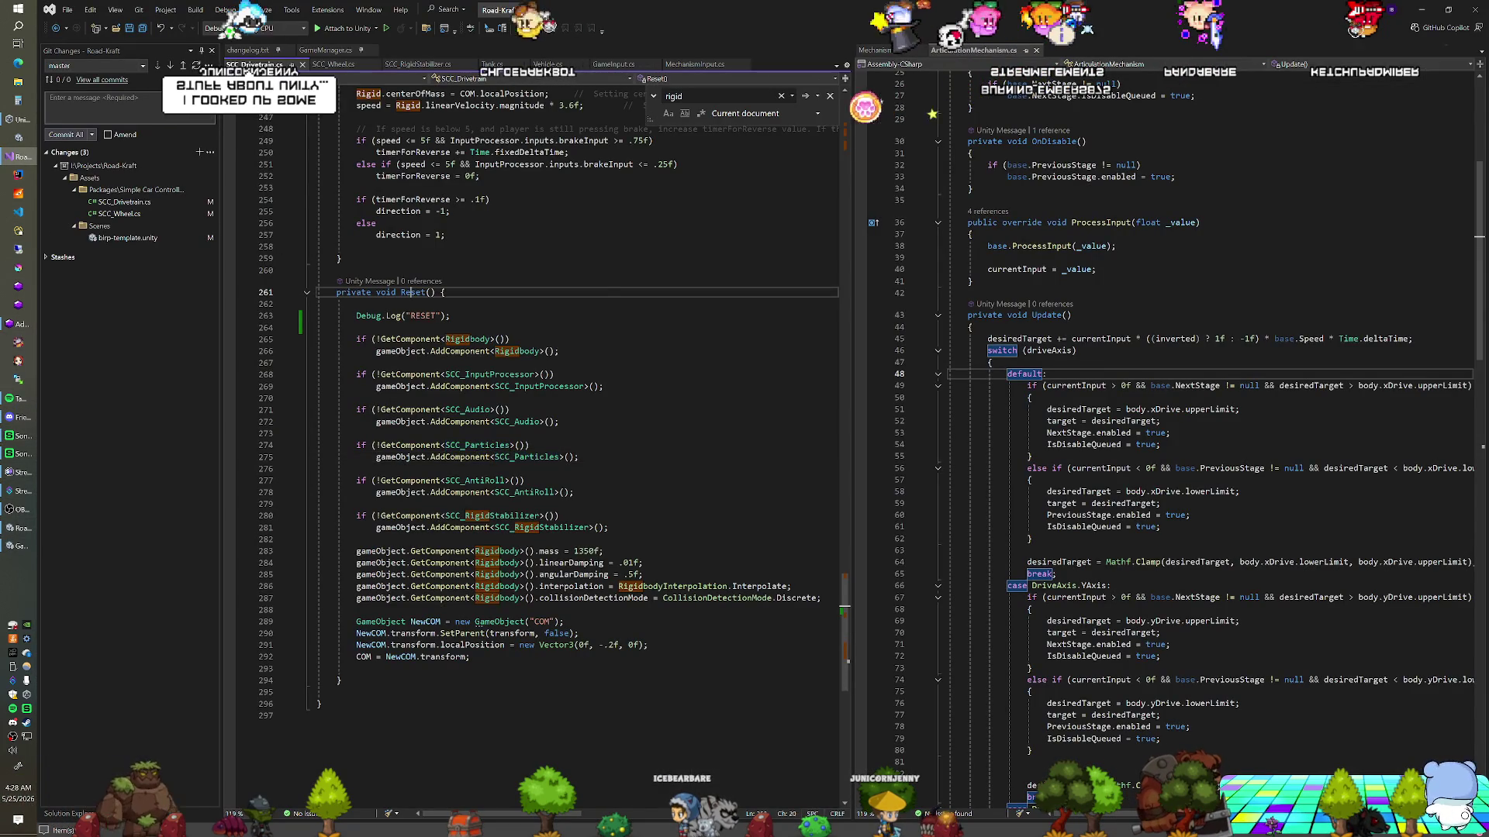
pyautogui.rightClick(412, 293)
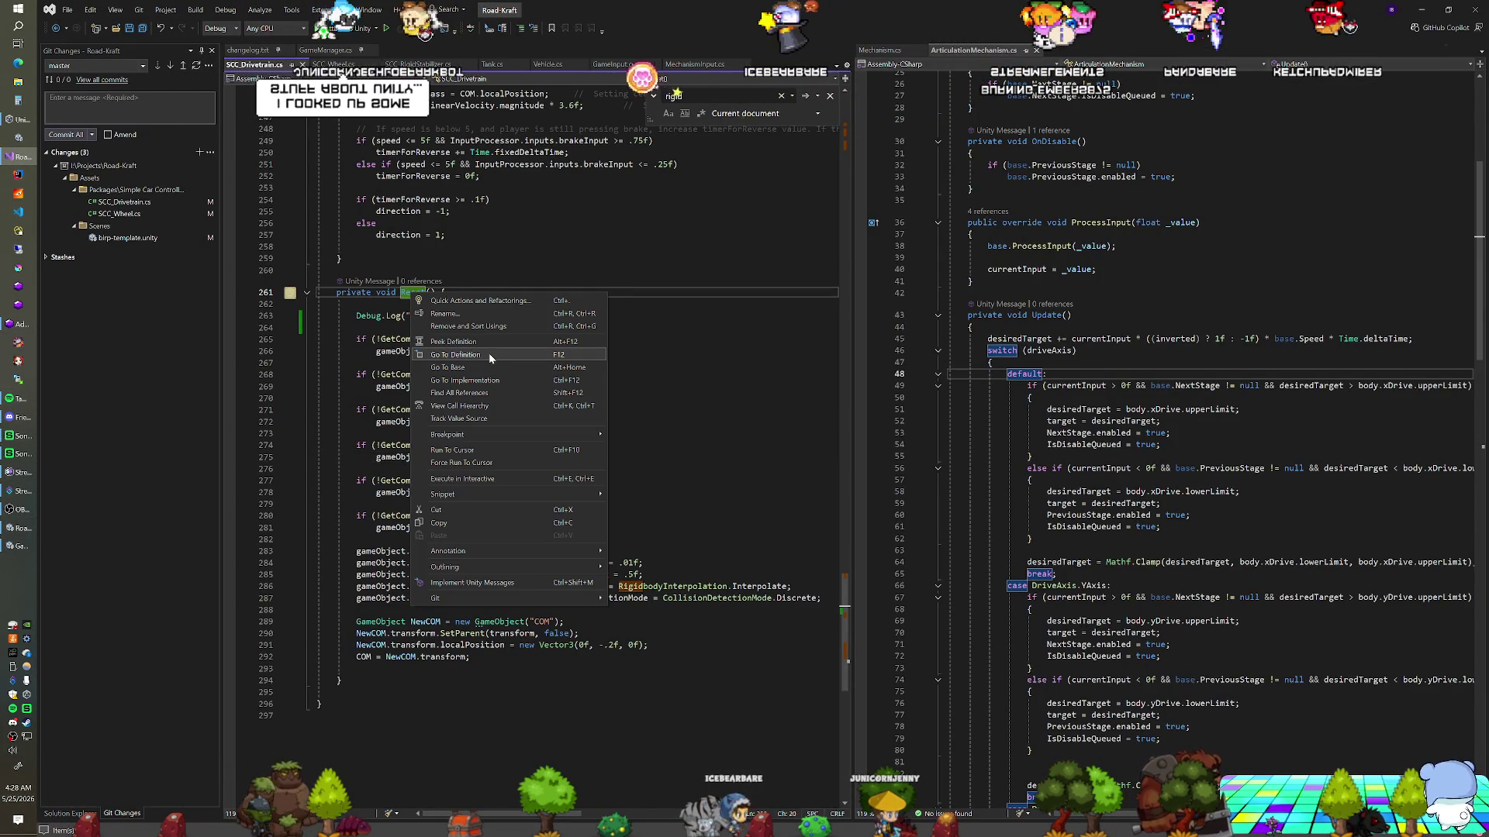
pyautogui.click(489, 355)
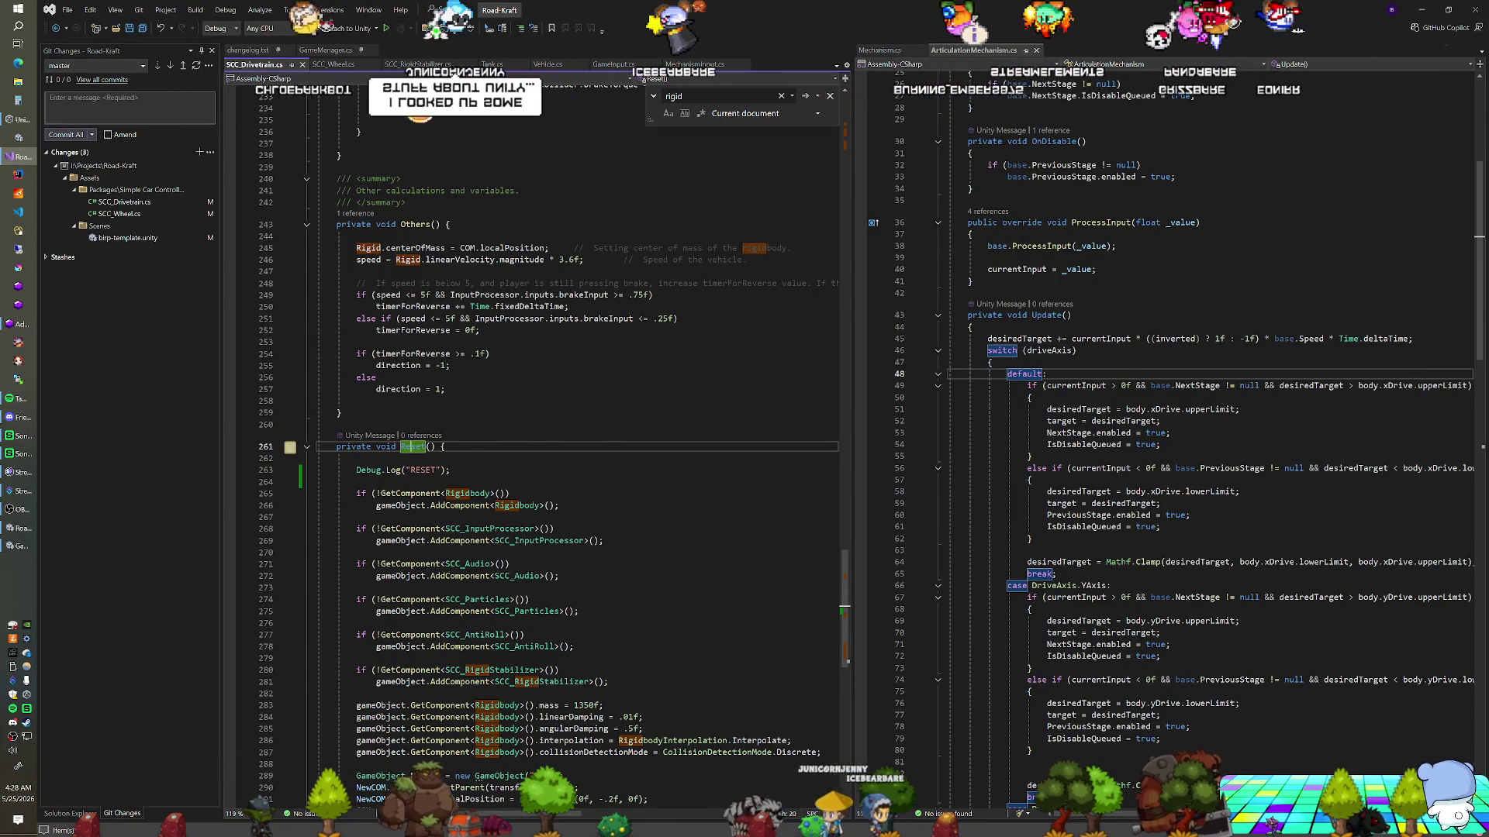
pyautogui.rightClick(412, 447)
pyautogui.click(465, 541)
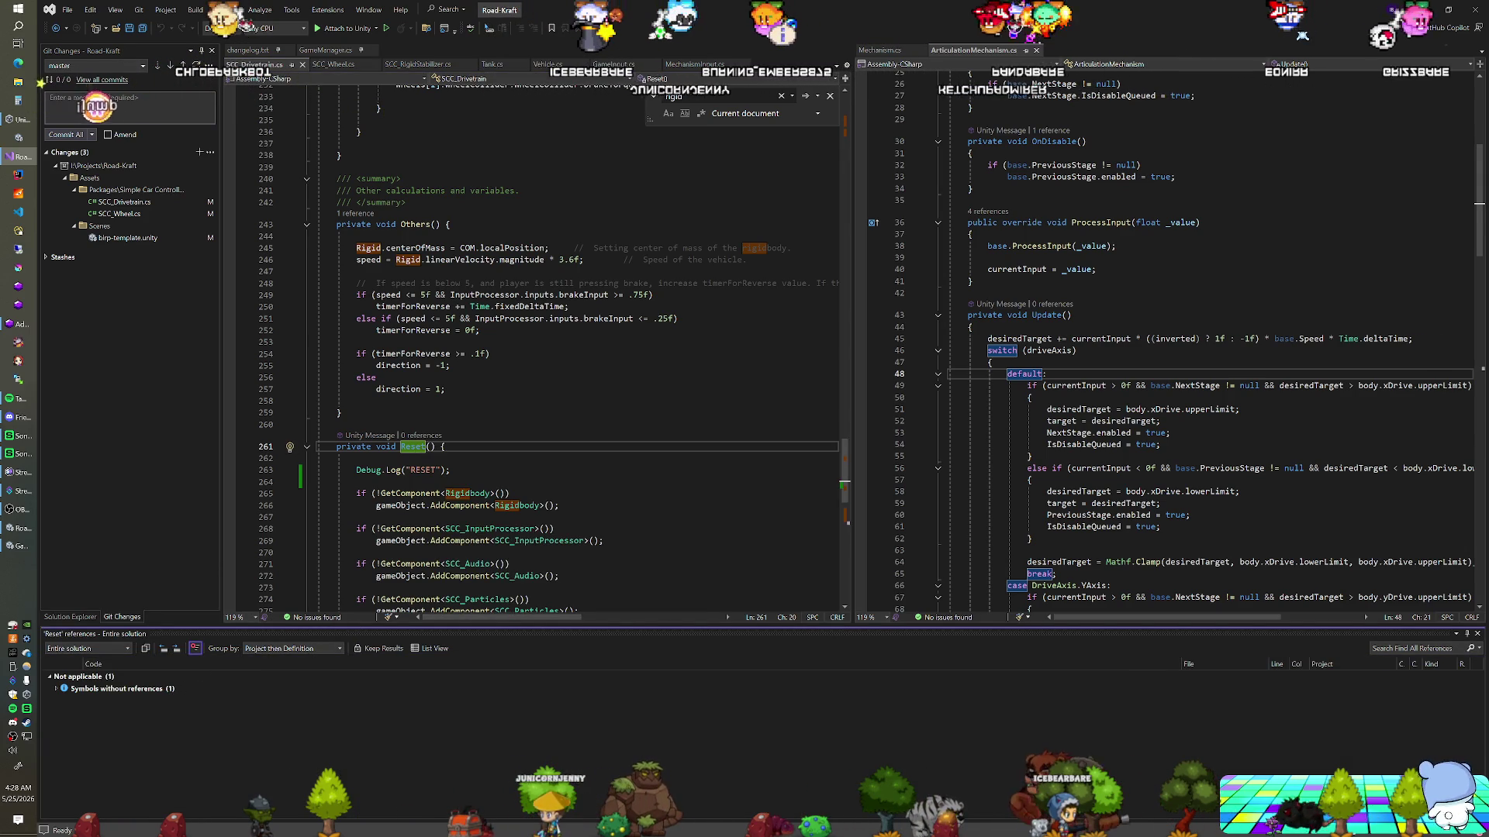
# Delete the Debug.Log("RESET") line from Reset, keeping a blank line after the brace
pyautogui.moveTo(356, 481); pyautogui.dragTo(452, 470)
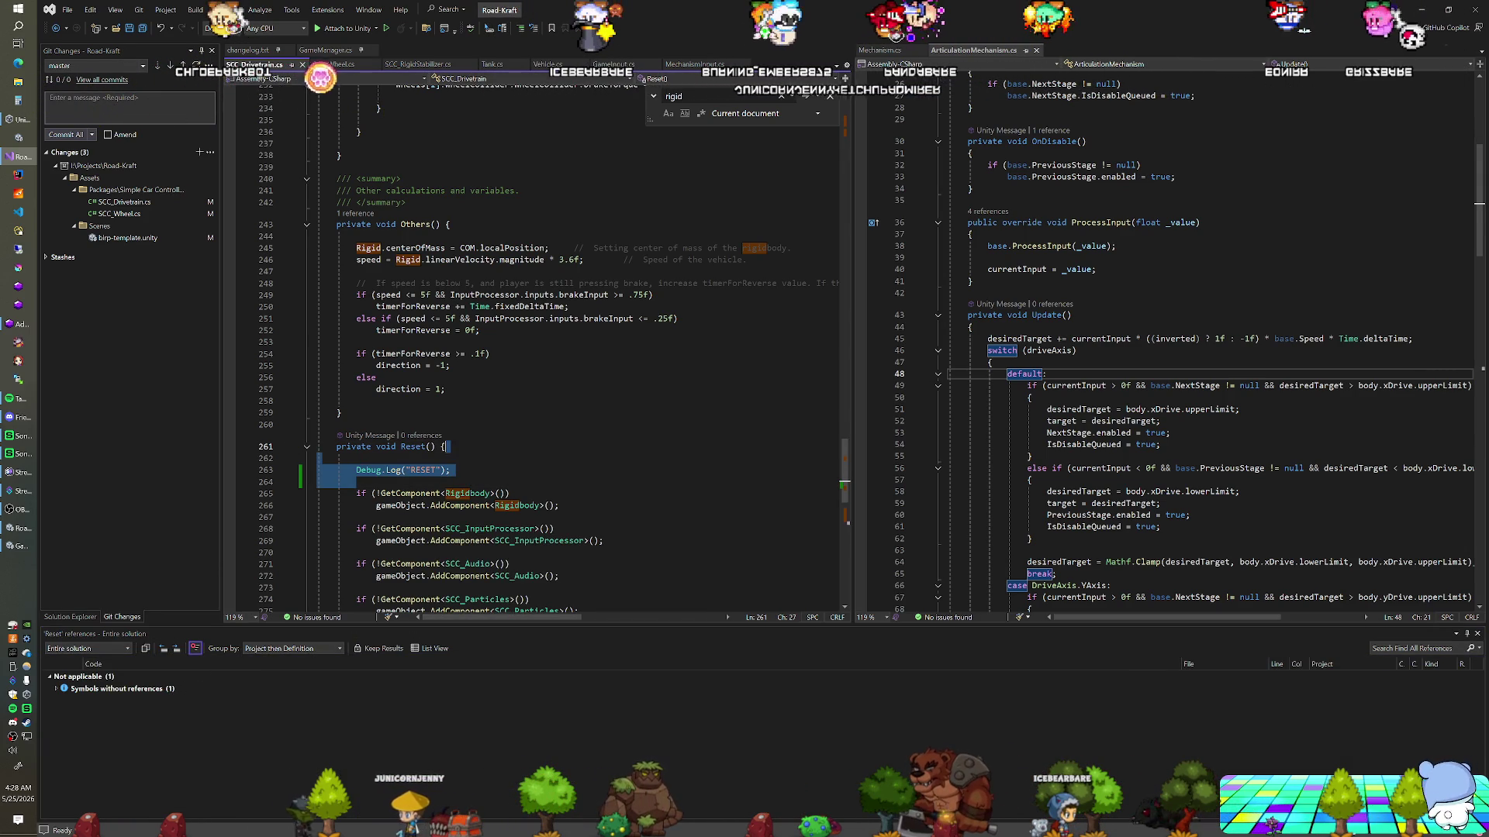
pyautogui.press('Delete')
pyautogui.press('Return')
pyautogui.scroll(-6, 573, 349)
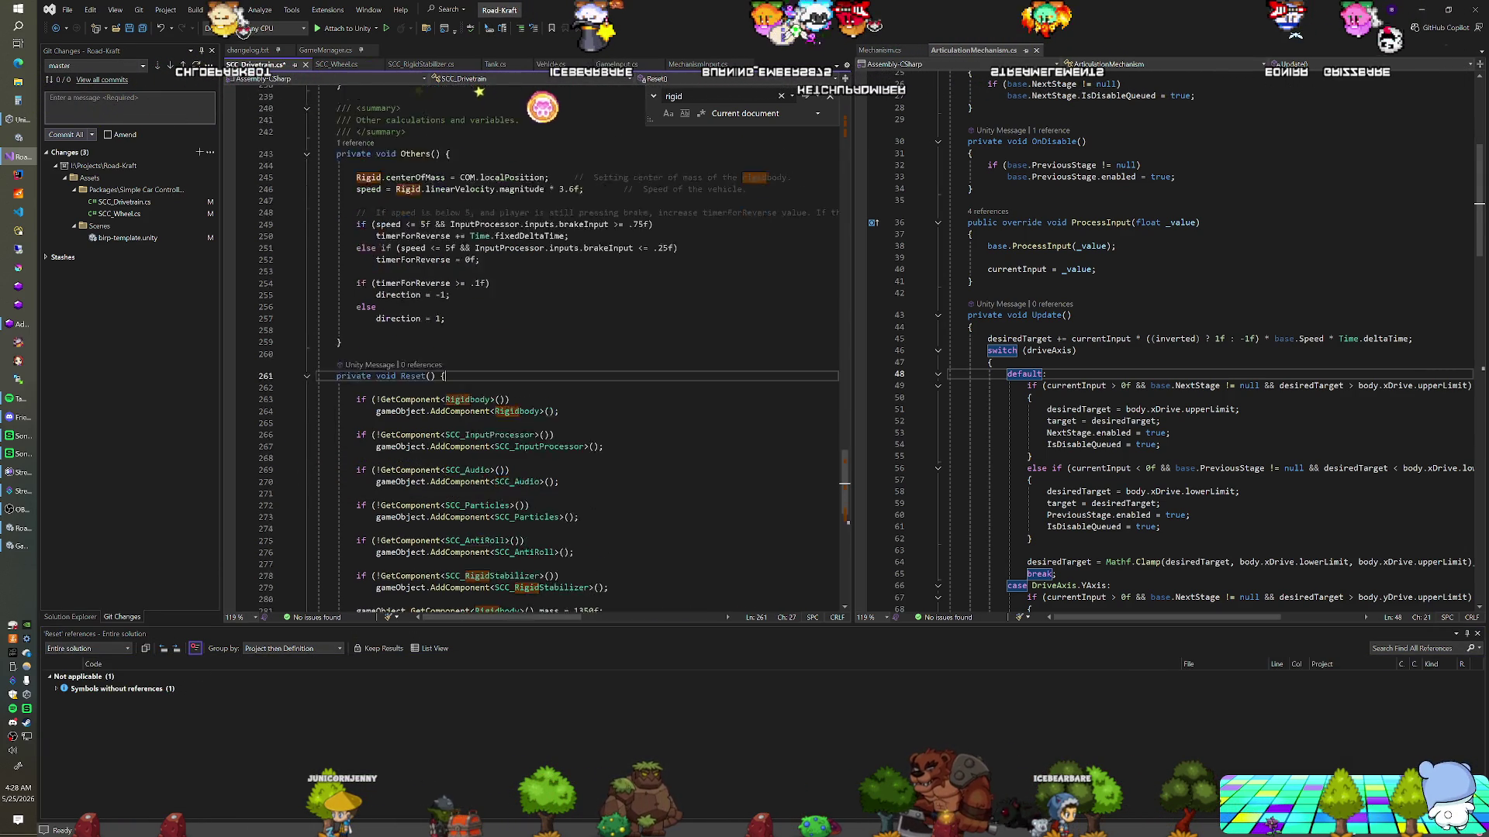
pyautogui.scroll(9, 574, 348)
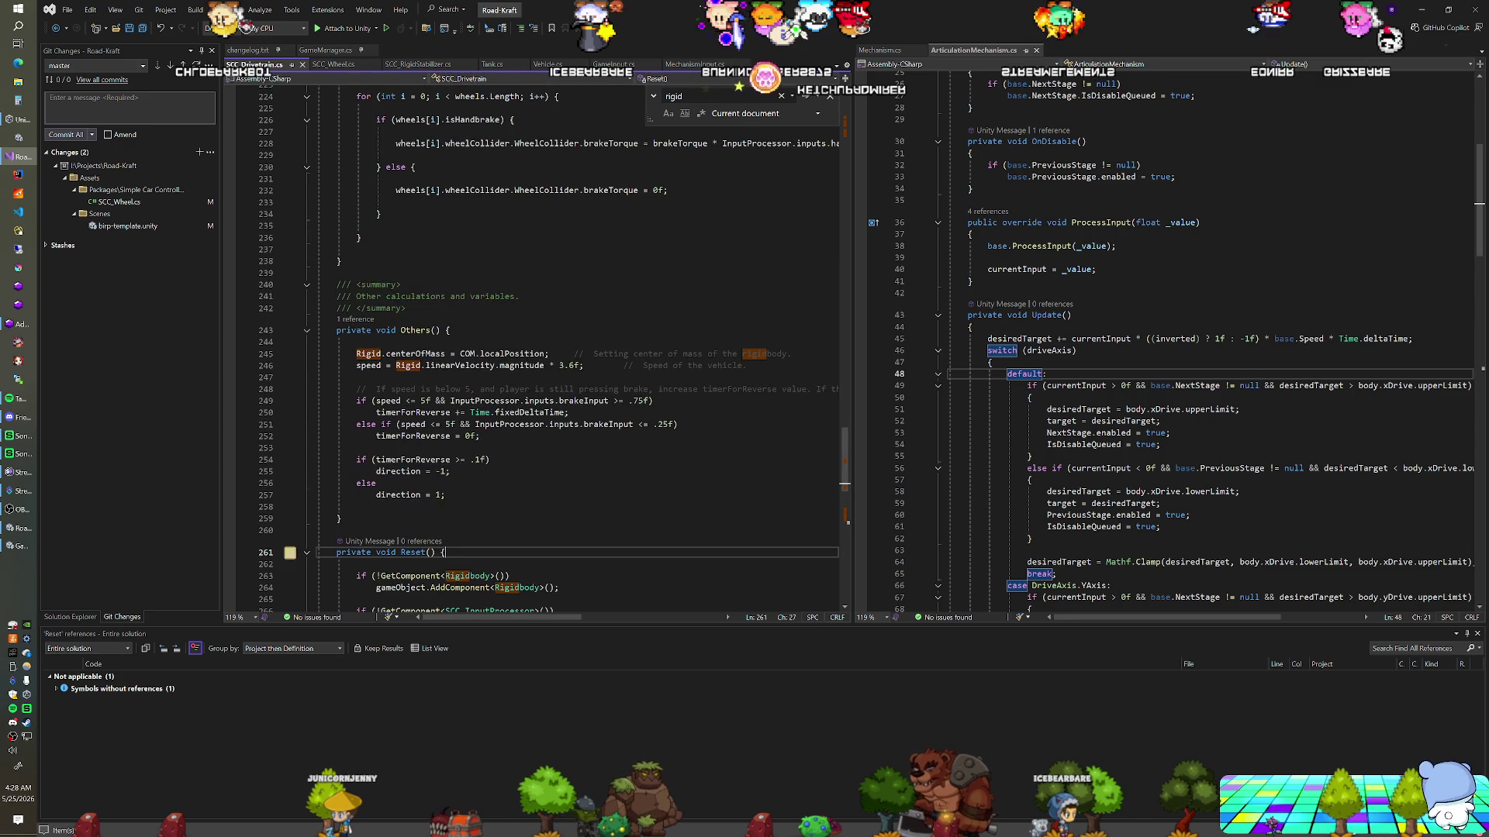
pyautogui.scroll(1, 574, 349)
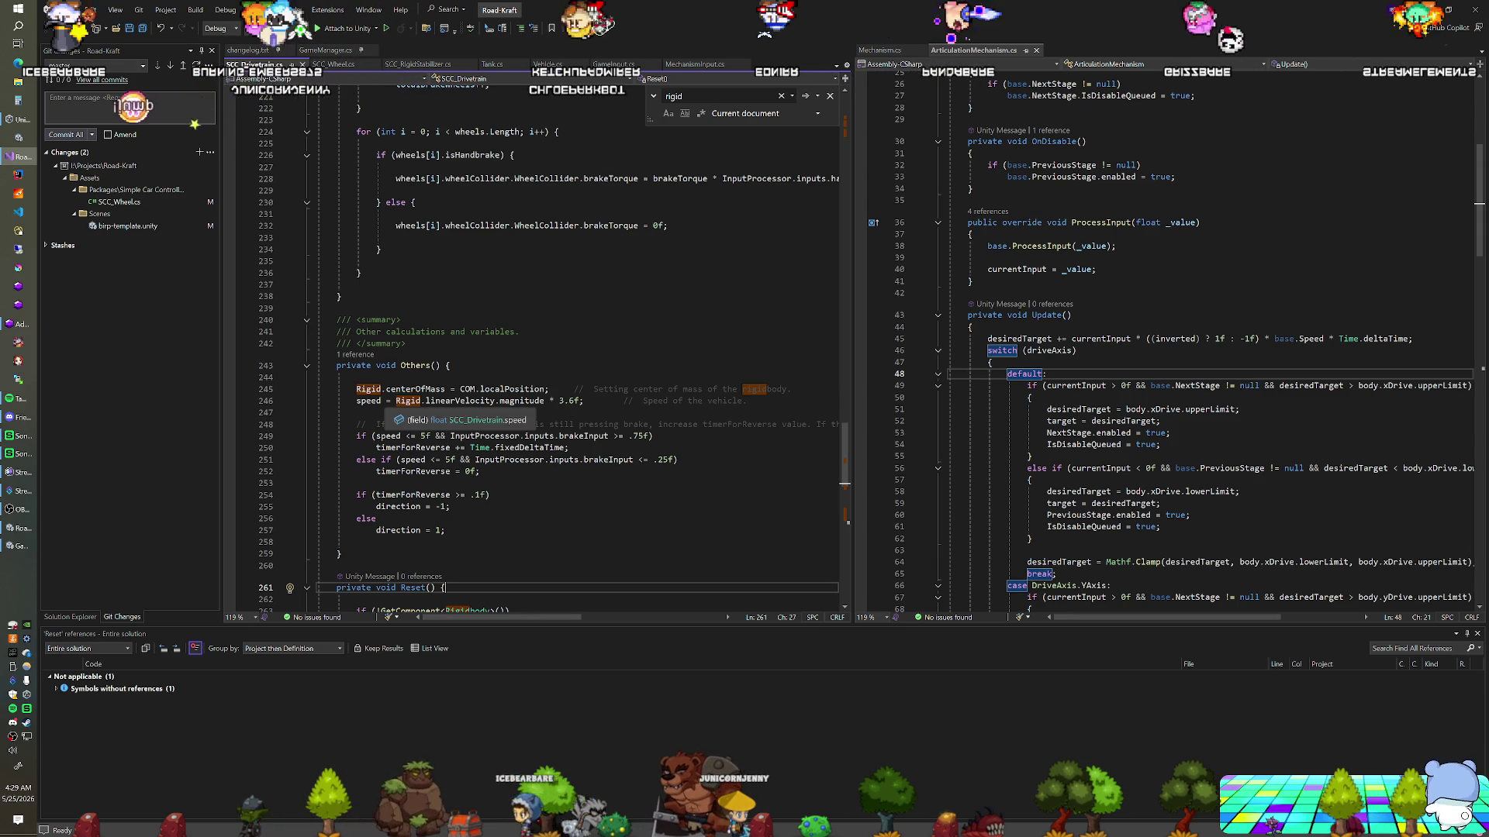
pyautogui.scroll(7, 543, 349)
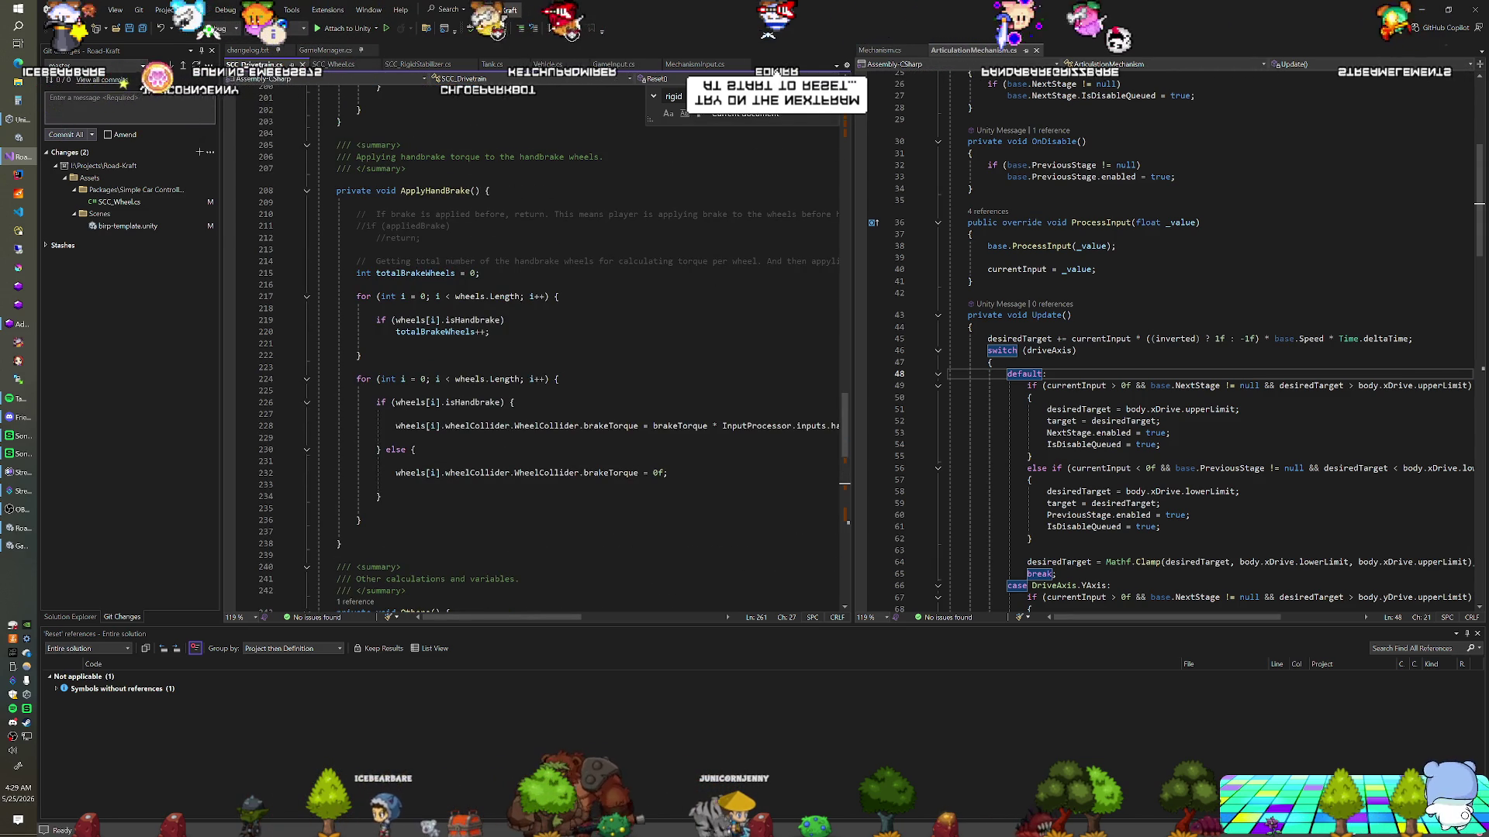
pyautogui.scroll(4, 542, 349)
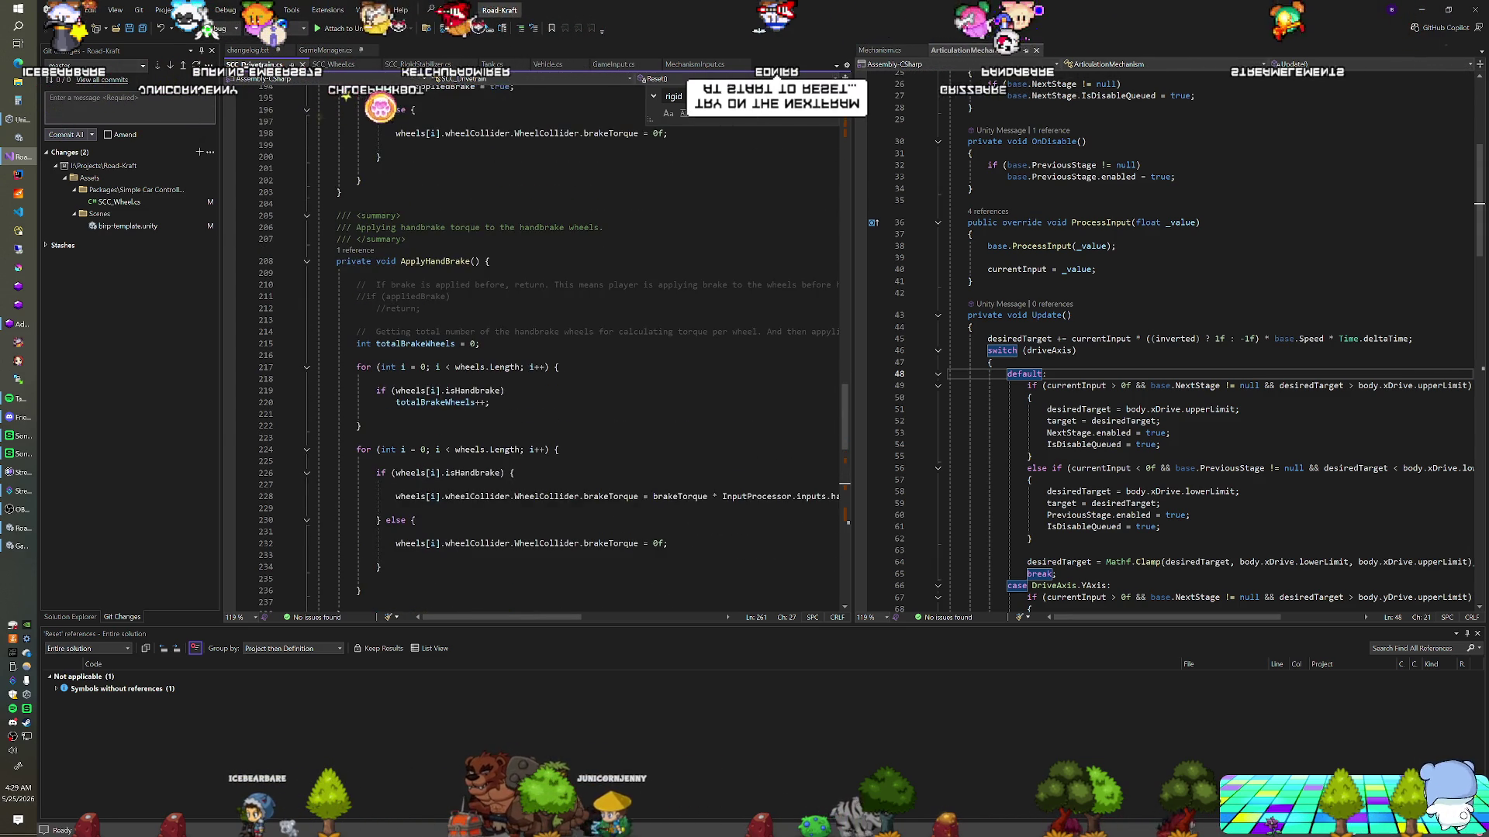
pyautogui.scroll(16, 543, 349)
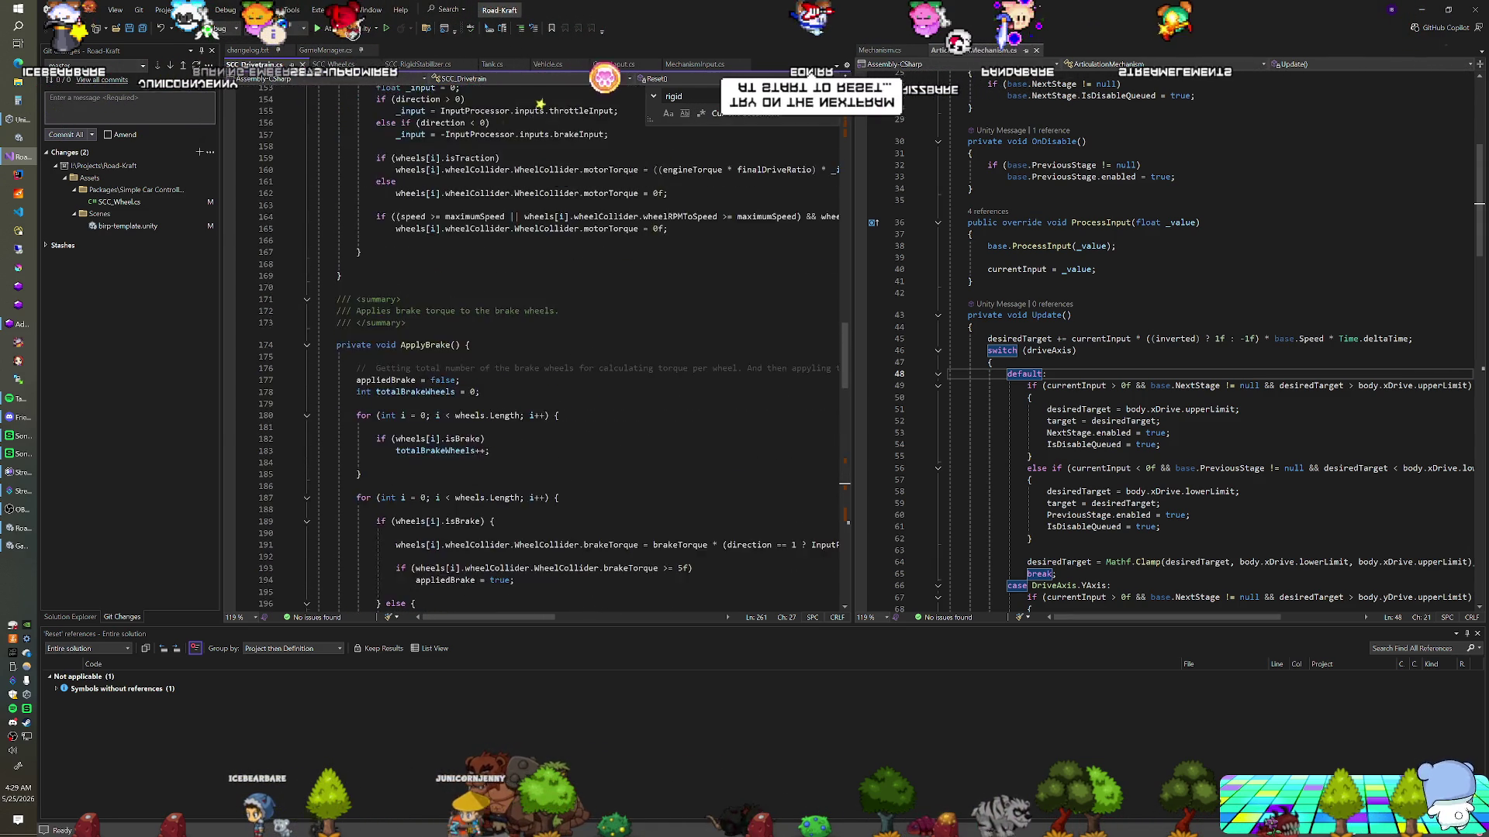
pyautogui.scroll(12, 543, 349)
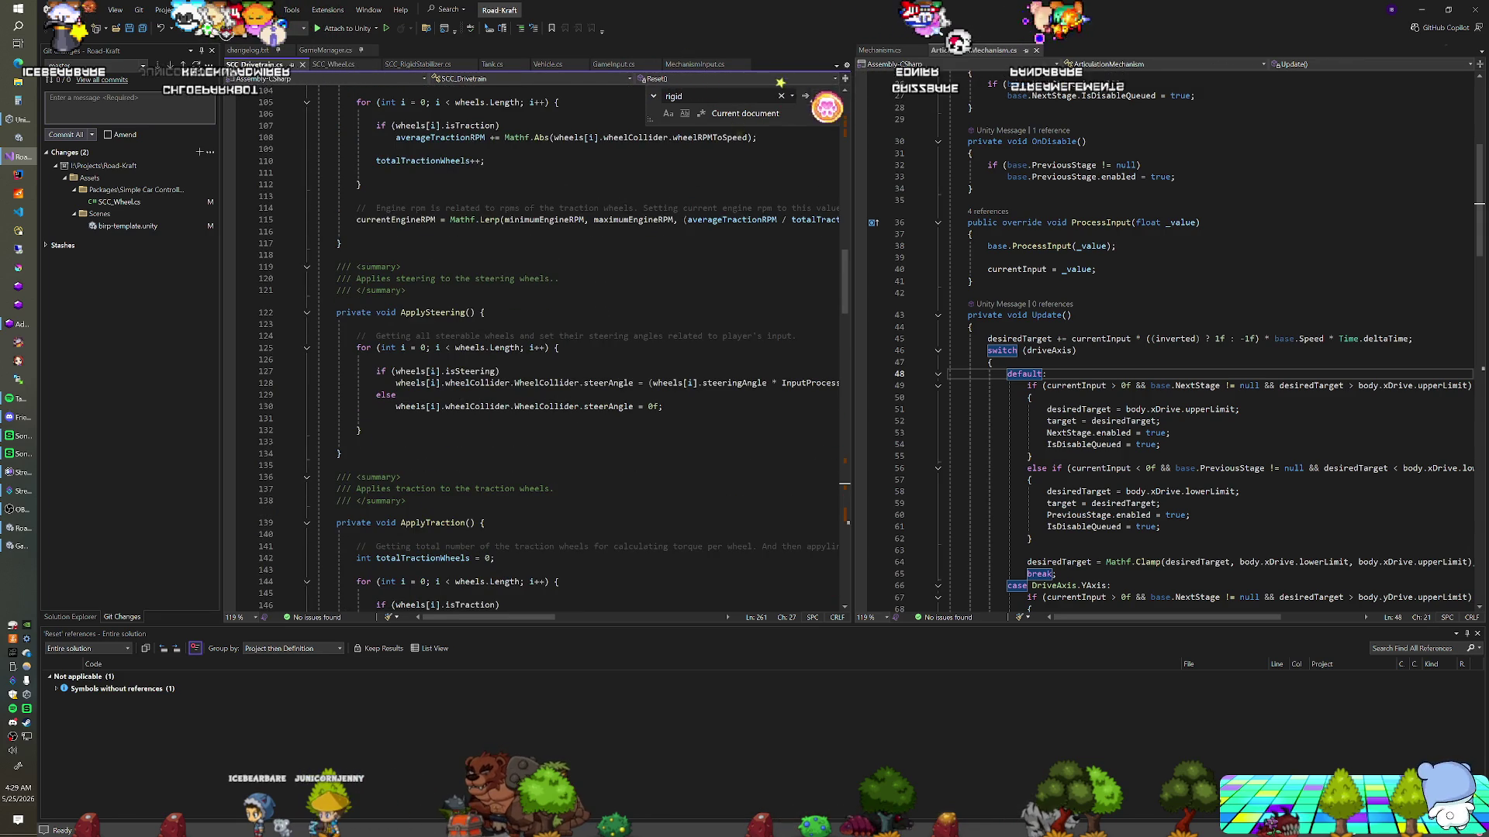
pyautogui.scroll(-9, 543, 348)
pyautogui.scroll(15, 543, 349)
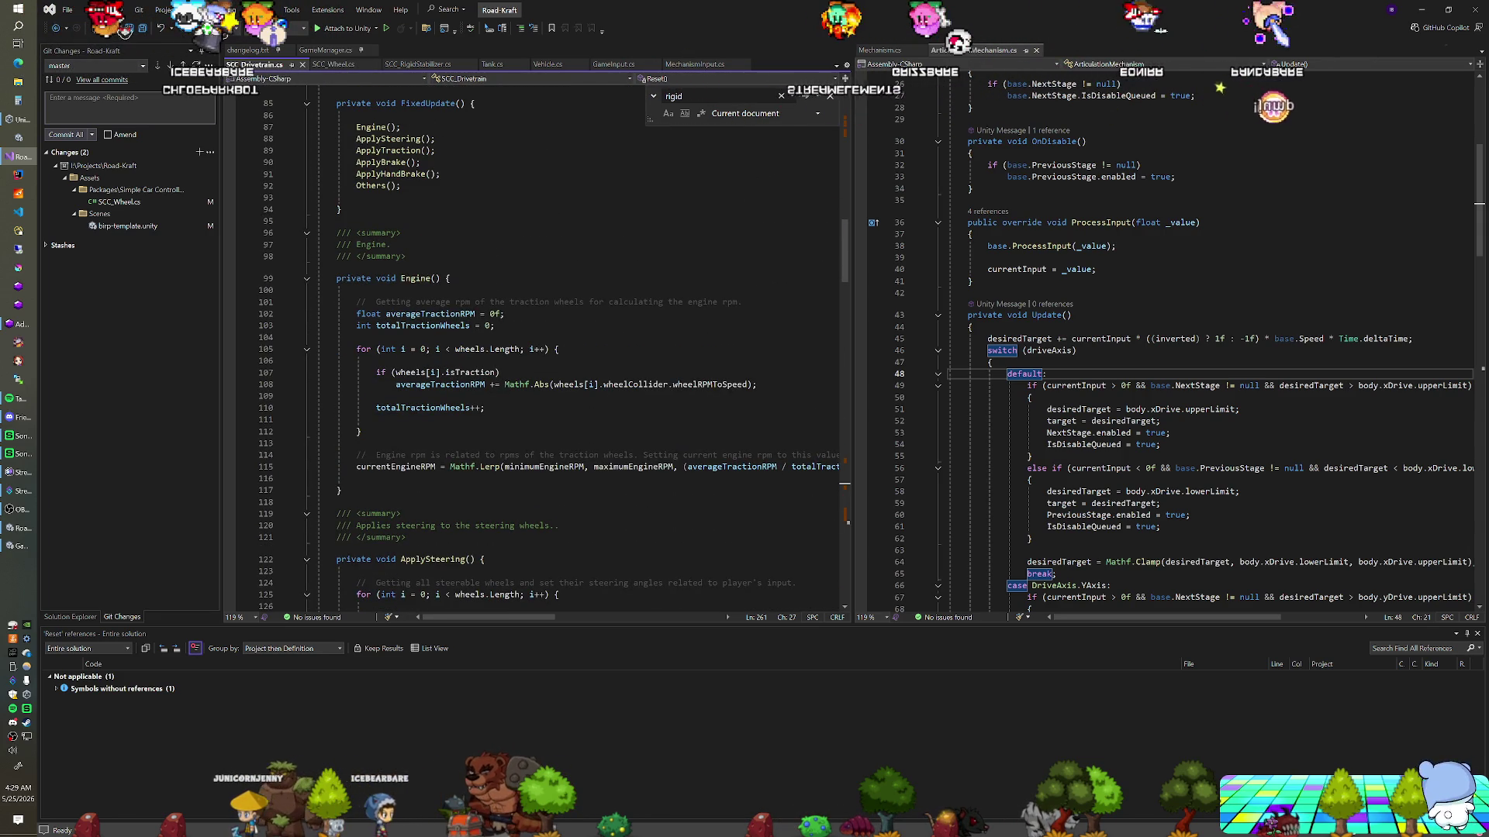
pyautogui.scroll(6, 543, 349)
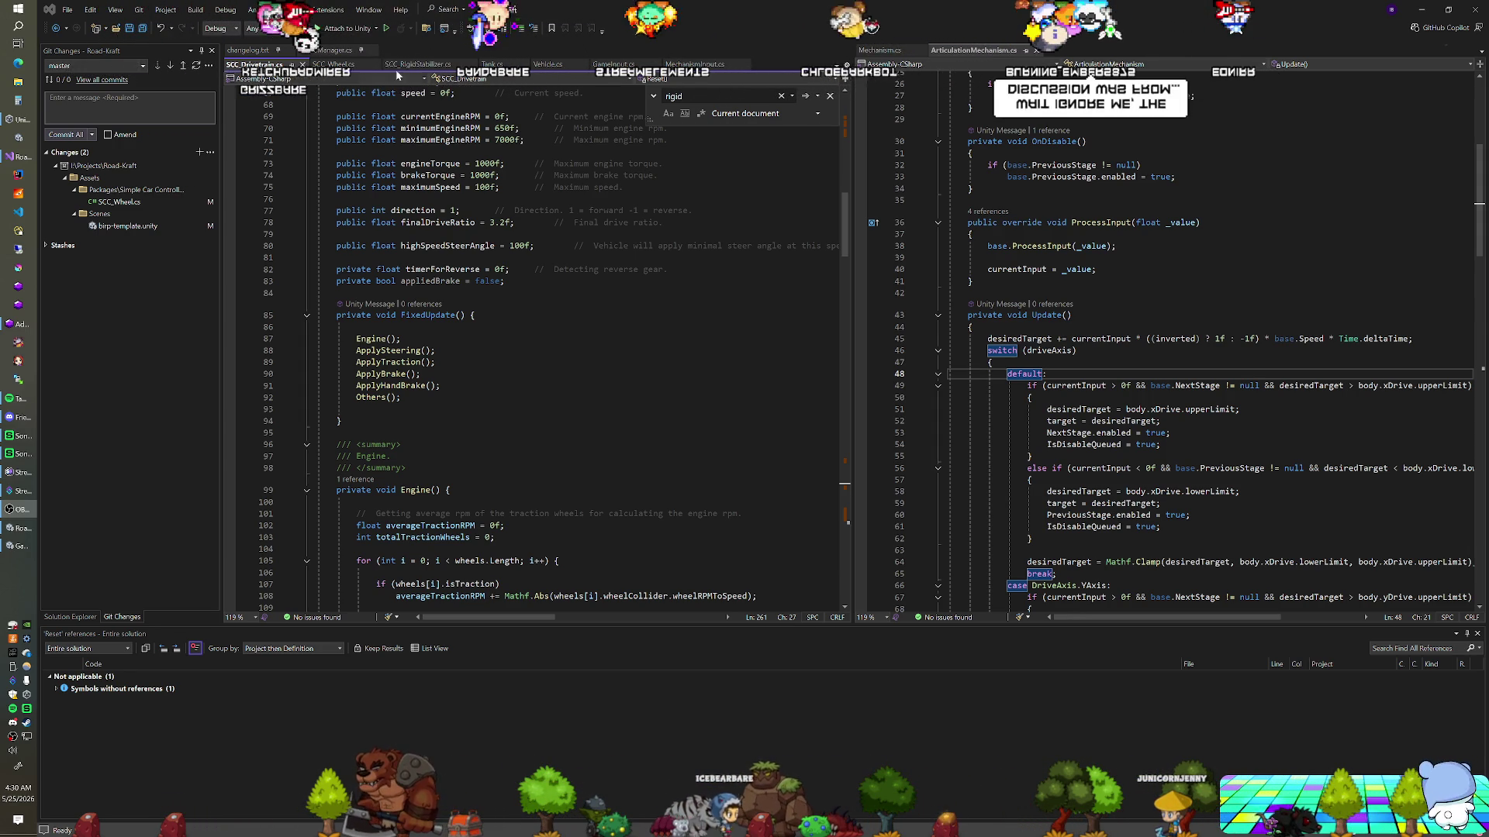
# Switch from Visual Studio back to the Unity editor
pyautogui.hotkey('alt', 'Tab')
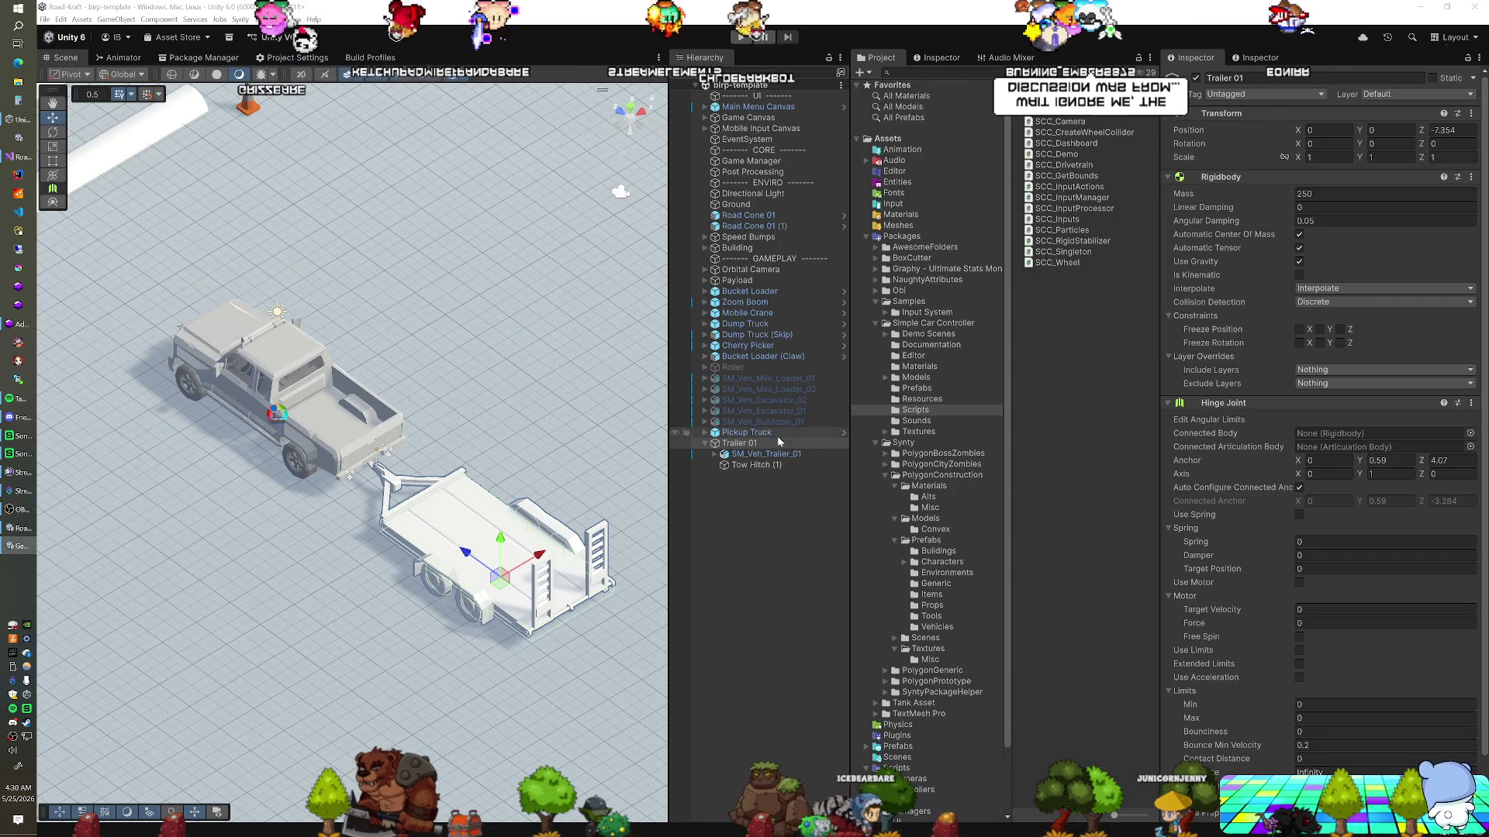
pyautogui.click(767, 435)
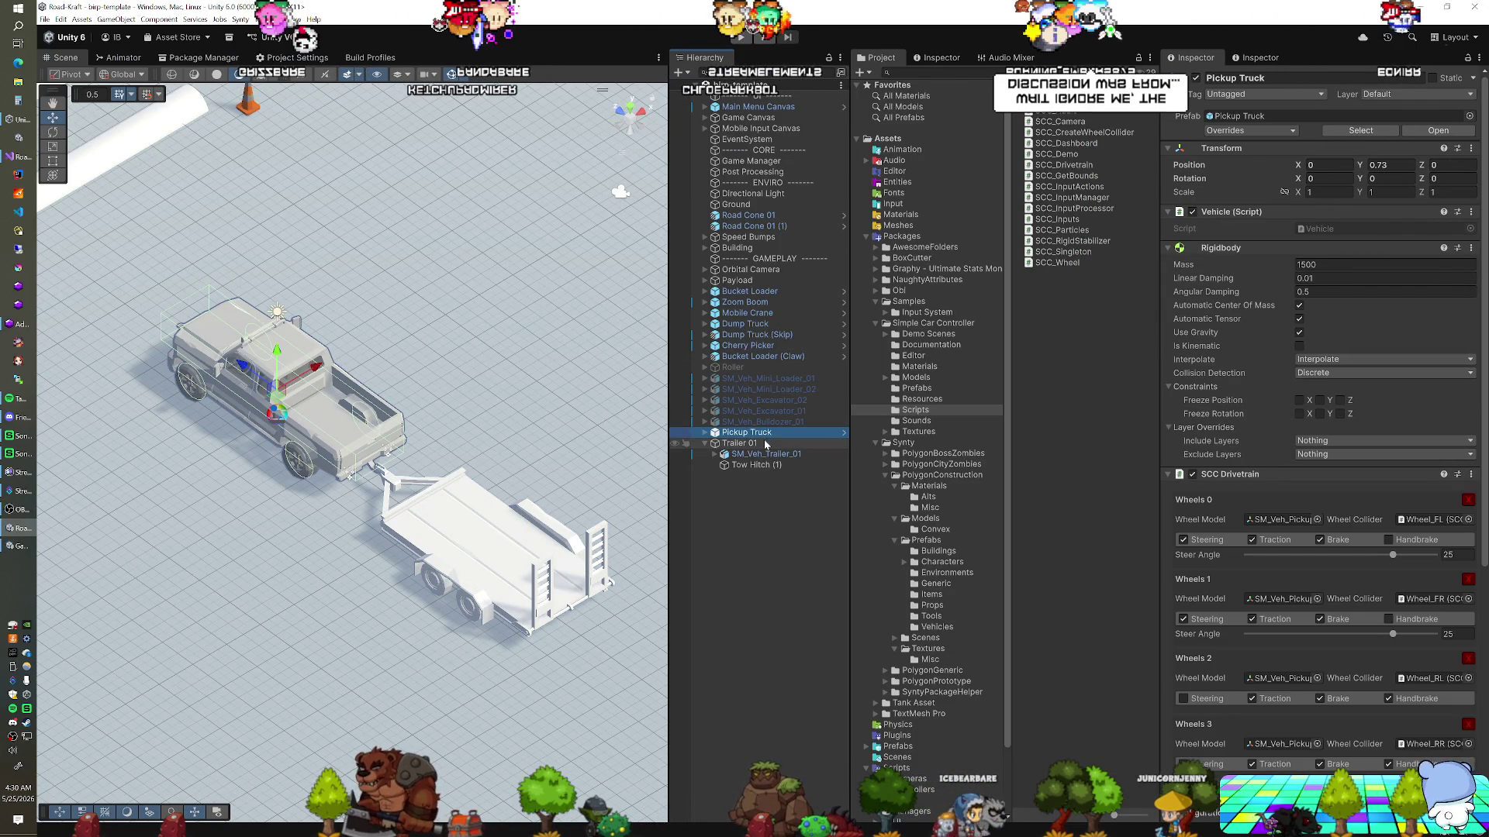
pyautogui.click(766, 444)
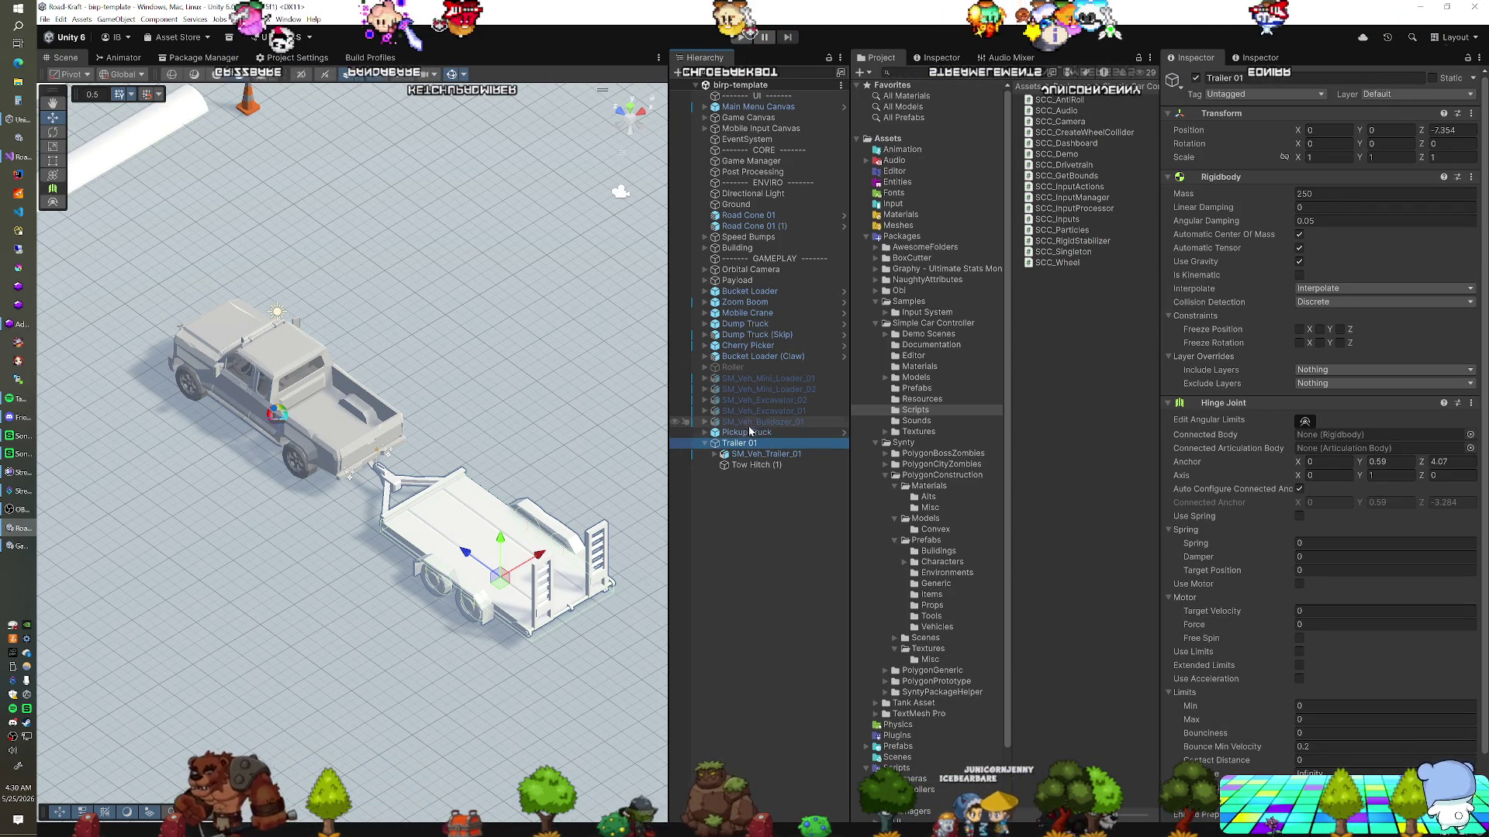
pyautogui.click(750, 424)
pyautogui.click(745, 433)
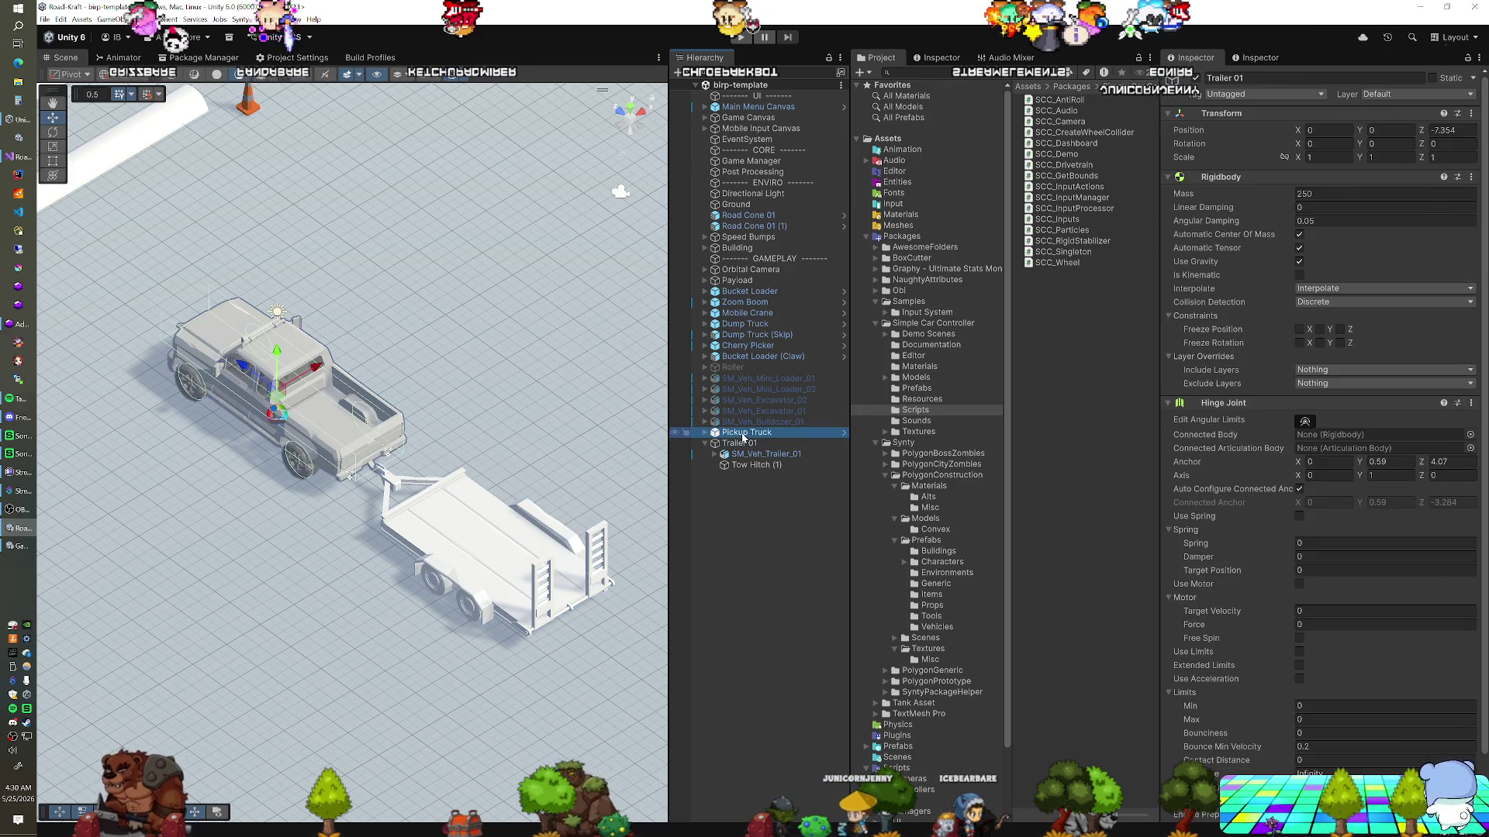
pyautogui.click(742, 442)
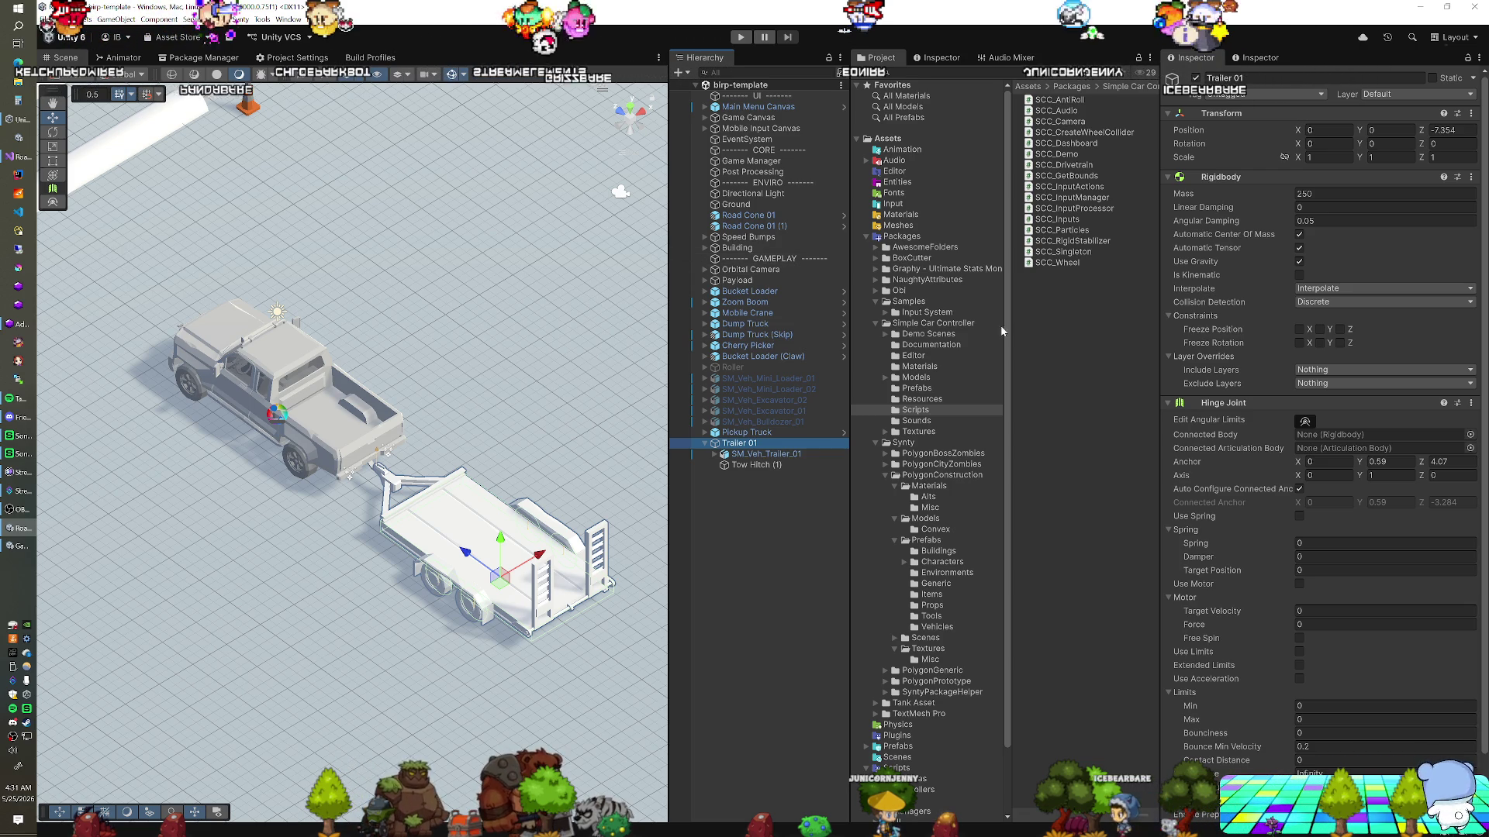
pyautogui.scroll(-2, 1231, 463)
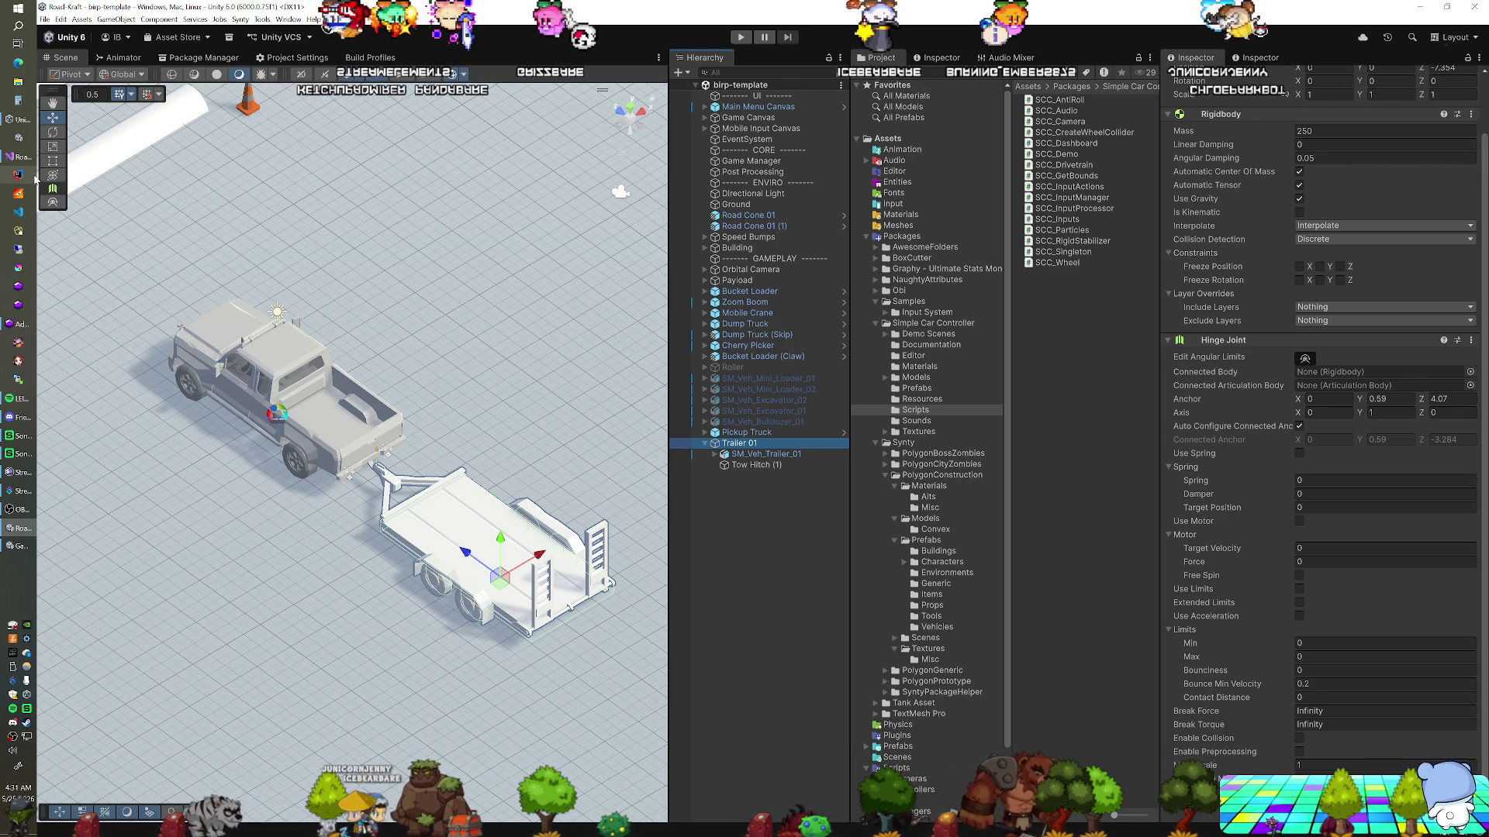
pyautogui.scroll(2, 1192, 466)
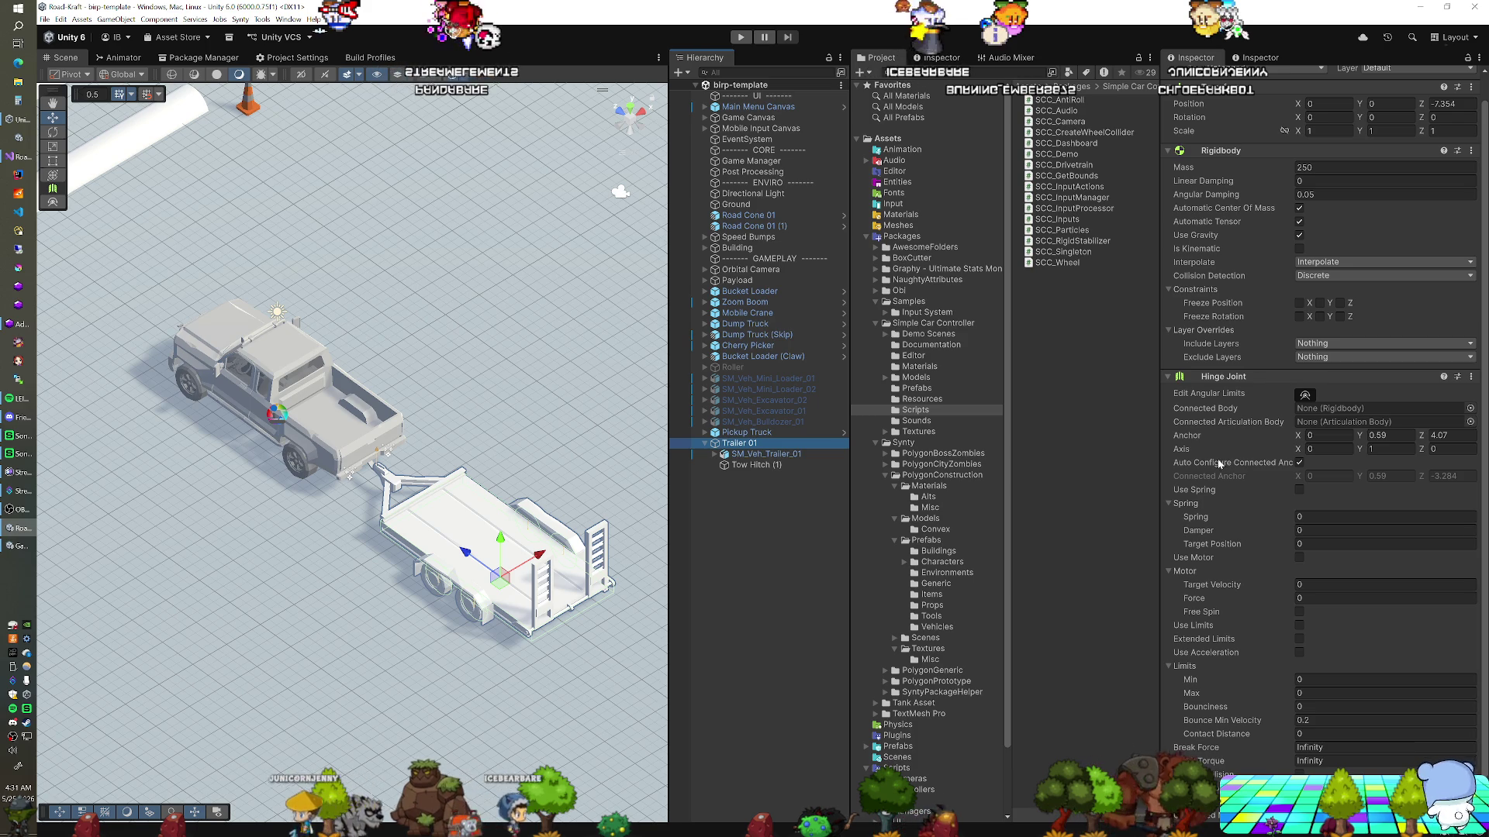
pyautogui.click(1300, 223)
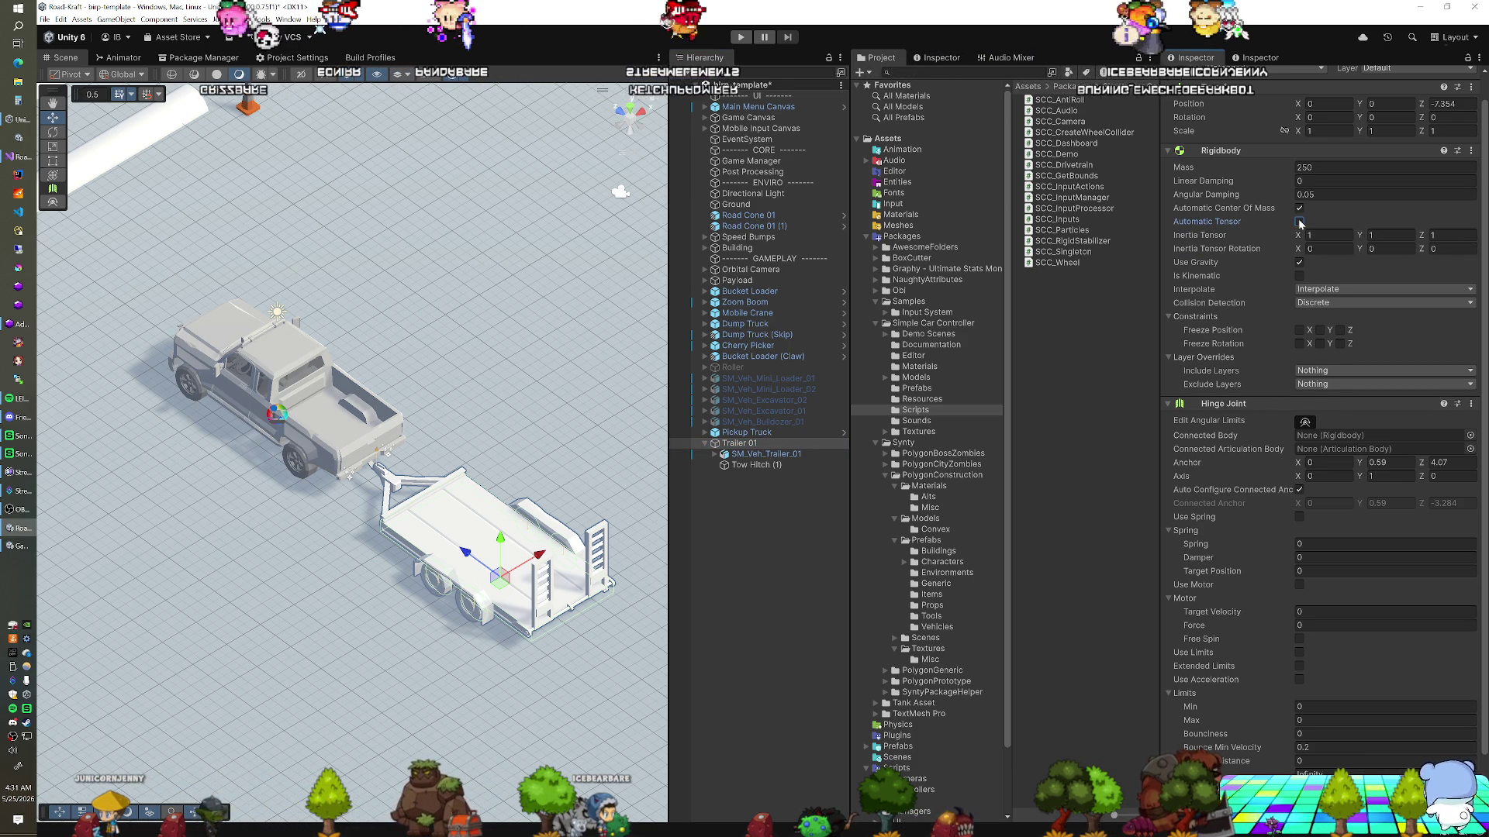
pyautogui.click(1299, 222)
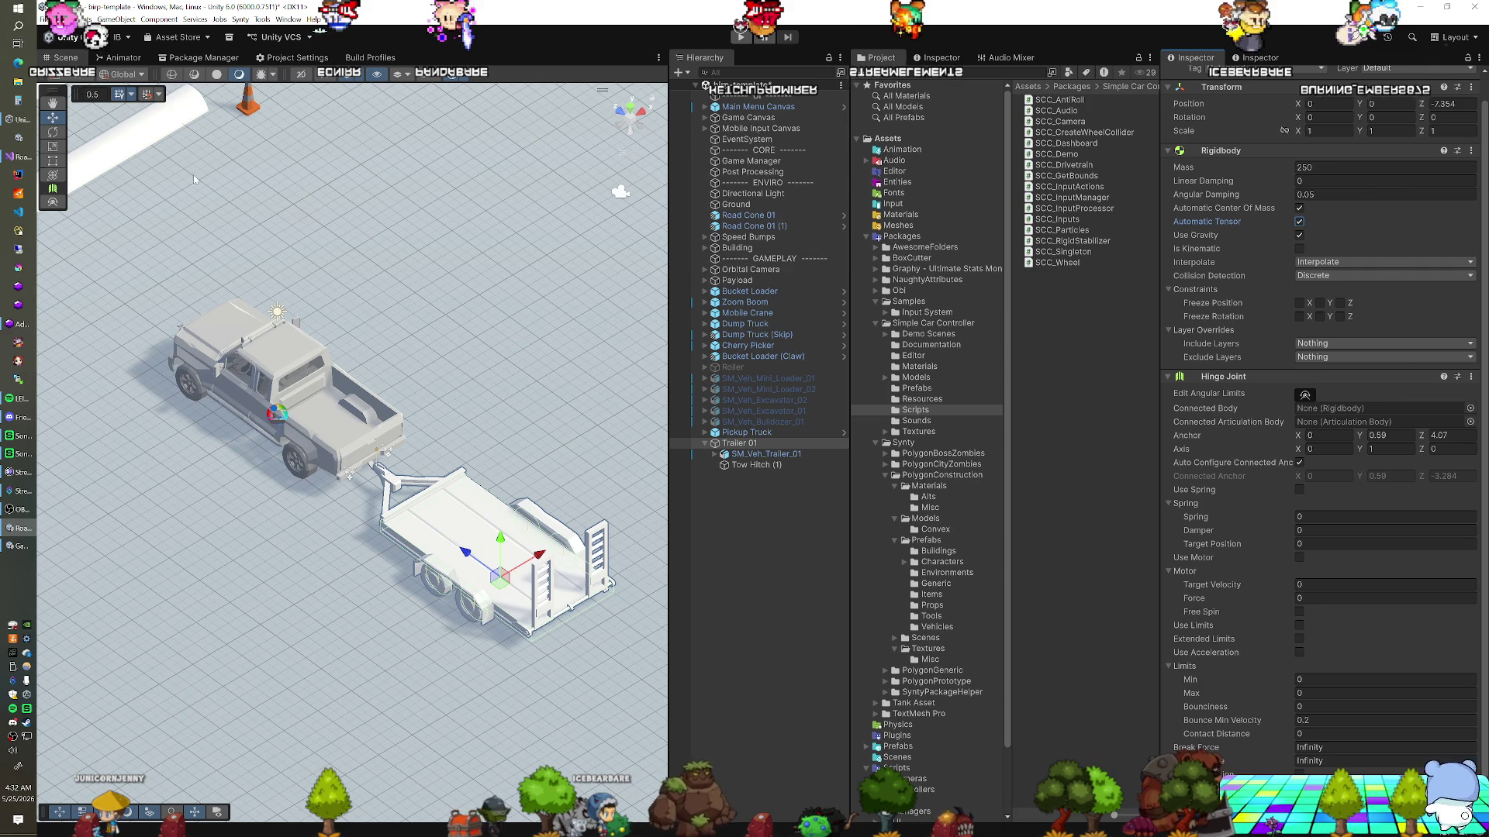
pyautogui.click(24, 158)
pyautogui.scroll(2, 535, 348)
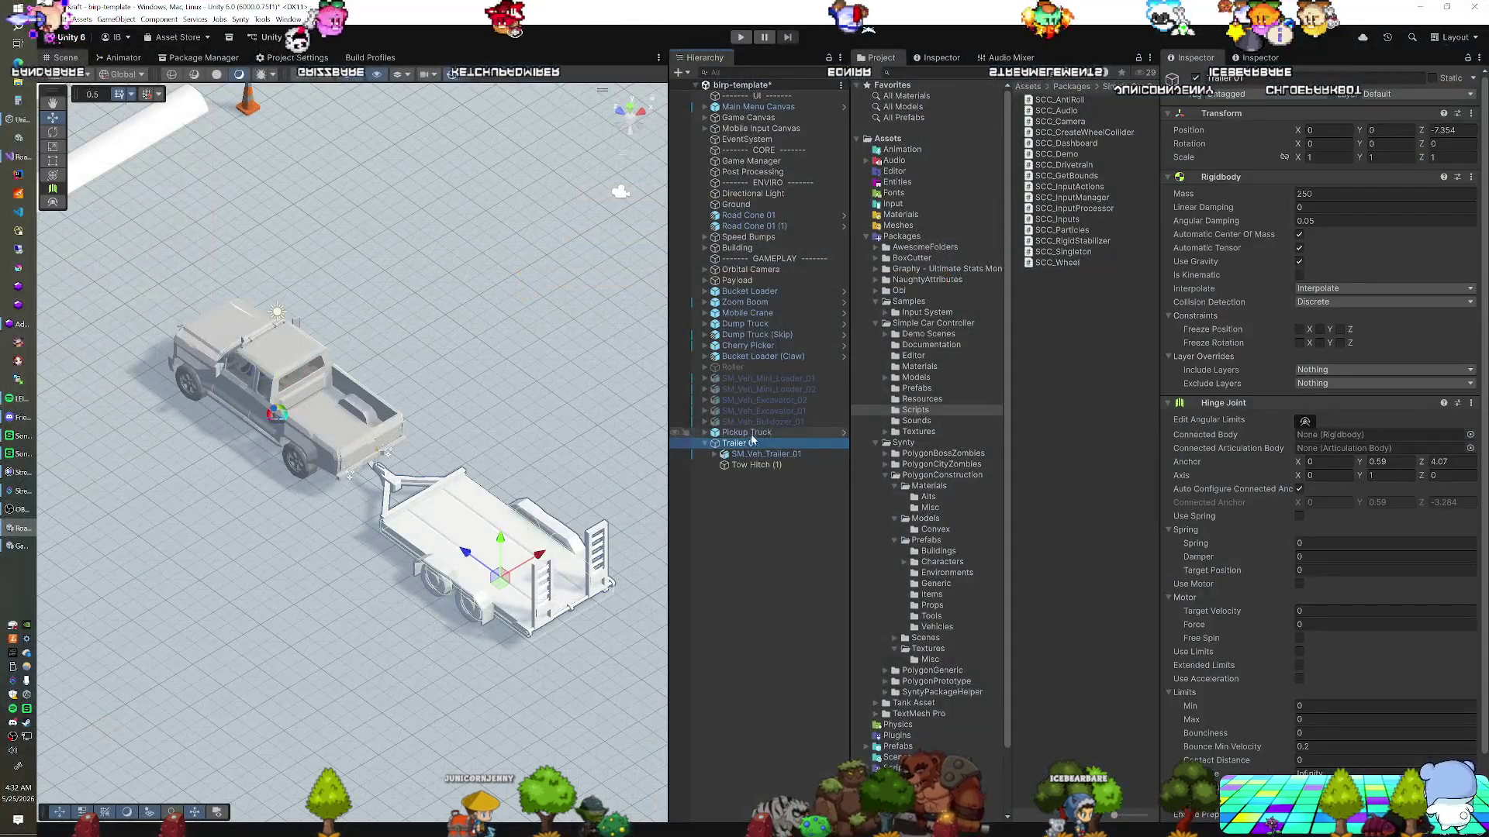
pyautogui.click(752, 432)
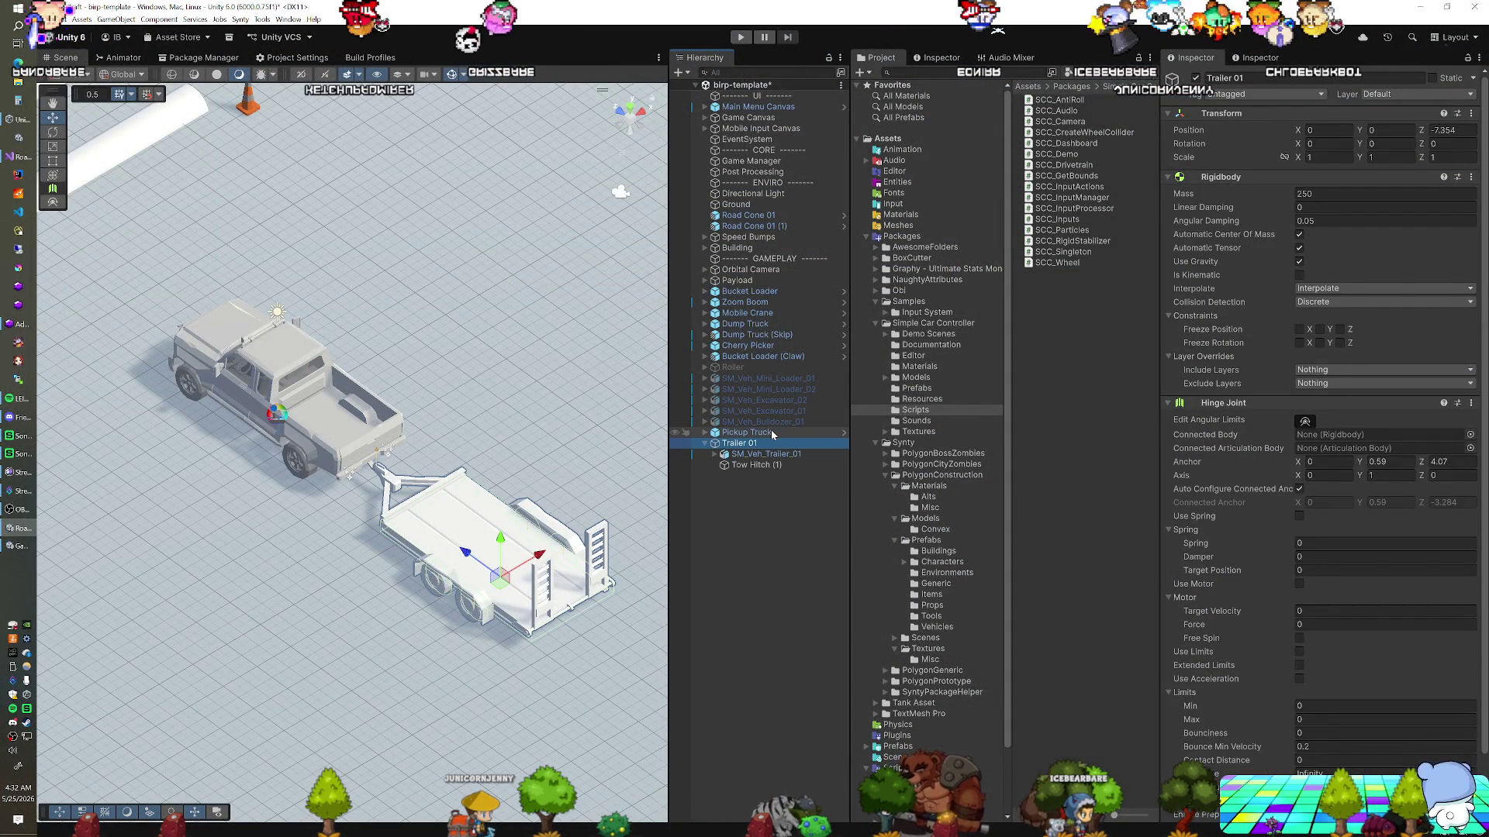
pyautogui.click(771, 433)
pyautogui.click(741, 445)
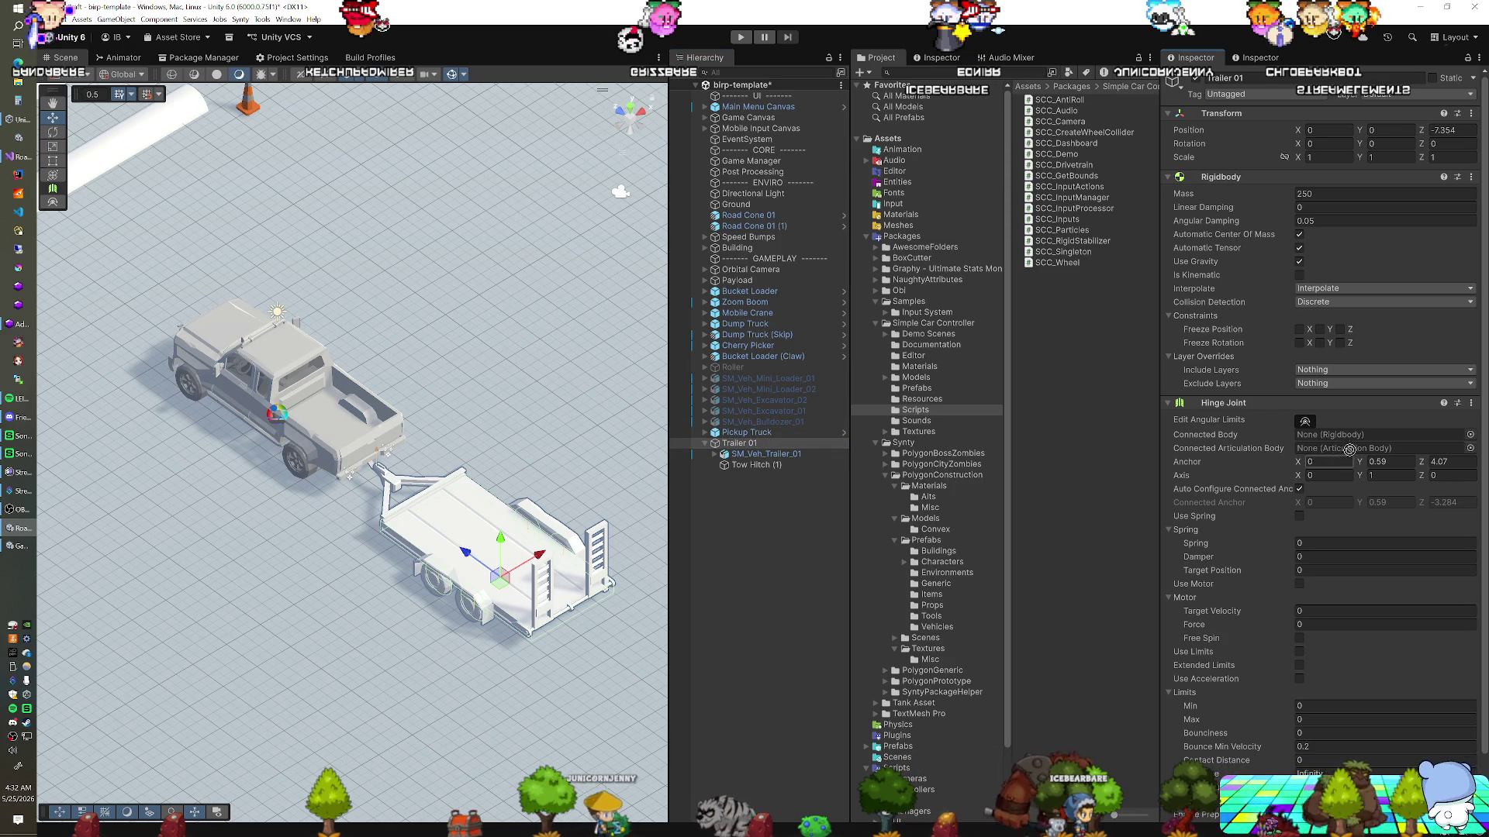
# Drag Pickup Truck into Trailer 01's Hinge Joint Connected Body field
pyautogui.moveTo(1354, 442); pyautogui.dragTo(1353, 436)
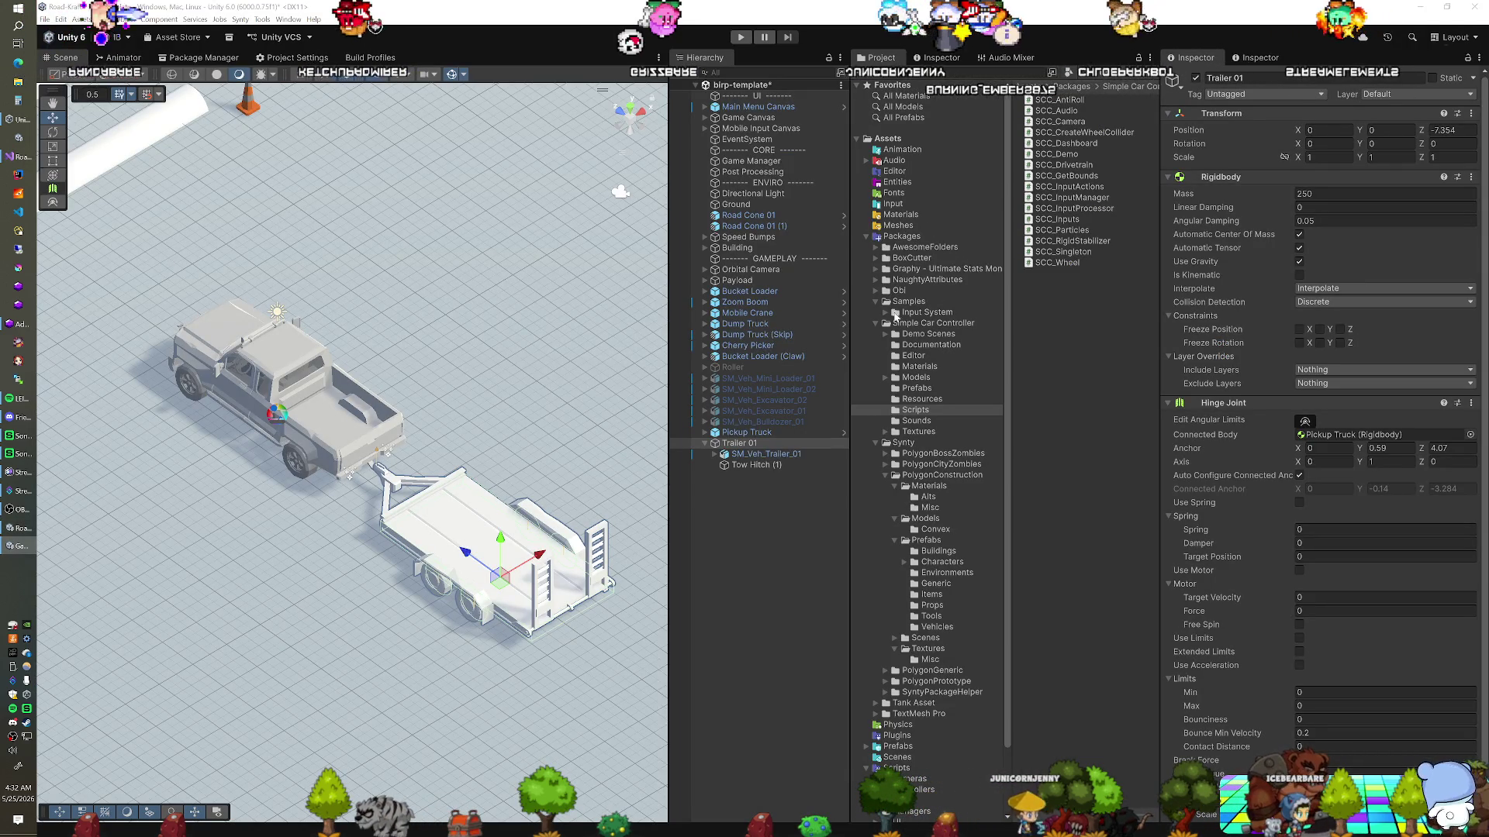
pyautogui.scroll(-3, 897, 331)
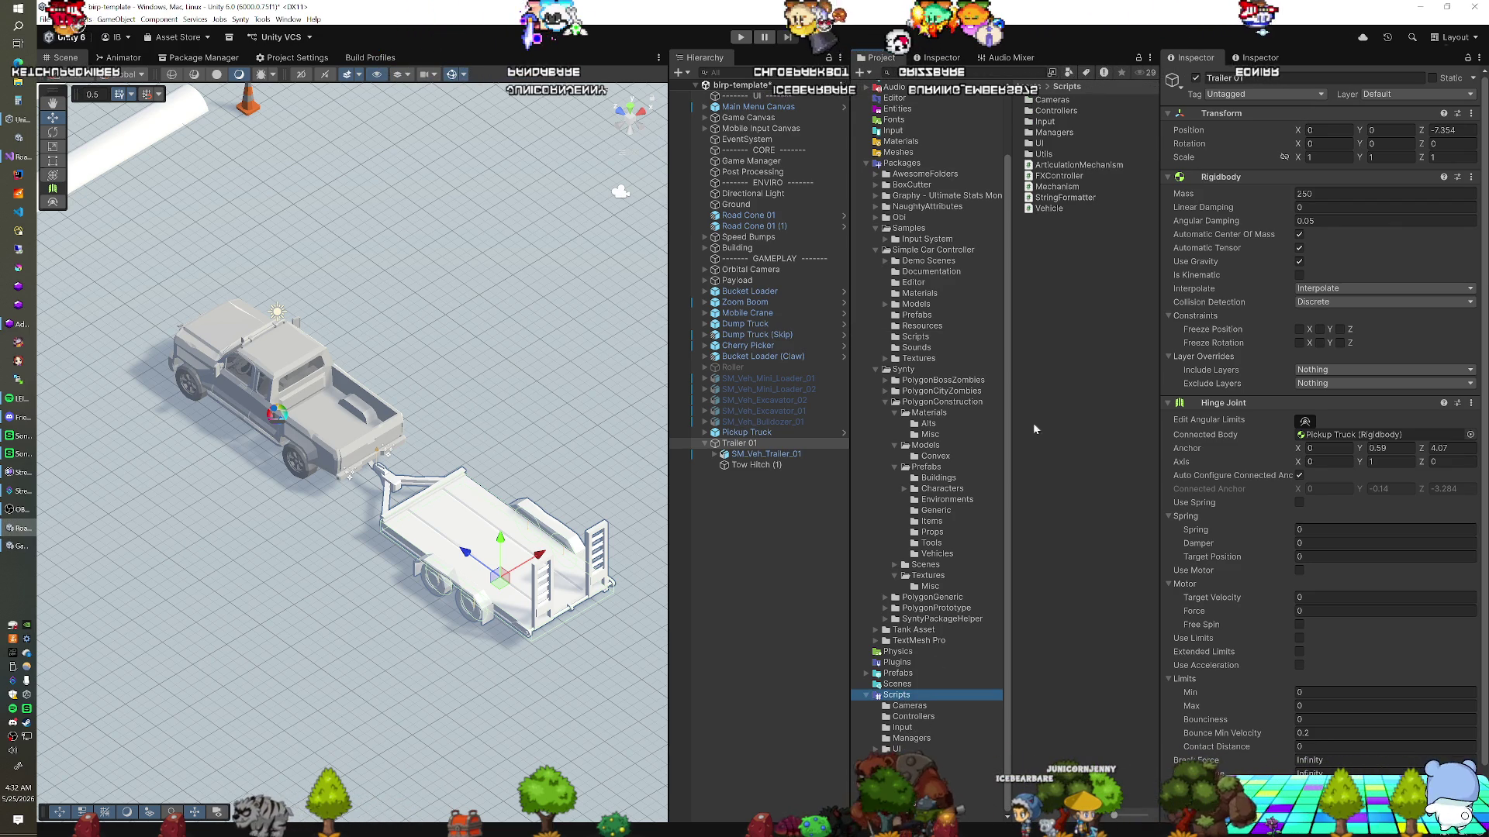
# Create a MonoBehaviour script named FixMyTrailer in Scripts and open it in Visual Studio
pyautogui.click(904, 698)
pyautogui.rightClick(1047, 697)
pyautogui.moveTo(1132, 395)
pyautogui.click(1261, 420)
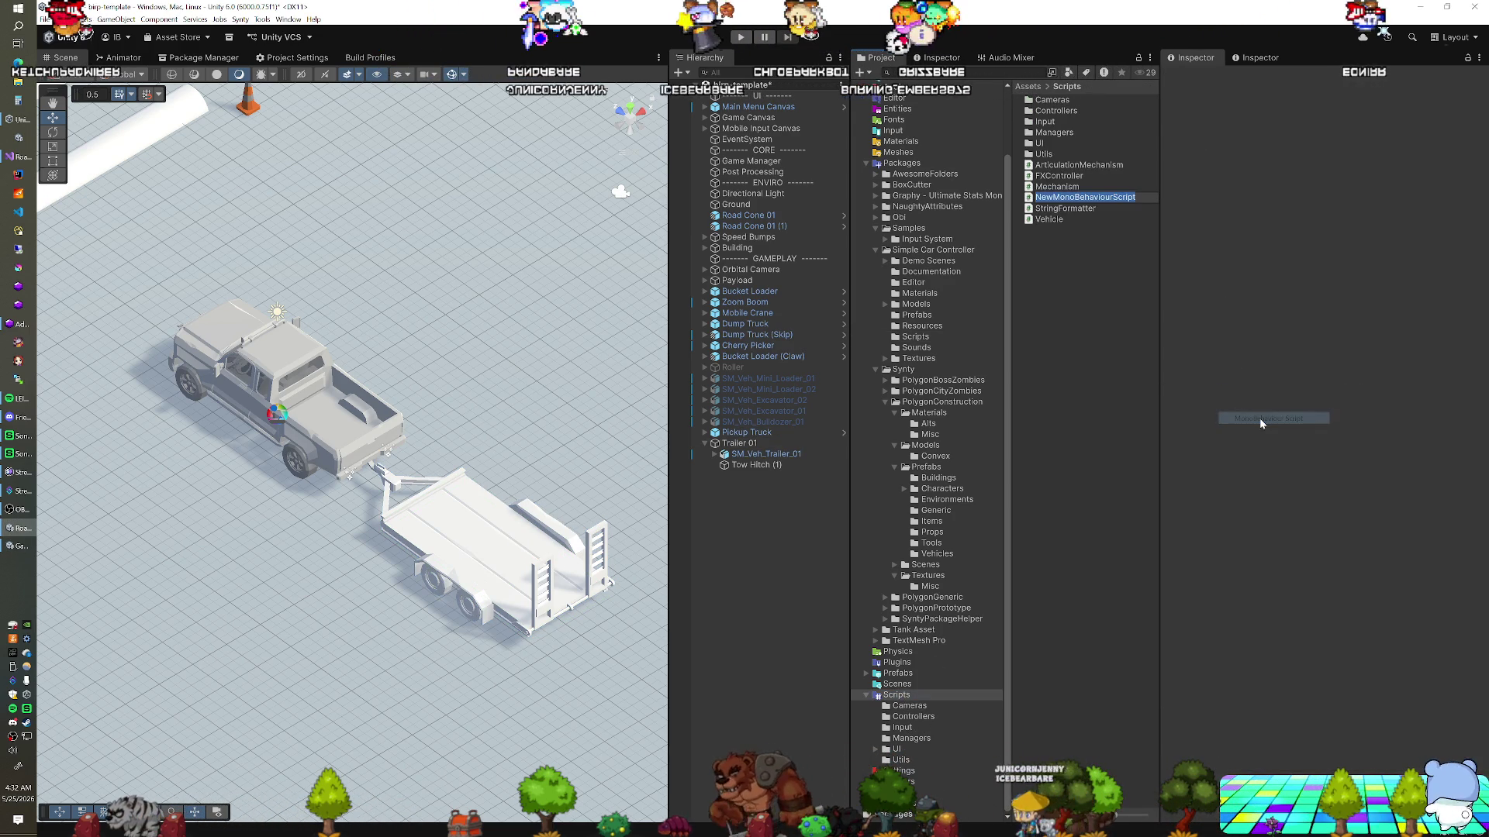
pyautogui.write('FixMyTrailer')
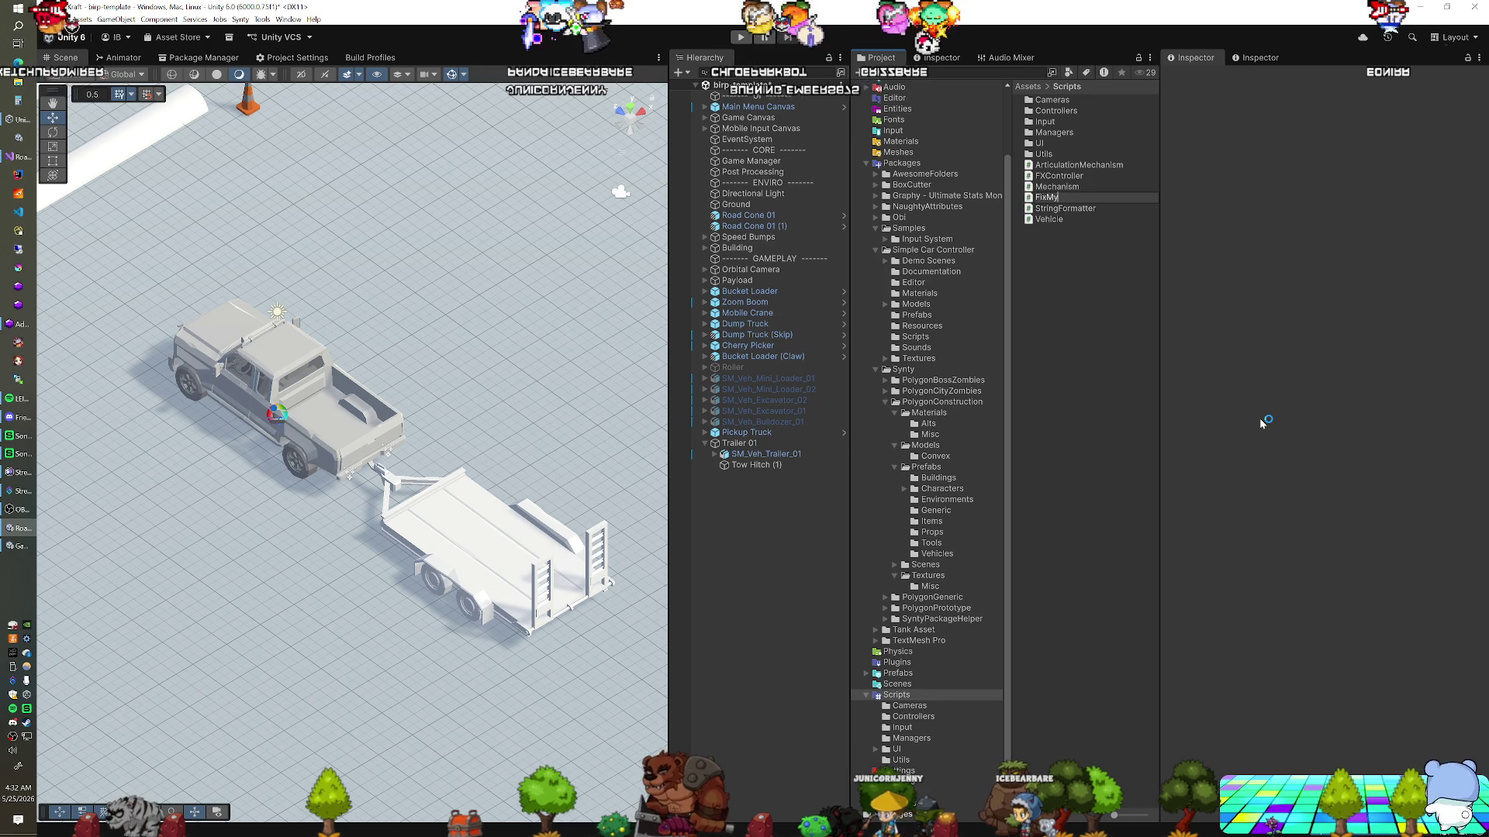
pyautogui.press('Return')
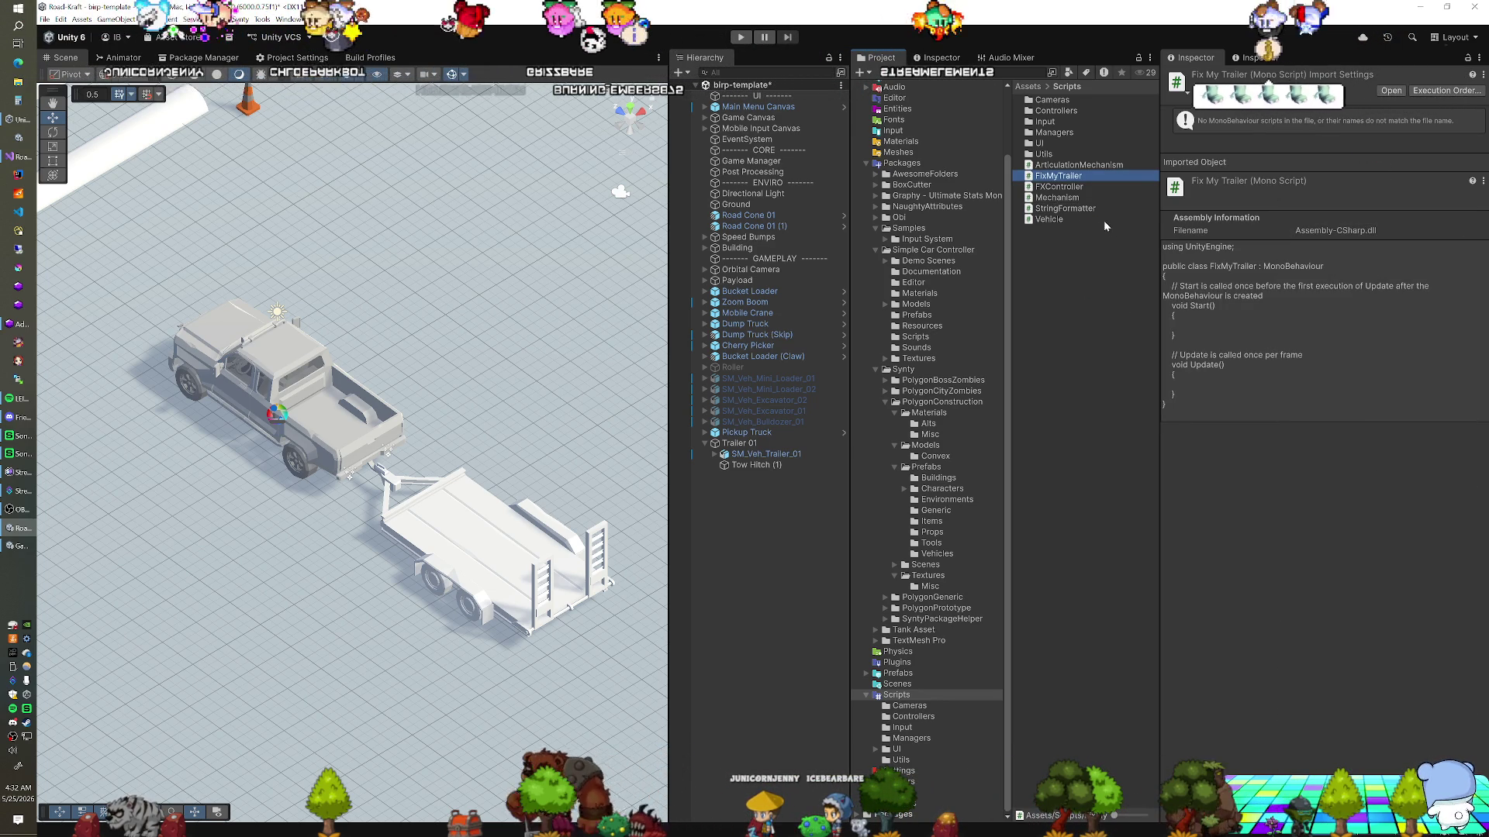
pyautogui.doubleClick(1059, 176)
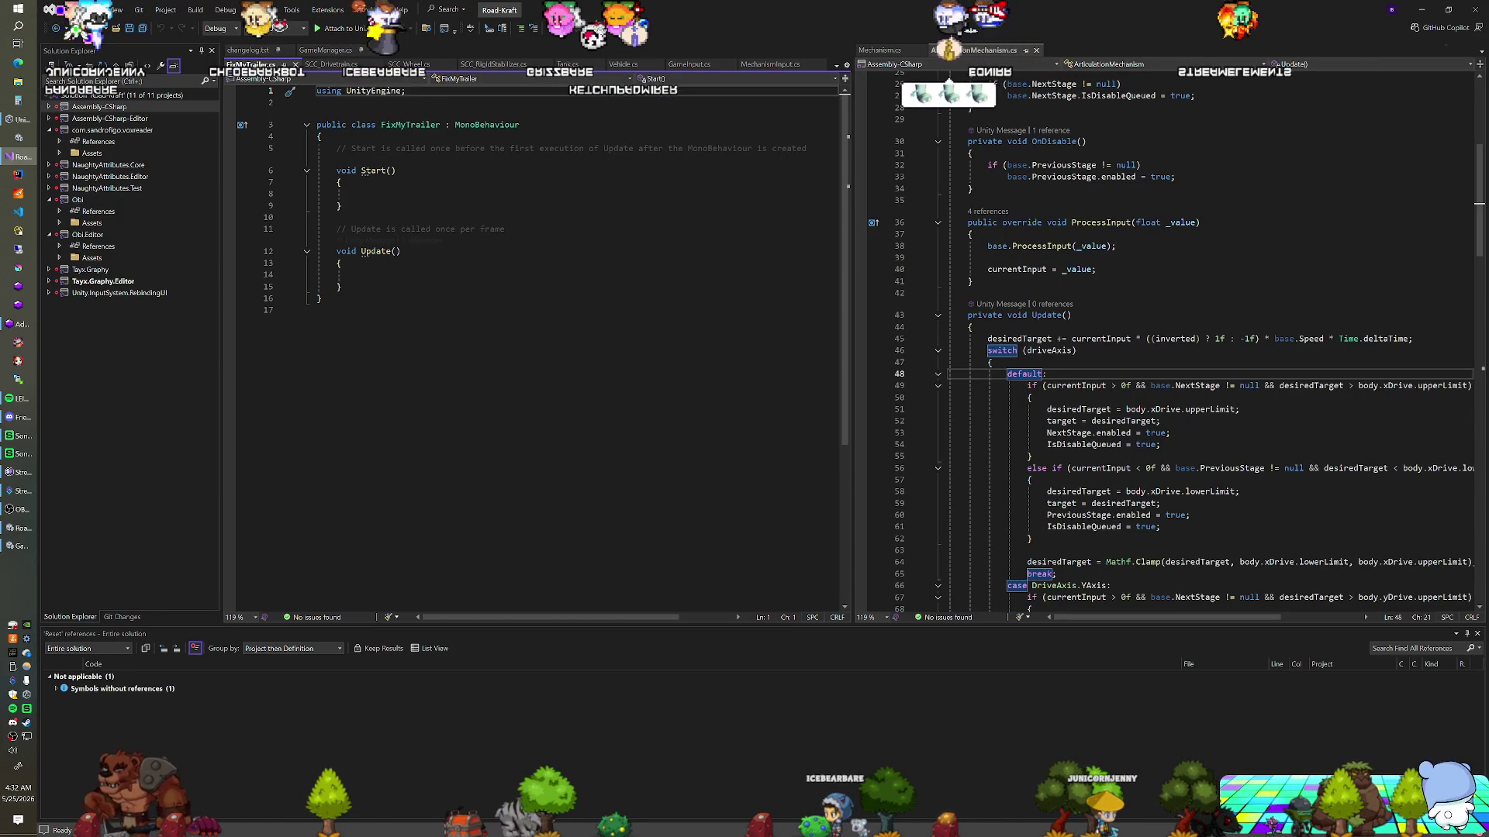
# Delete the template Start method and its comment from FixMyTrailer.cs
pyautogui.hotkey('shift', 'Down')
pyautogui.hotkey('shift', 'Down')
pyautogui.hotkey('shift', 'Down')
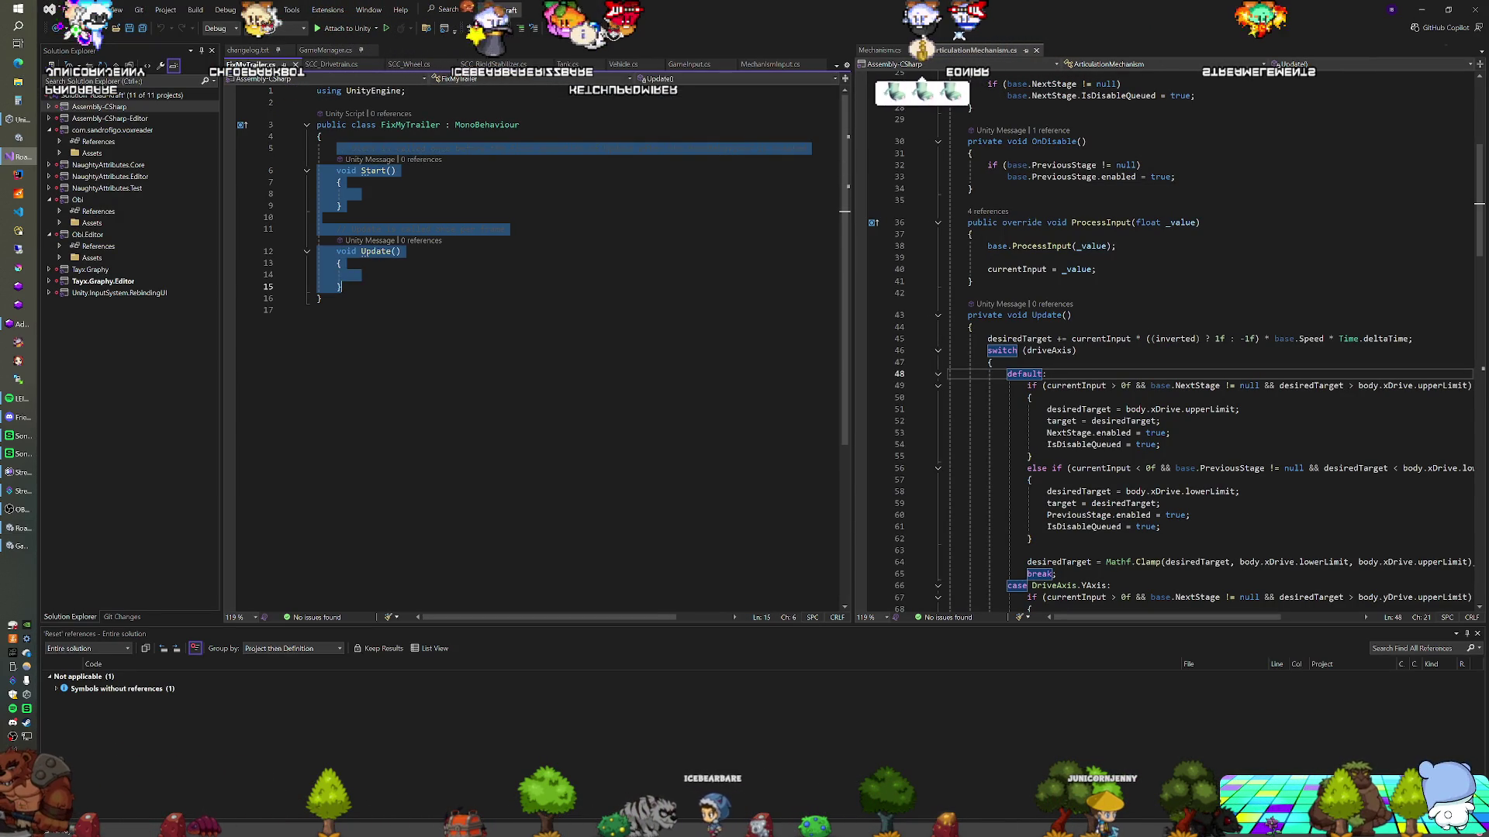
pyautogui.click(380, 228)
pyautogui.moveTo(505, 229); pyautogui.dragTo(525, 148)
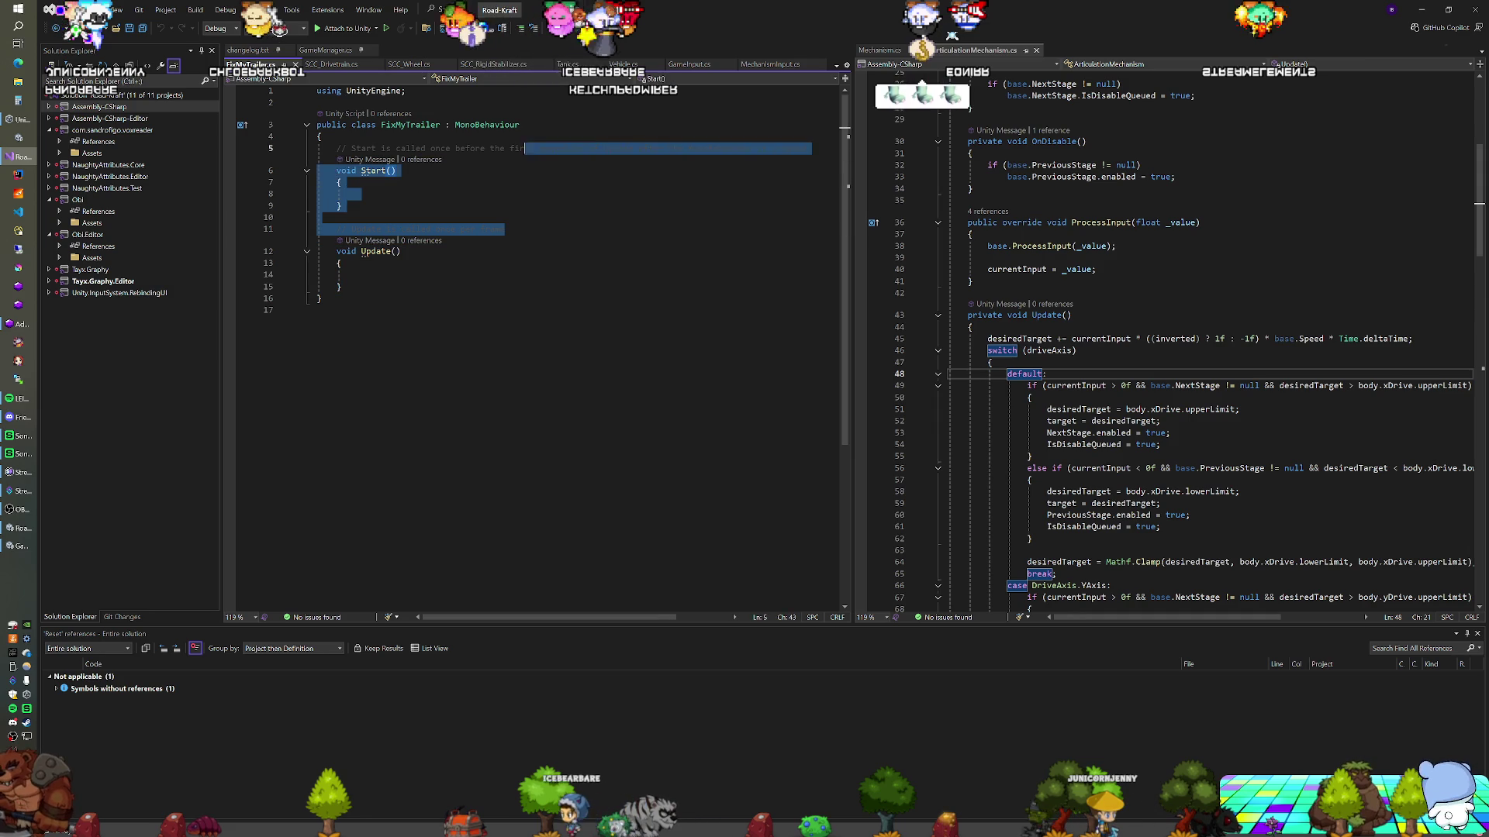
pyautogui.press('Delete')
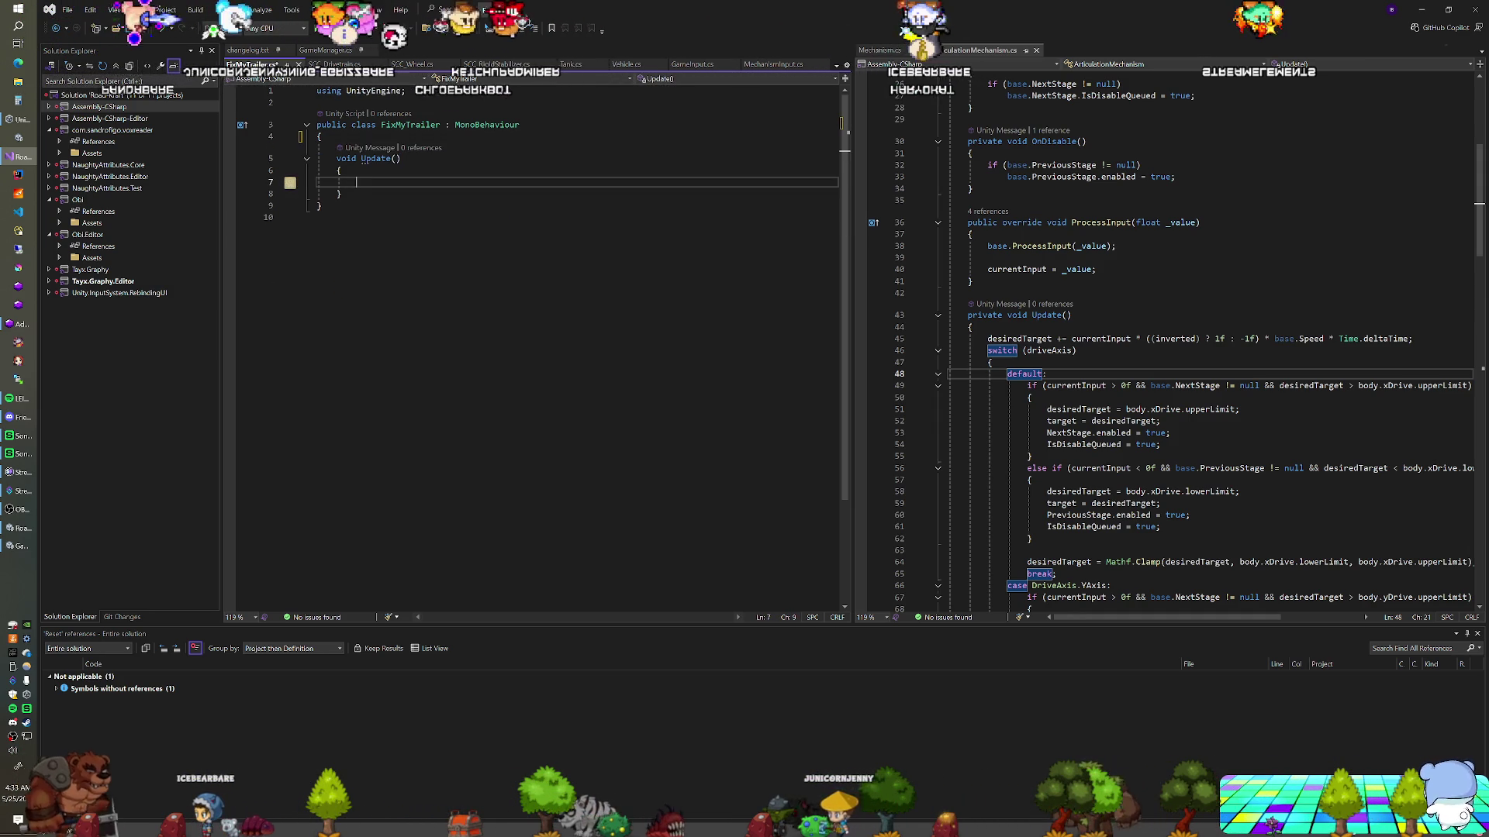
# Add using UnityEngine.InputSystem and an Update check for Keyboard.current.kKey.wasPressedThisFrame
pyautogui.write('if(')
pyautogui.press('BackSpace')
pyautogui.press('BackSpace')
pyautogui.press('BackSpace')
pyautogui.click(405, 90)
pyautogui.press('Return')
pyautogui.write('using UnityEngine.InputSystem;')
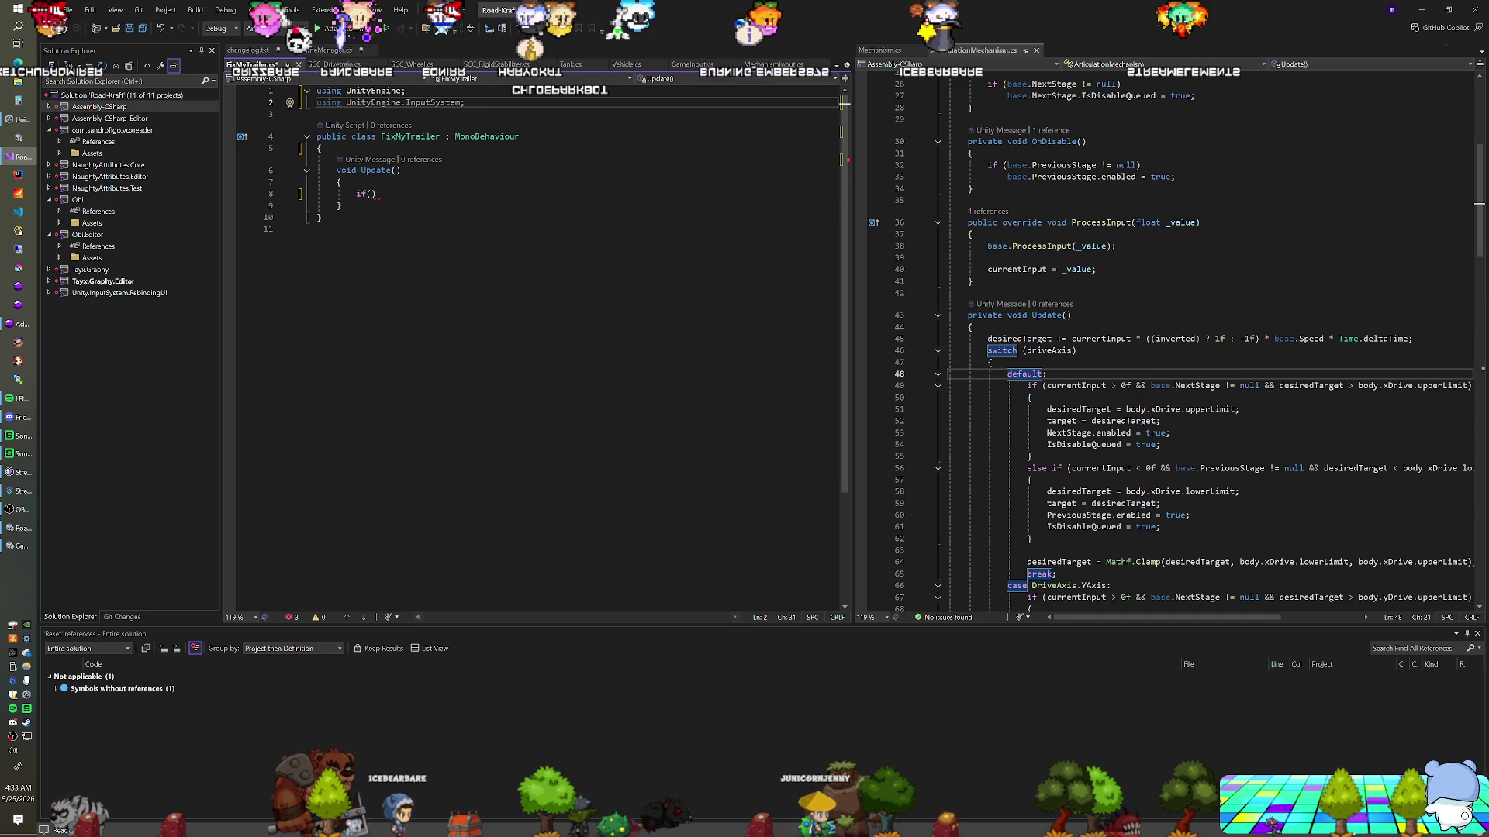
pyautogui.click(370, 194)
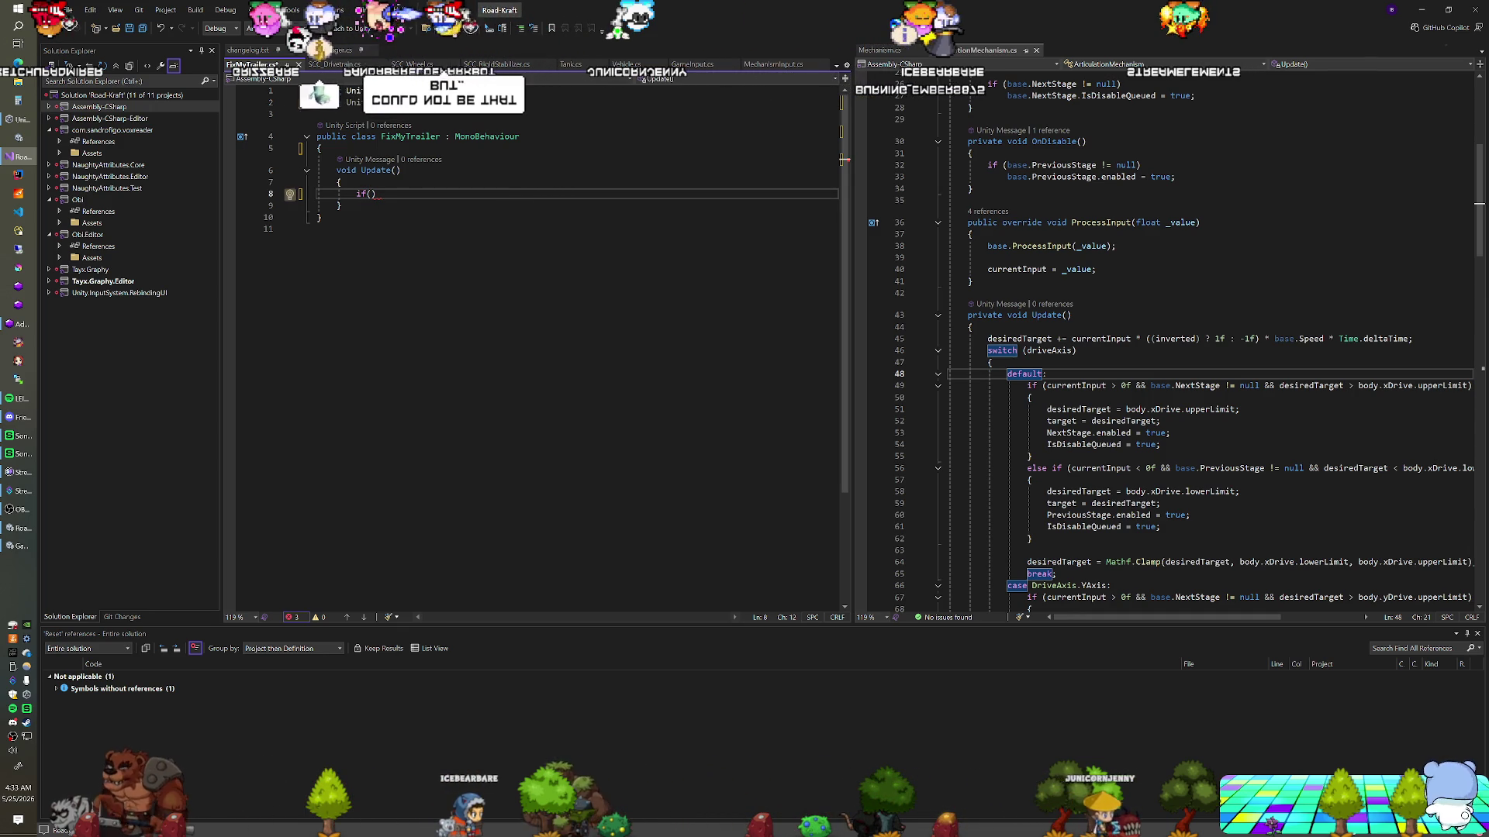
pyautogui.write('Keyboard.current')
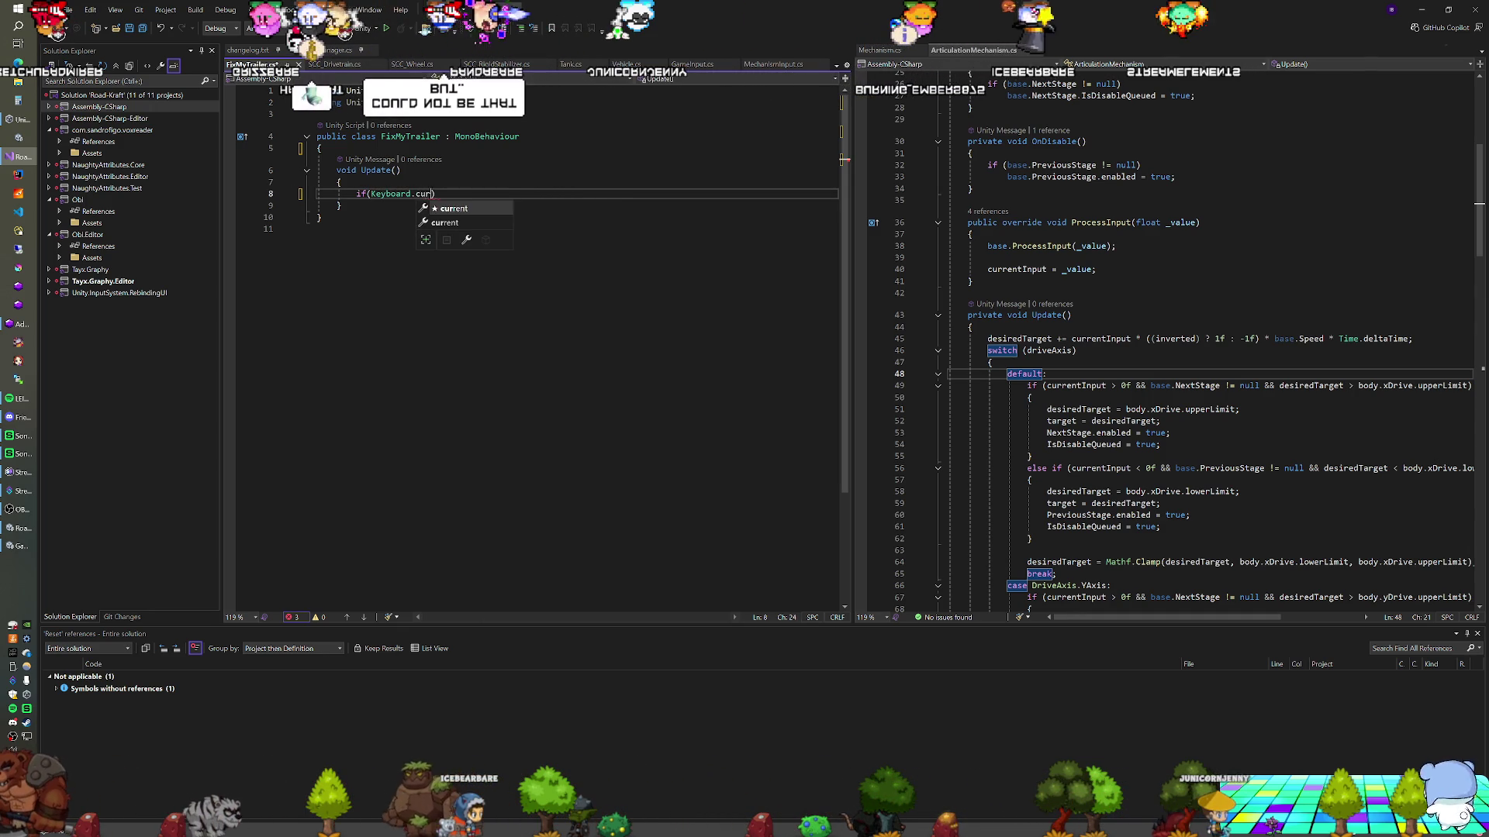
pyautogui.write('.')
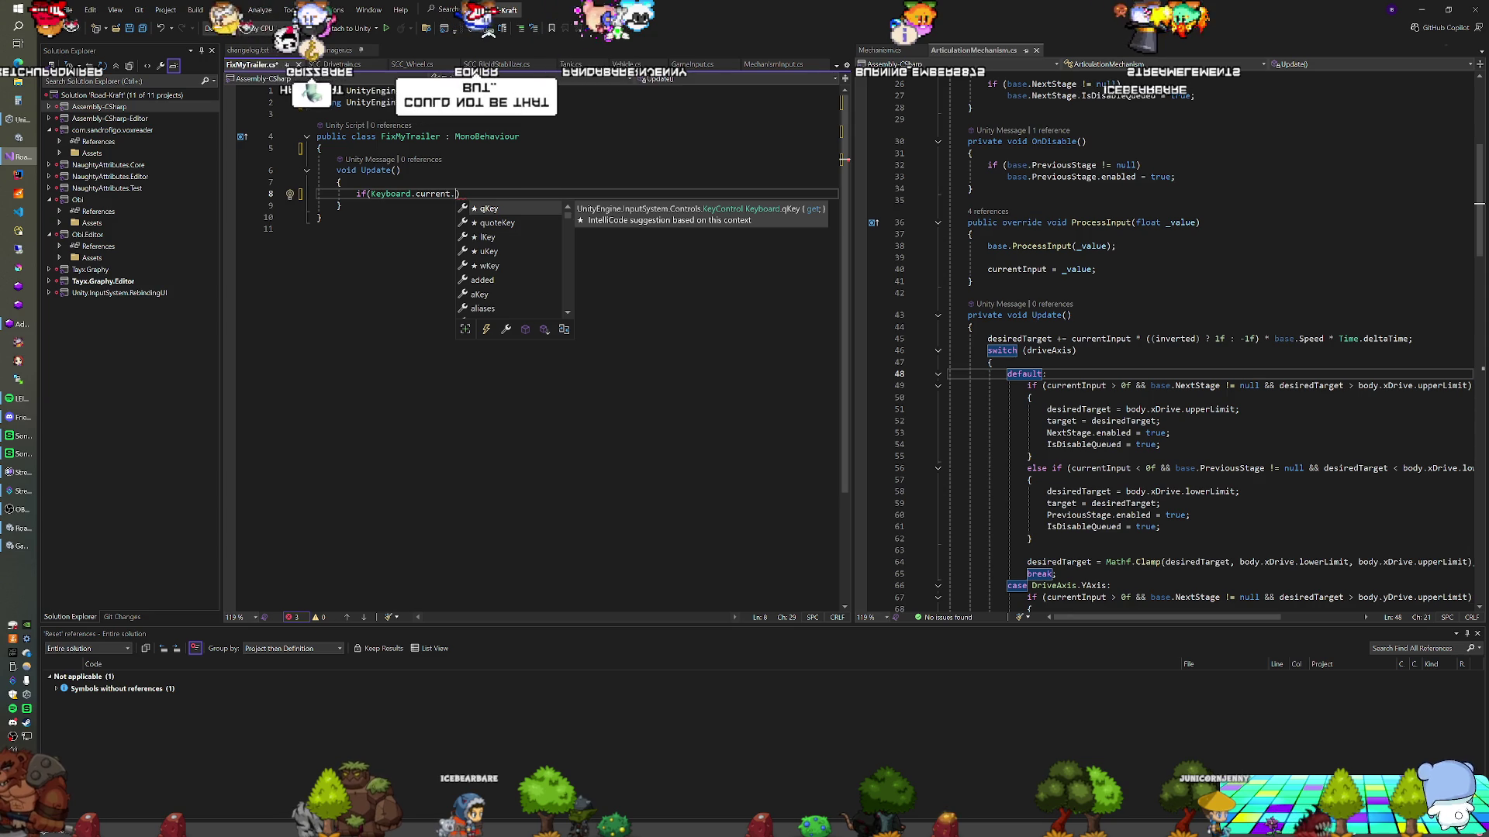
pyautogui.write('kKey')
pyautogui.write('.wasPressedThisFrame)')
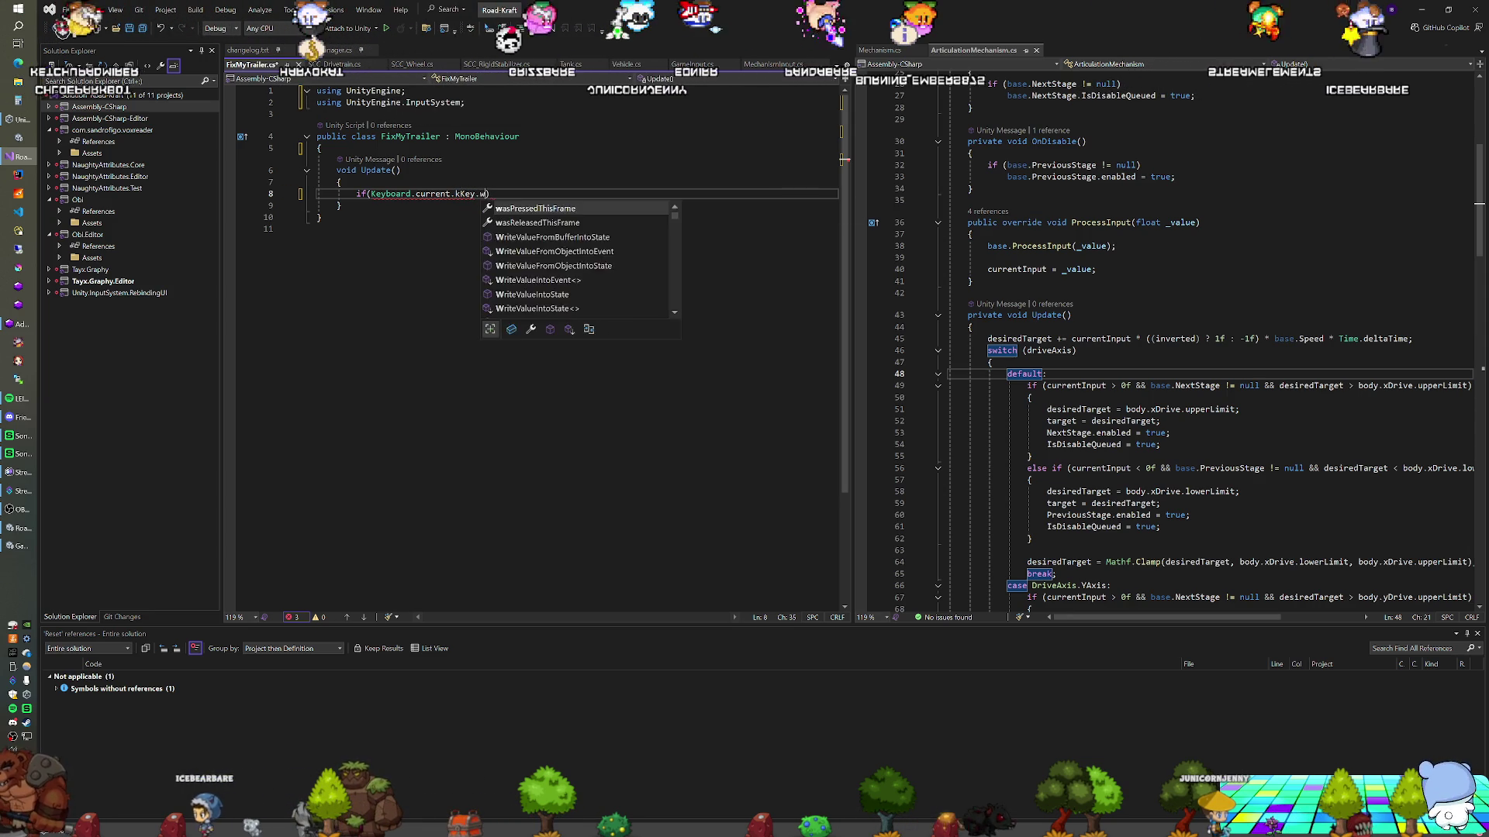
pyautogui.press('Delete')
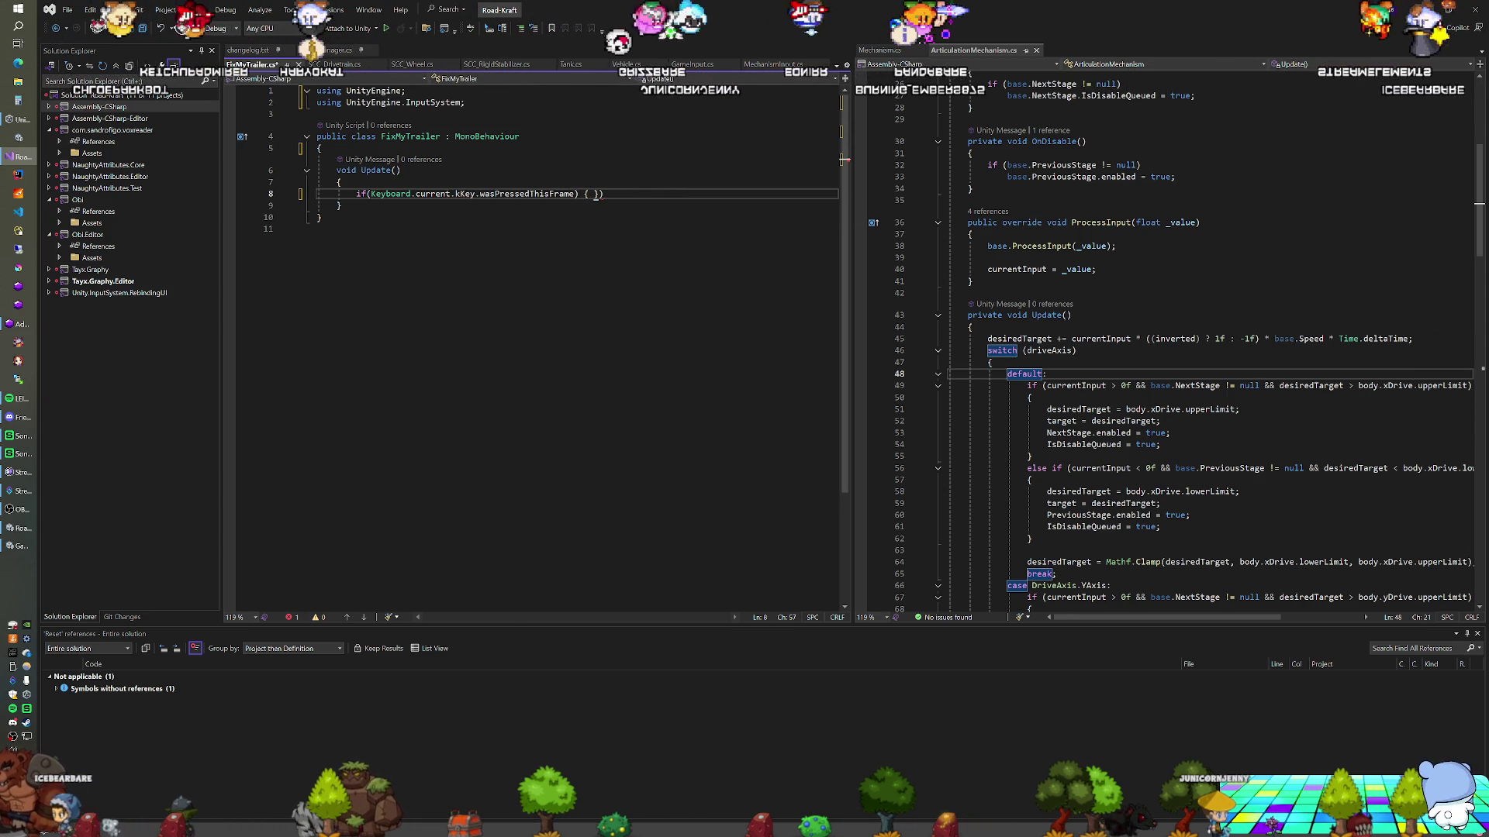
# Give the K-key if statement an indented brace block, clearing a mistyped line
pyautogui.write('{')
pyautogui.press('Return')
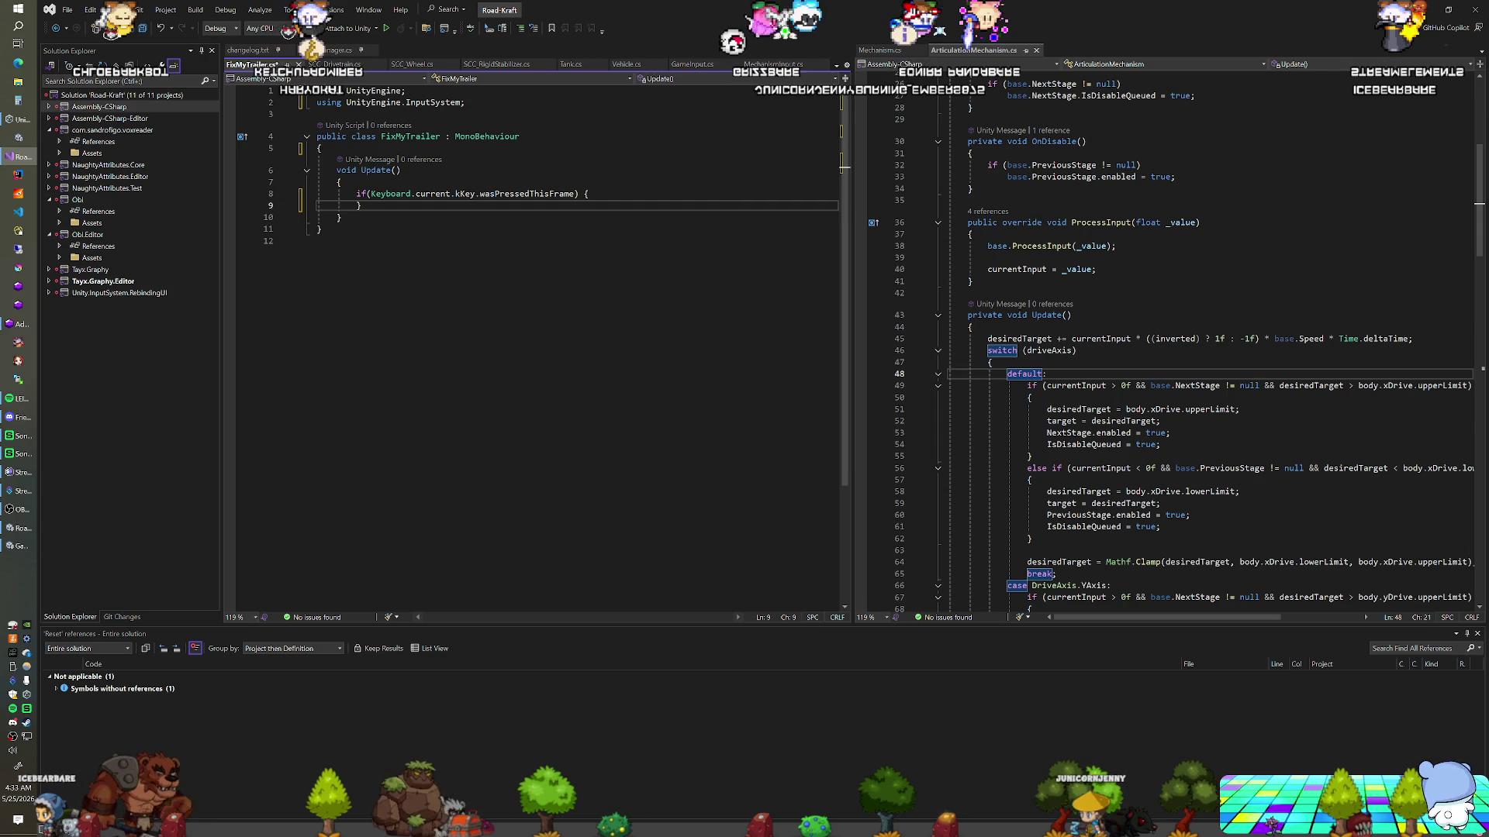
pyautogui.press('Up')
pyautogui.press('Return')
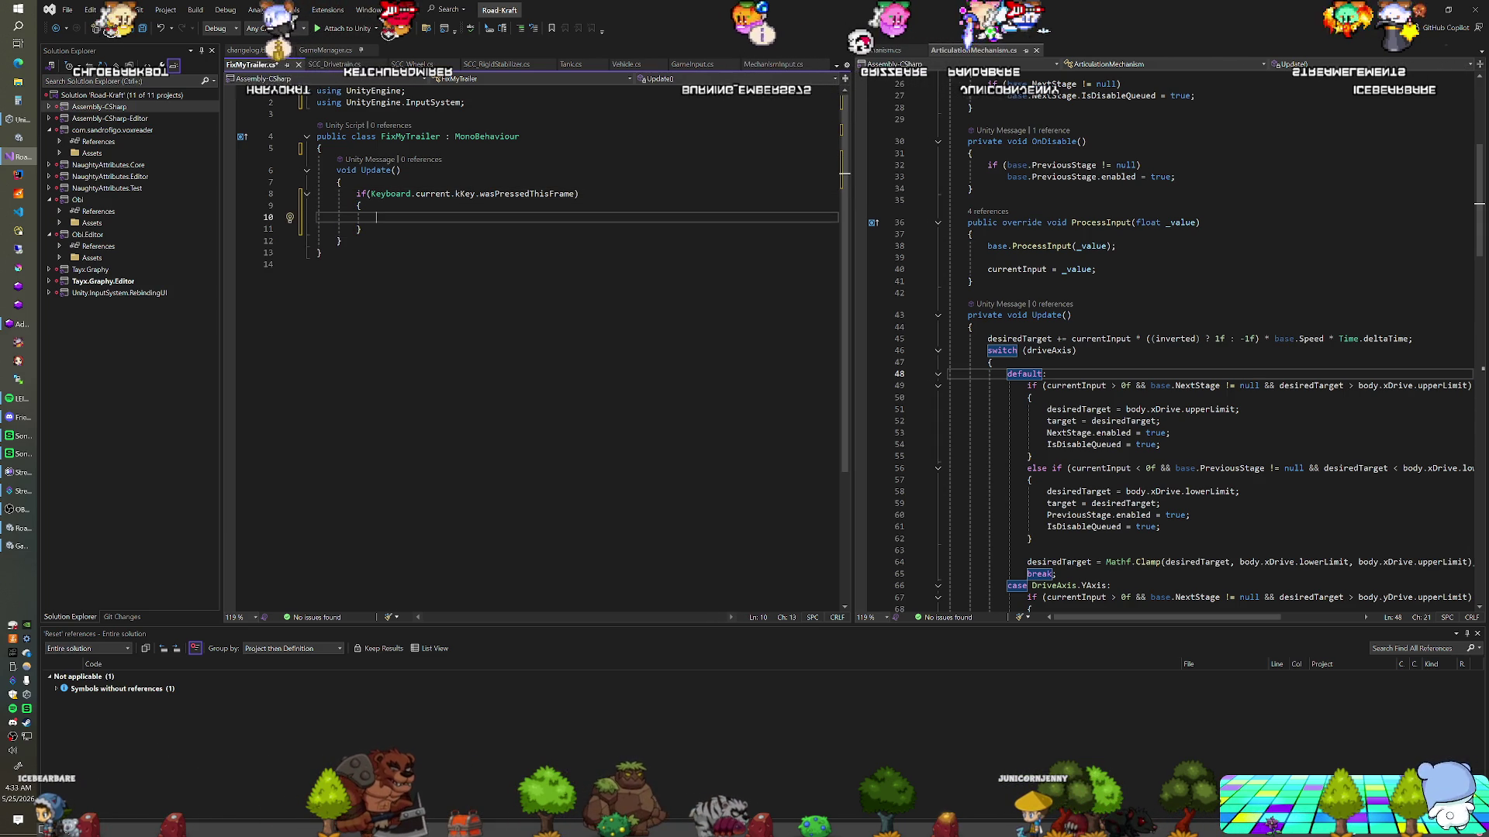
pyautogui.write('rb')
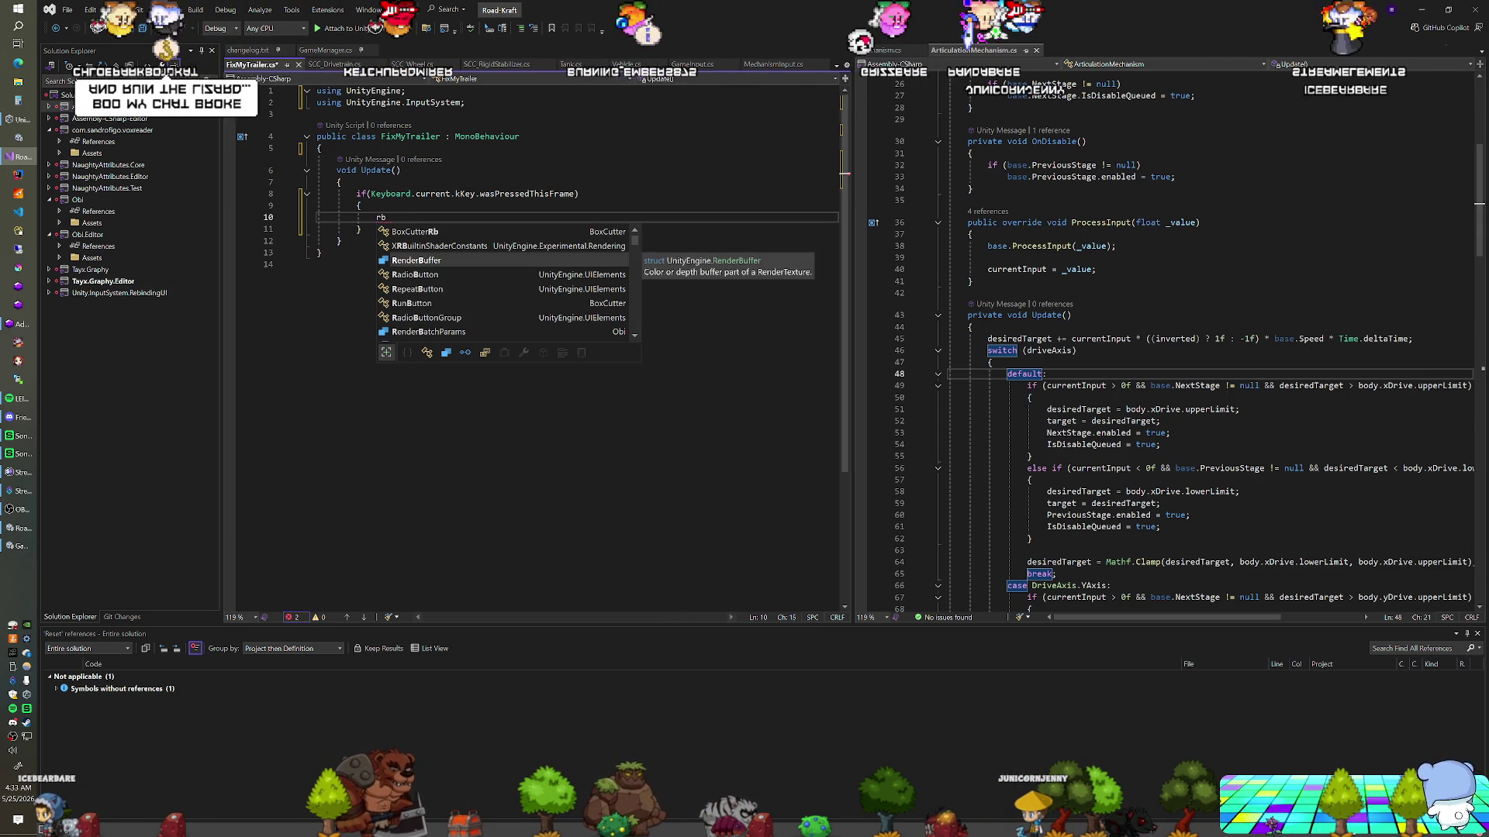
pyautogui.write('.Re')
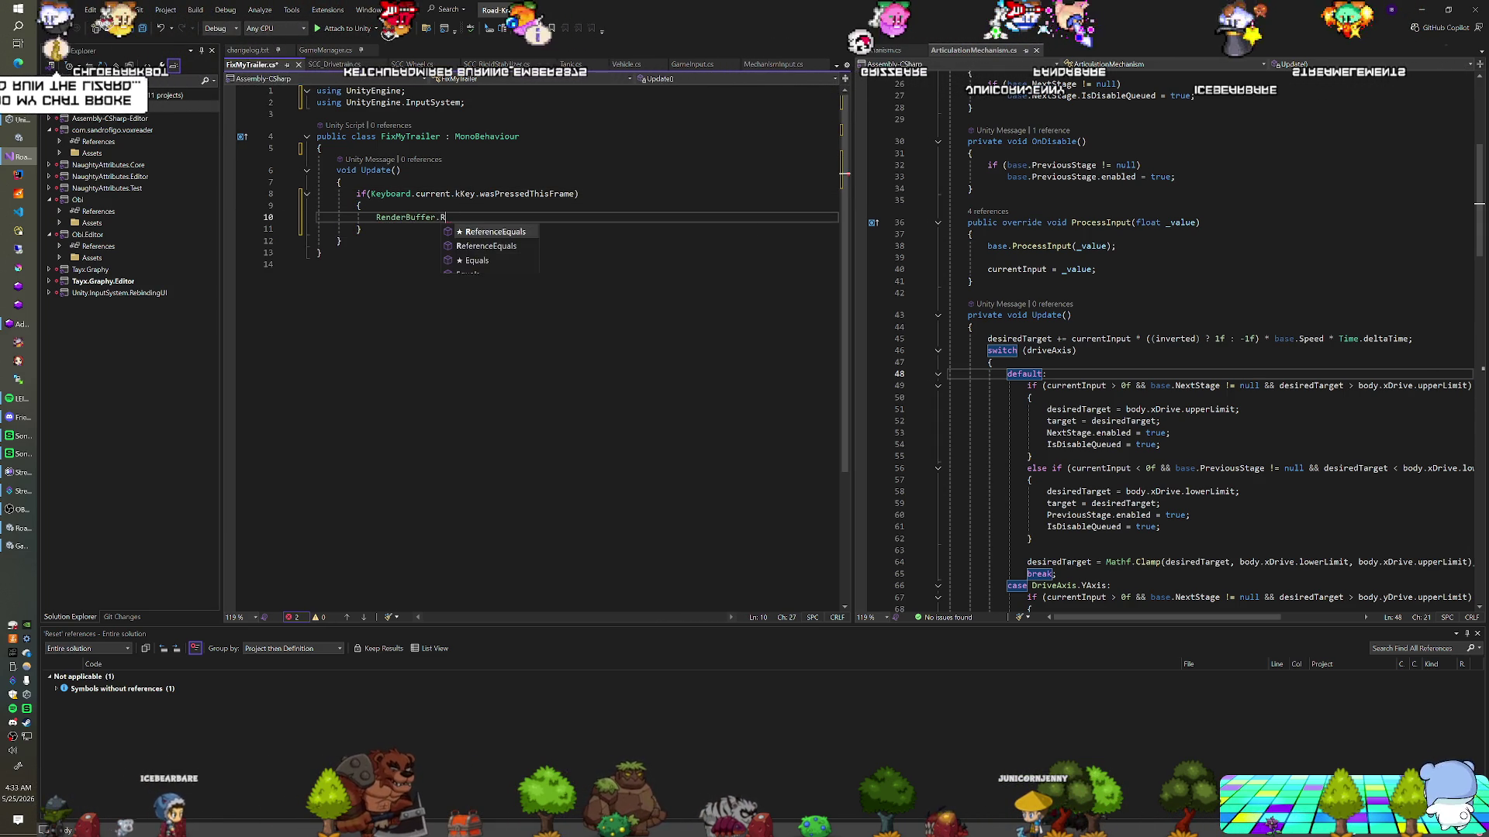
pyautogui.hotkey('shift', 'Home')
pyautogui.press('BackSpace')
# Write Rigidbody rb = GetComponent<Rigidbody>(); and move it inside the if block
pyautogui.click(341, 181)
pyautogui.press('Return')
pyautogui.write('etComponent<R')
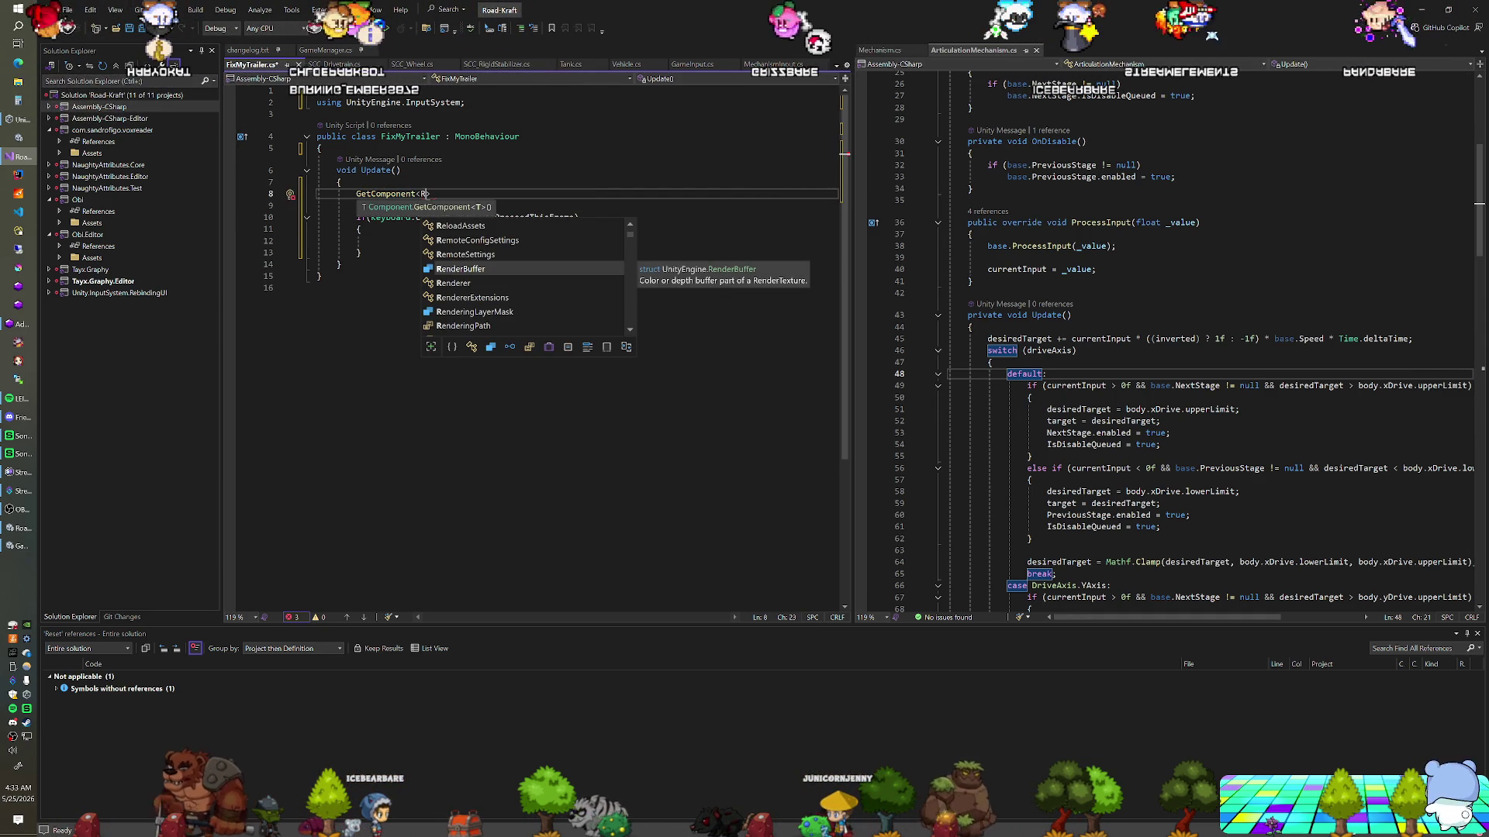
pyautogui.write('igidbody>();')
pyautogui.press('Home')
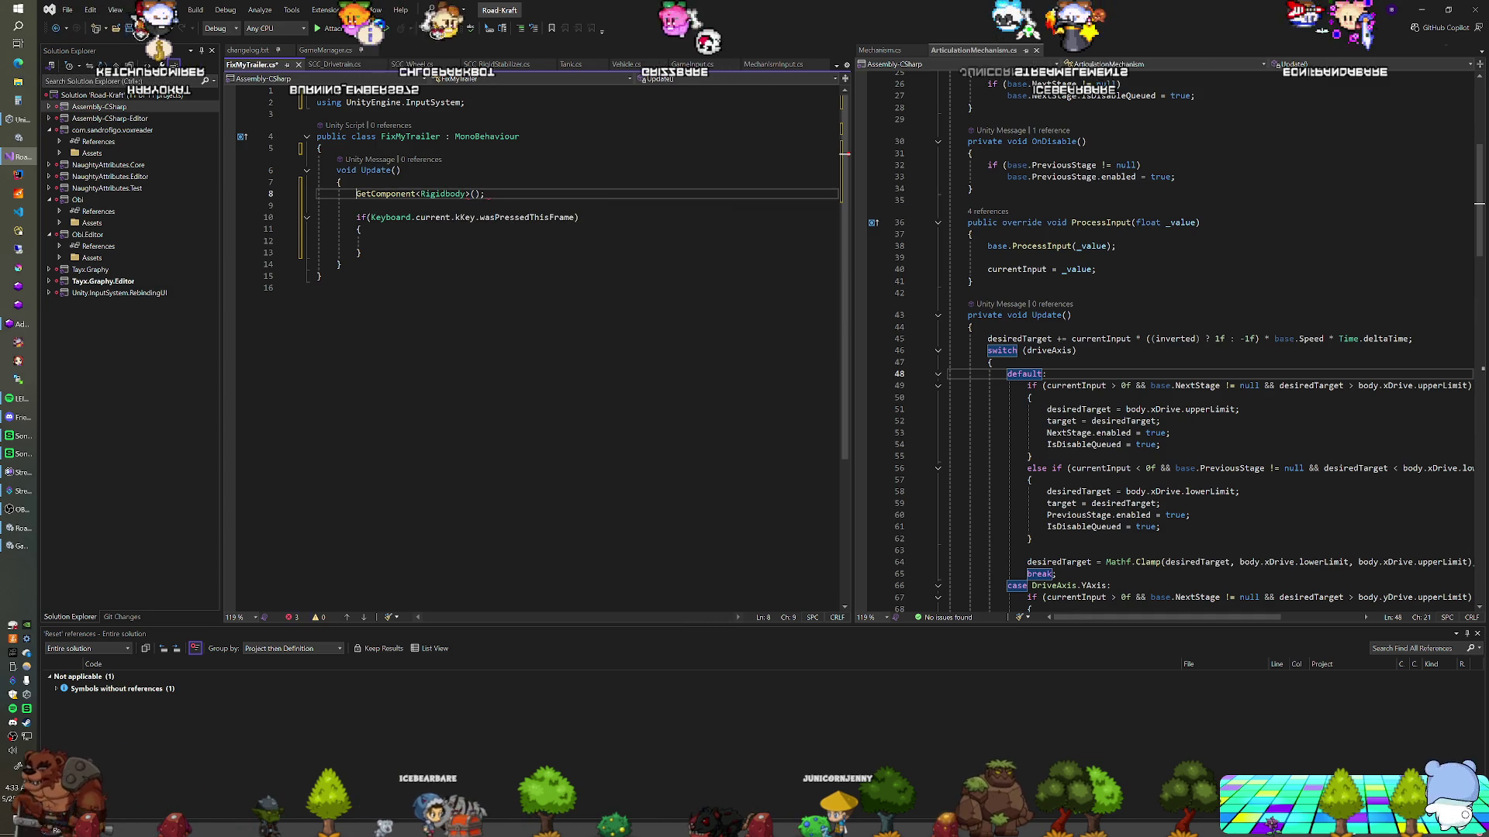
pyautogui.write('Rig')
pyautogui.write('idbody rb =')
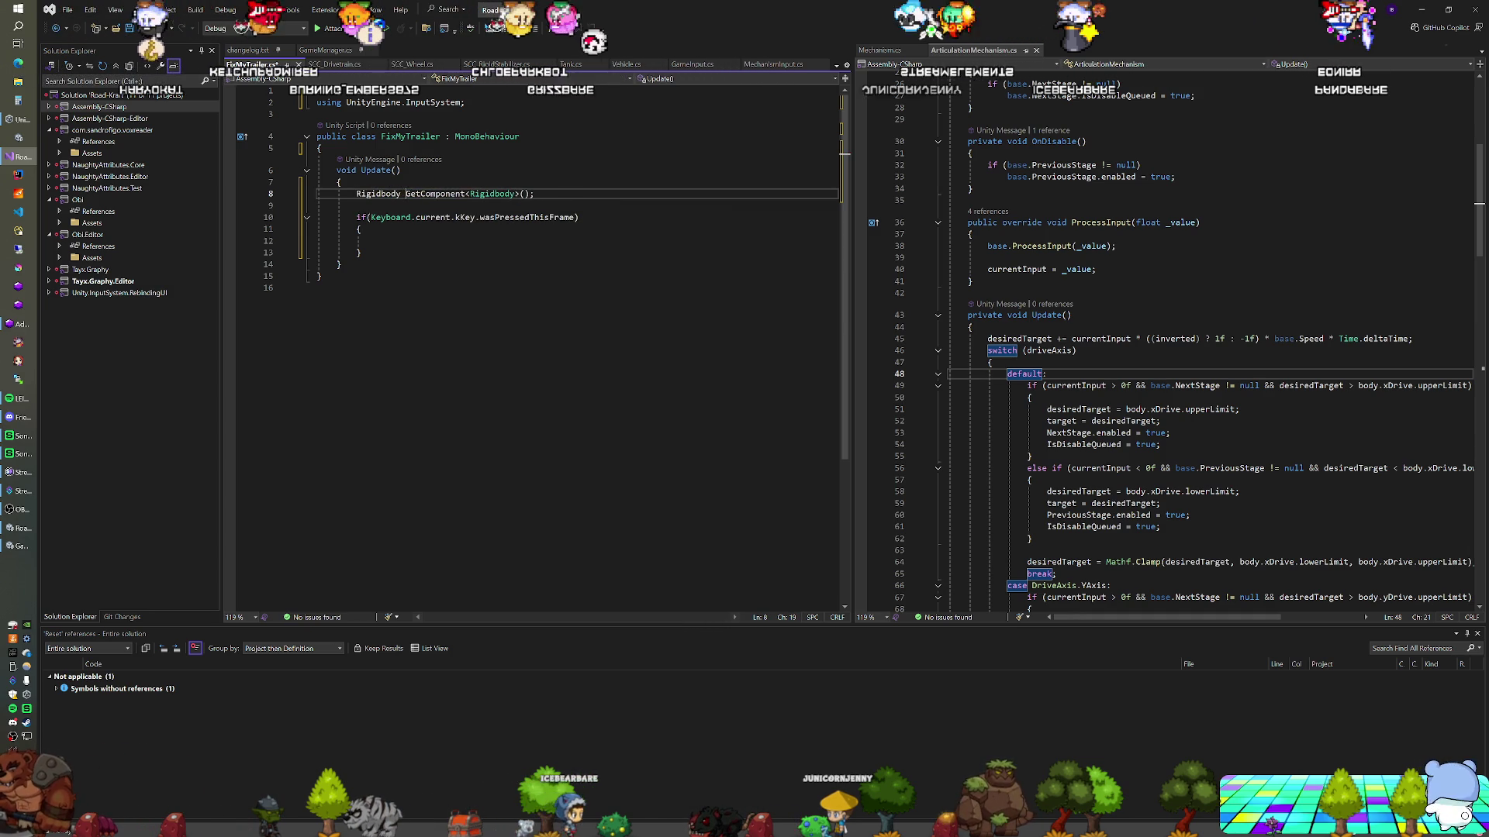
pyautogui.press('Down')
pyautogui.press('Down')
pyautogui.press('Down')
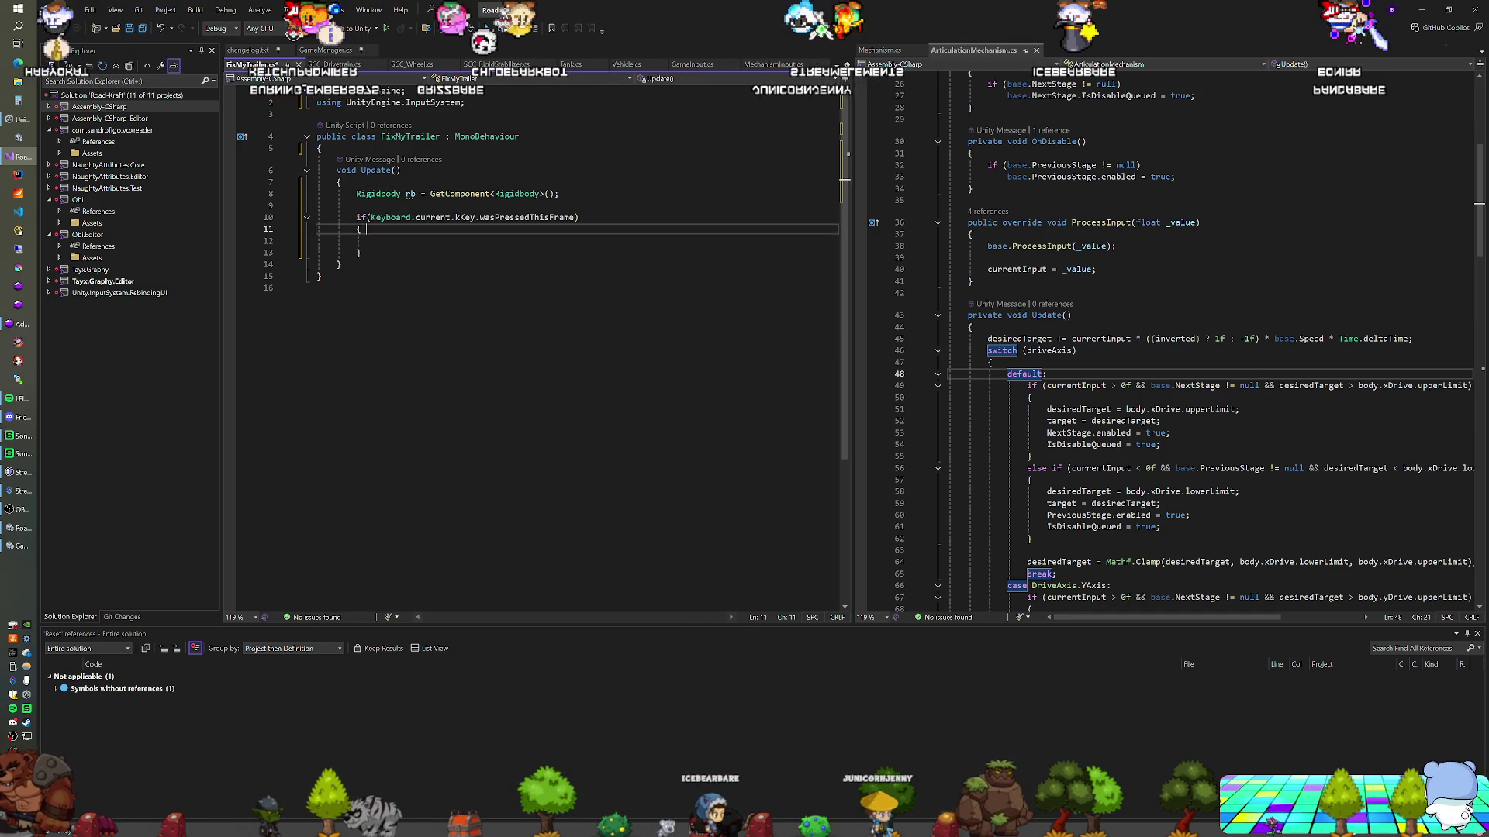
pyautogui.write('rb')
pyautogui.press('Escape')
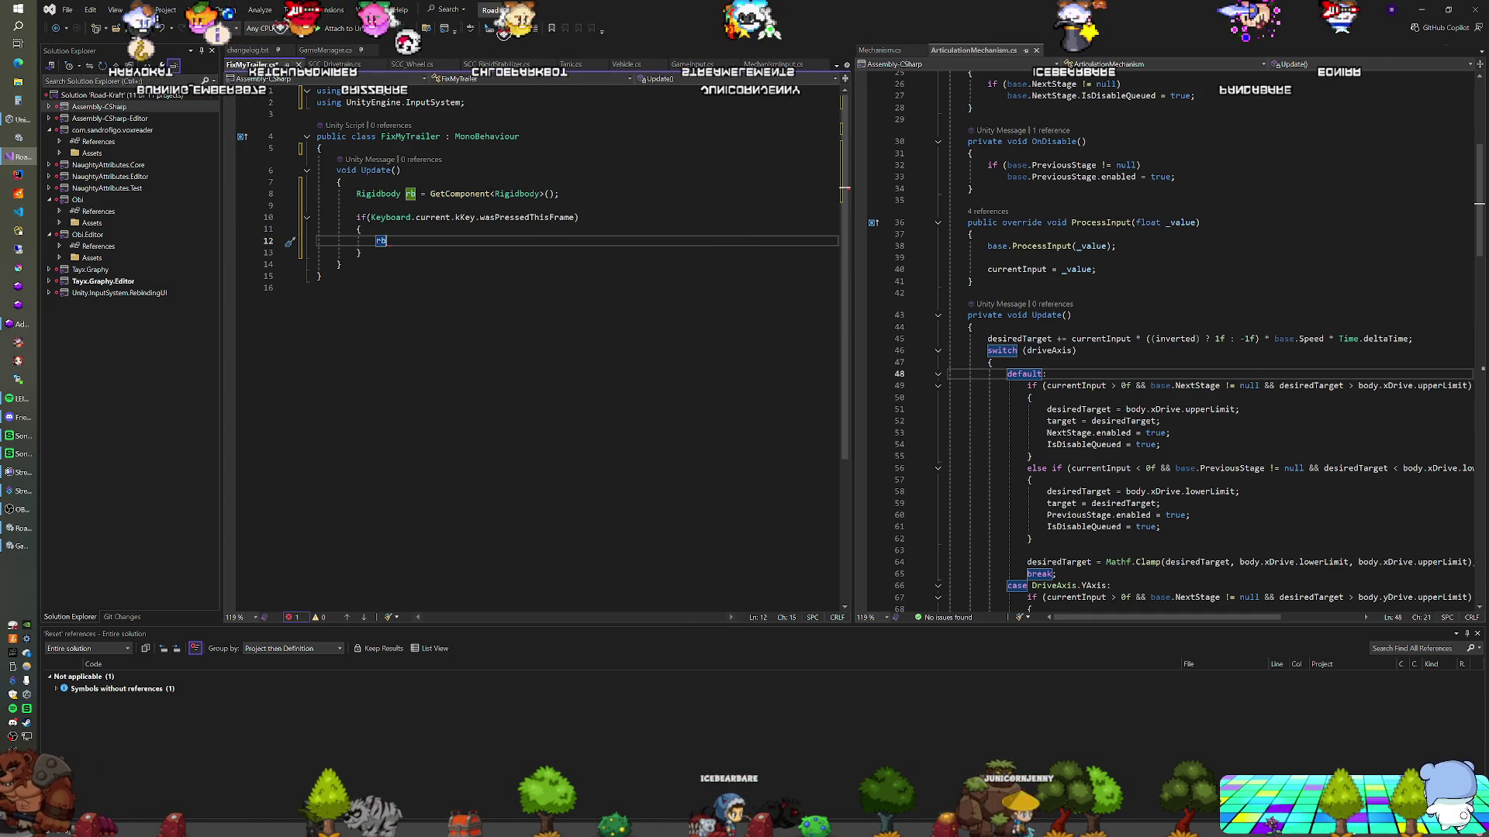
pyautogui.press('Up')
pyautogui.press('Up')
pyautogui.press('Up')
pyautogui.hotkey('shift', 'Up')
pyautogui.hotkey('shift', 'Up')
pyautogui.hotkey('ctrl', 'x')
pyautogui.press('Down')
pyautogui.press('Down')
pyautogui.press('Down')
pyautogui.hotkey('ctrl', 'v')
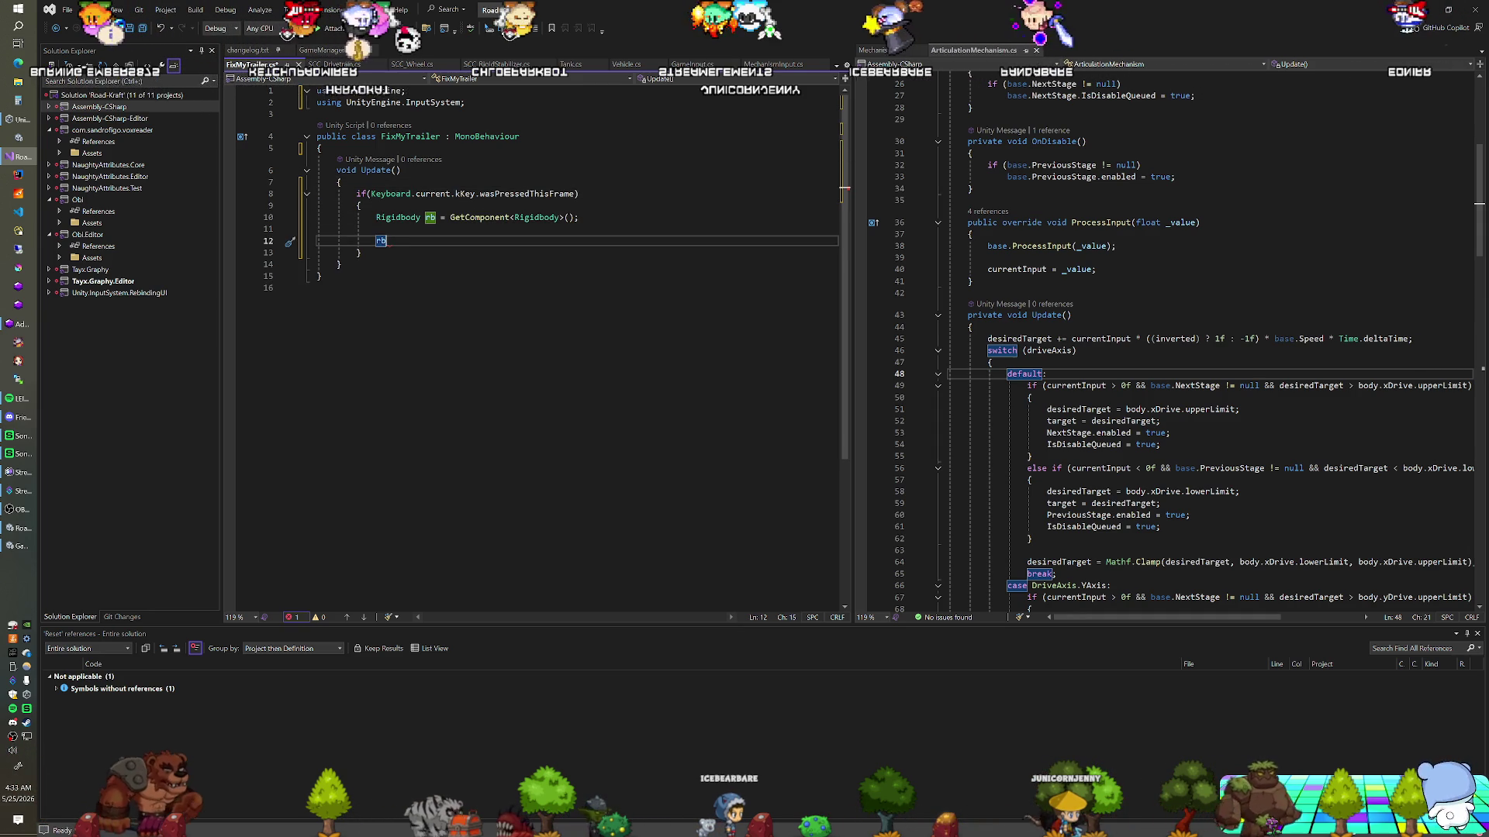
# Call rb.ResetCenterOfMass() and set rb.inertiaTensor to Vector3.one
pyautogui.write('.')
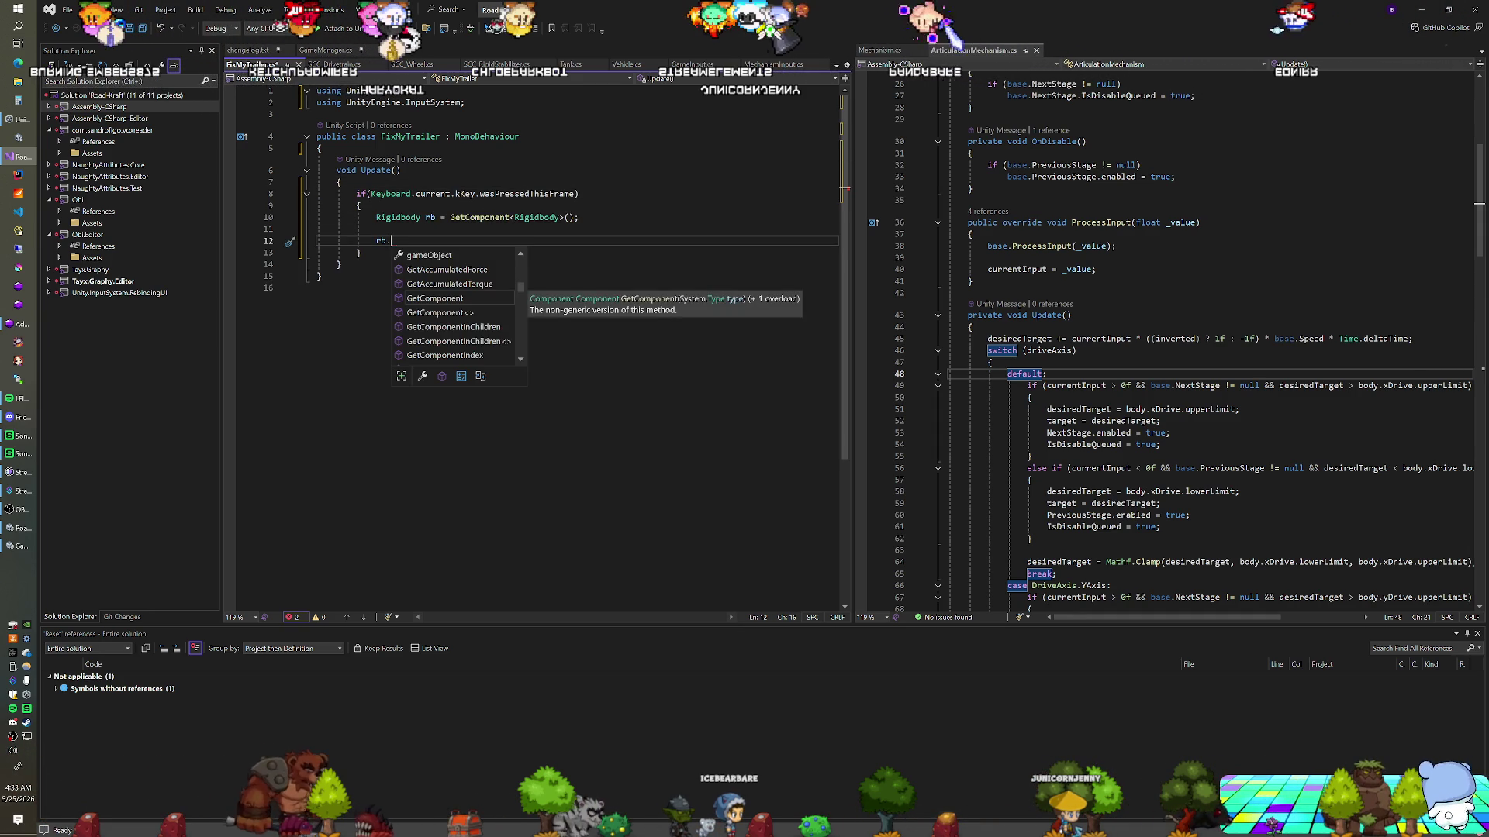
pyautogui.write('Re')
pyautogui.press('Tab')
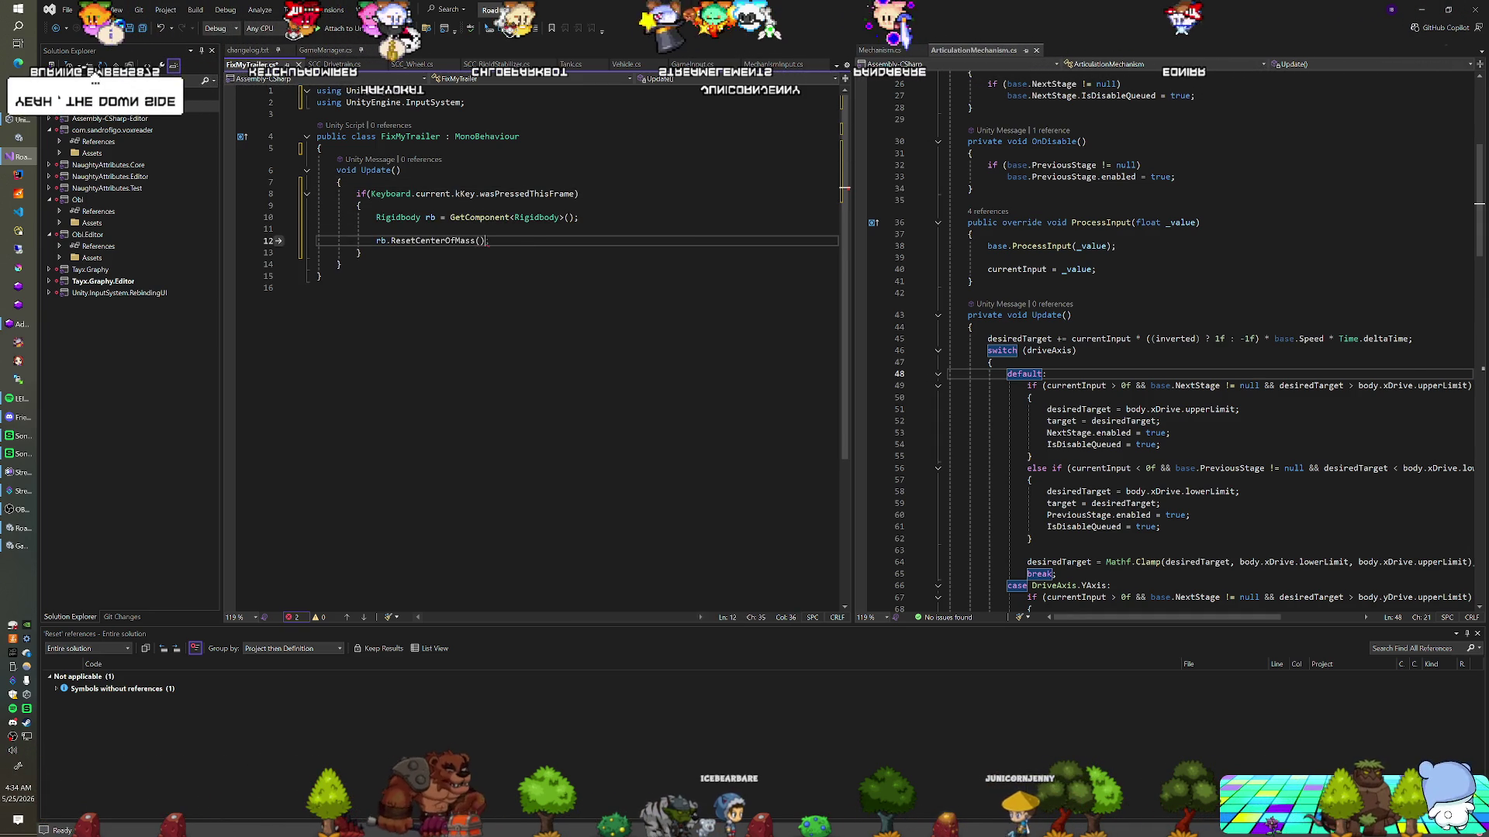
pyautogui.write('();')
pyautogui.press('Return')
pyautogui.write('rb.')
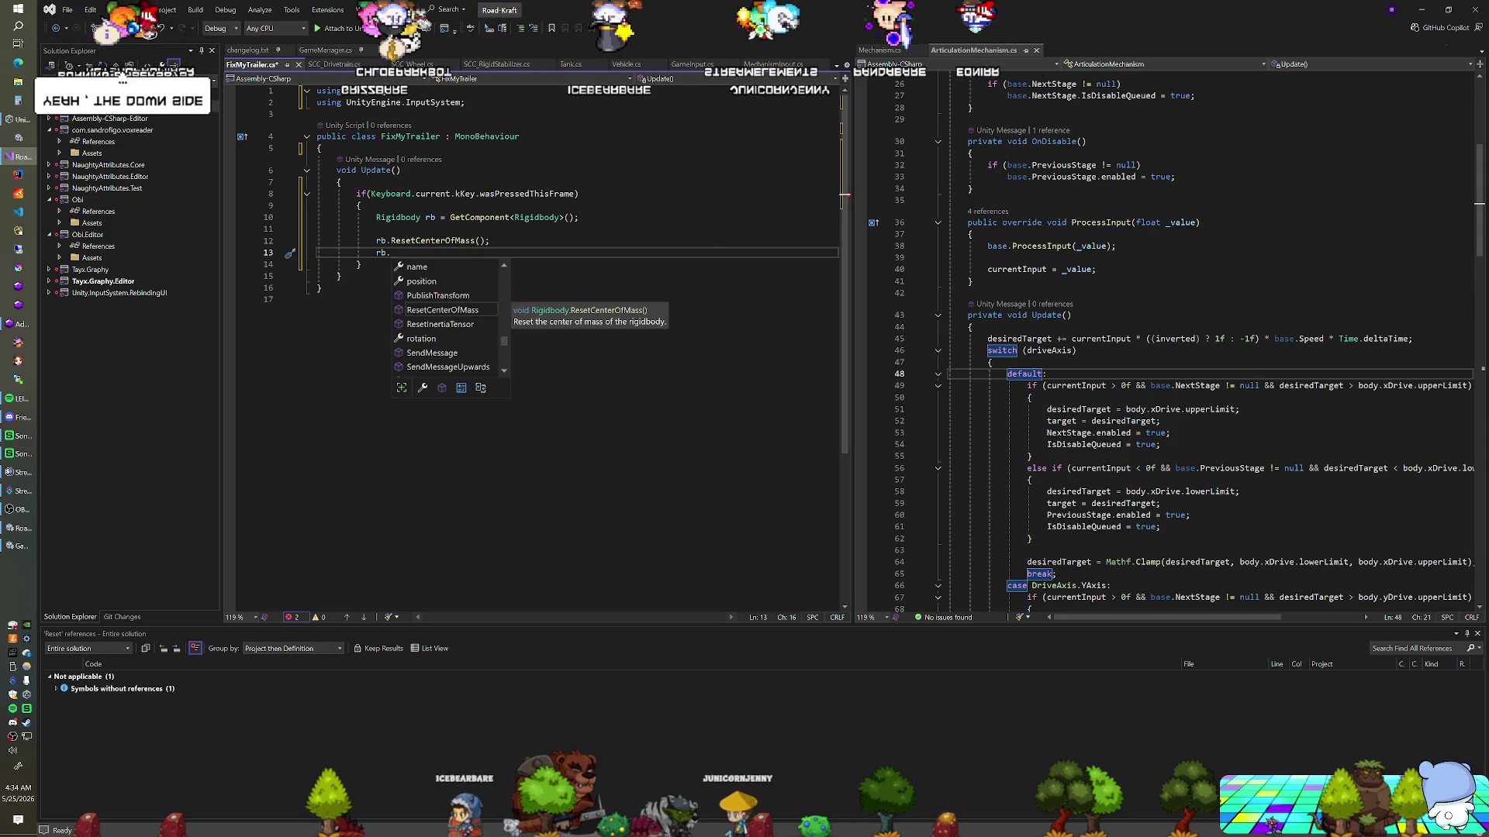
pyautogui.press('Down')
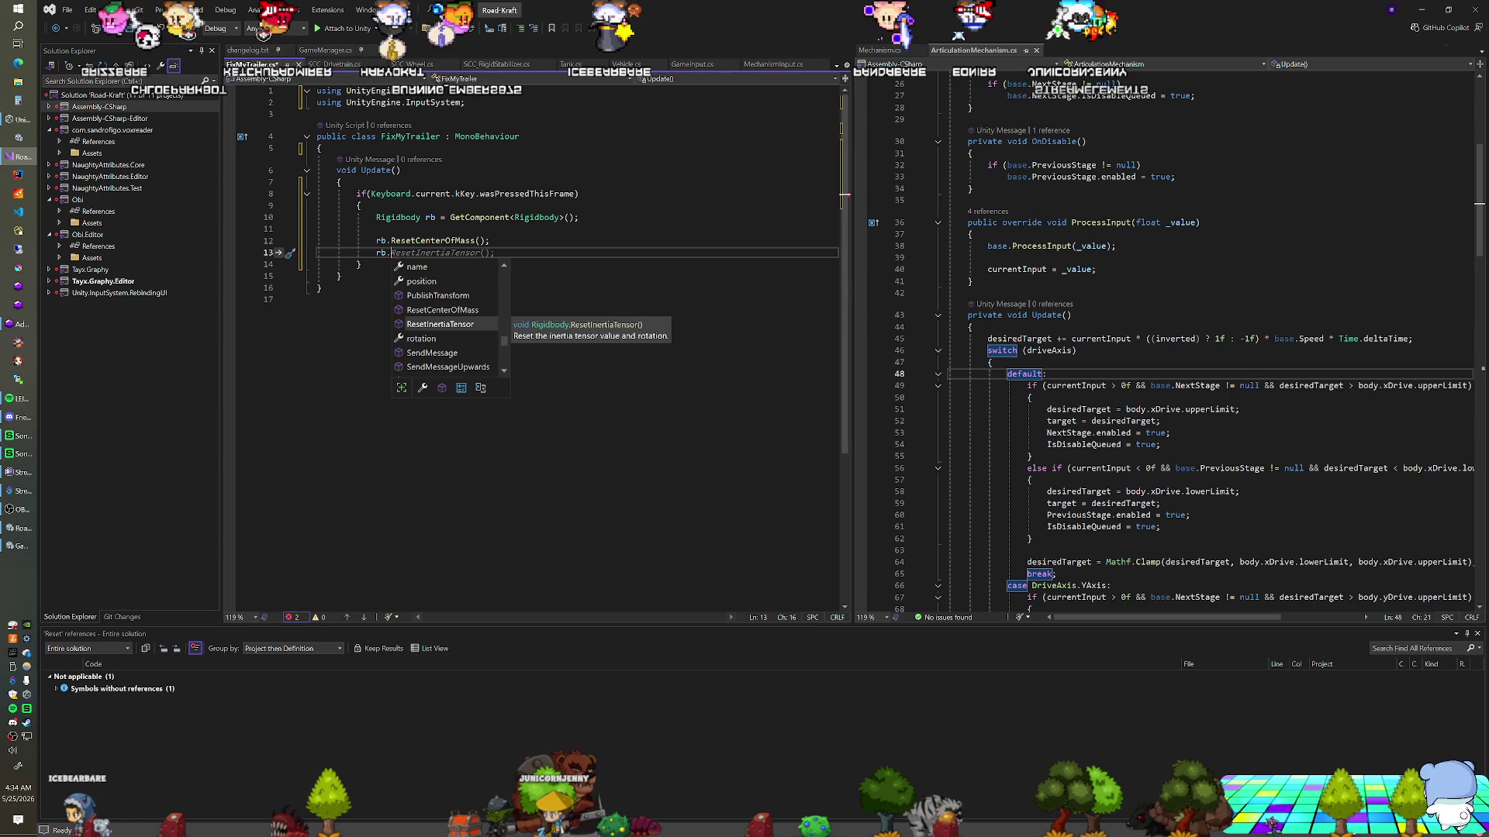
pyautogui.write('in')
pyautogui.press('Down')
pyautogui.press('Tab')
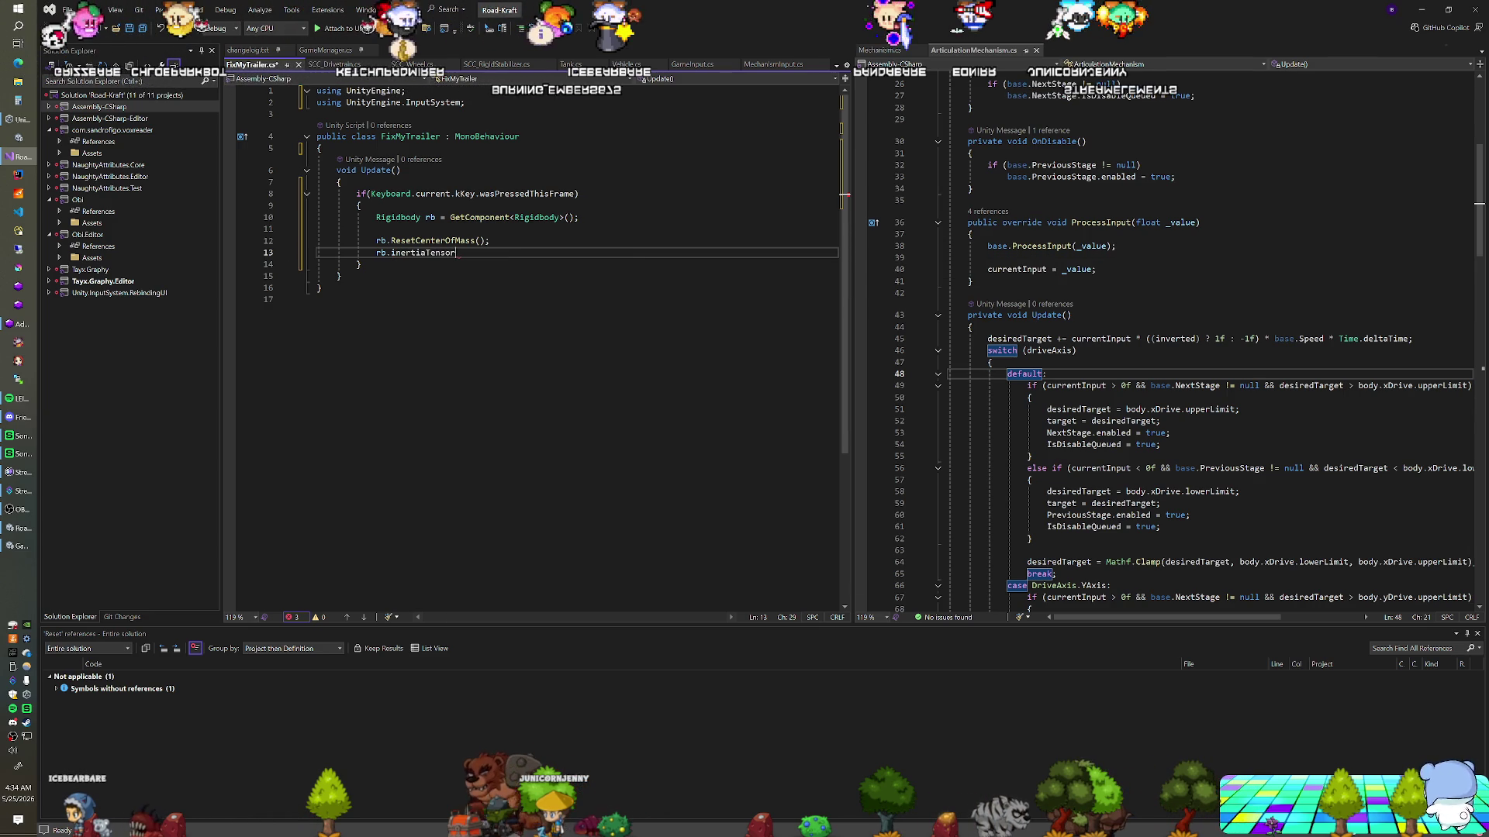
pyautogui.press('BackSpace')
pyautogui.press('BackSpace')
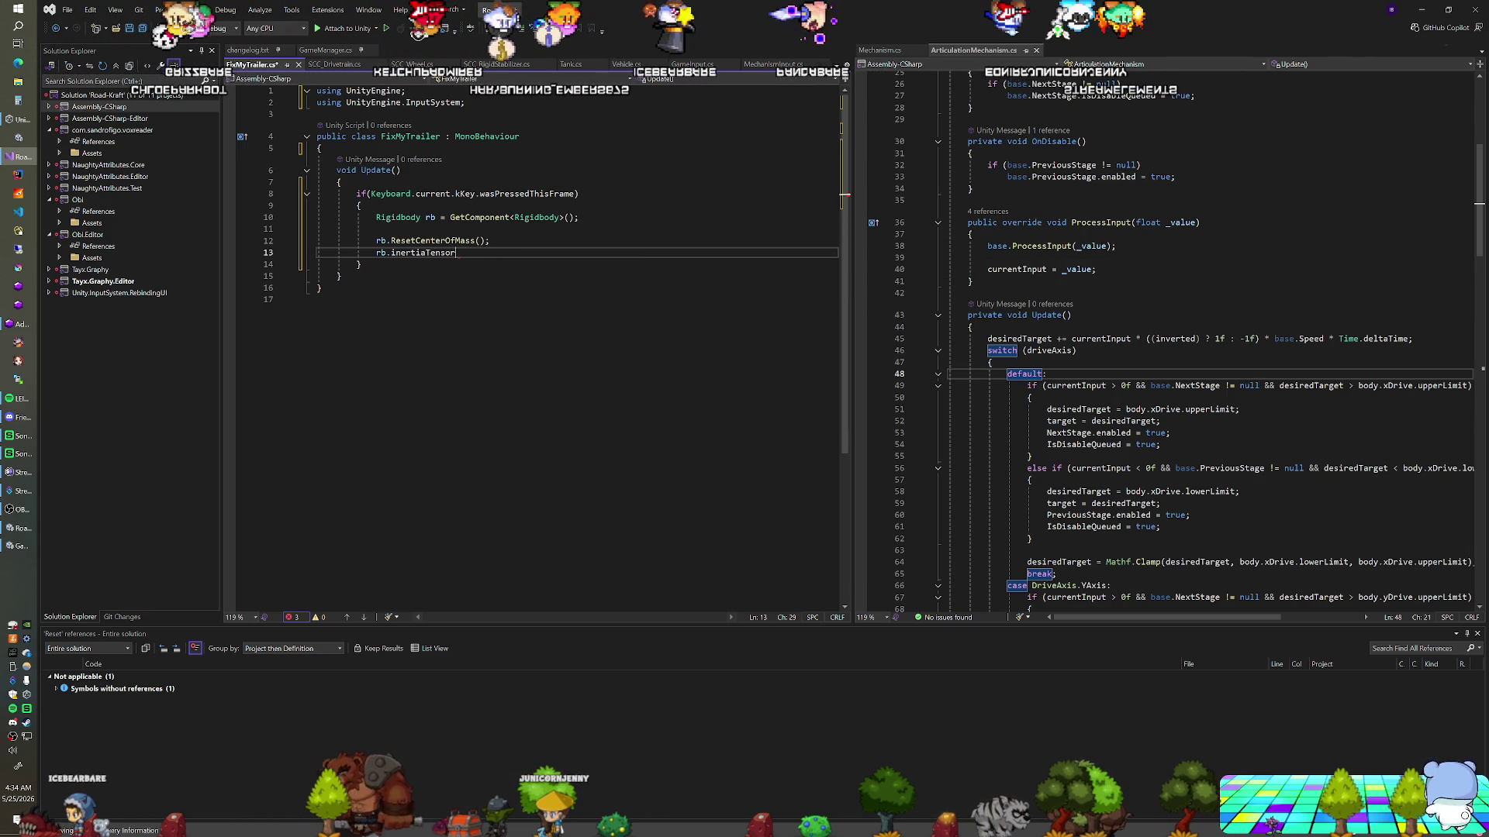
pyautogui.write('.')
pyautogui.press('BackSpace')
pyautogui.write('=')
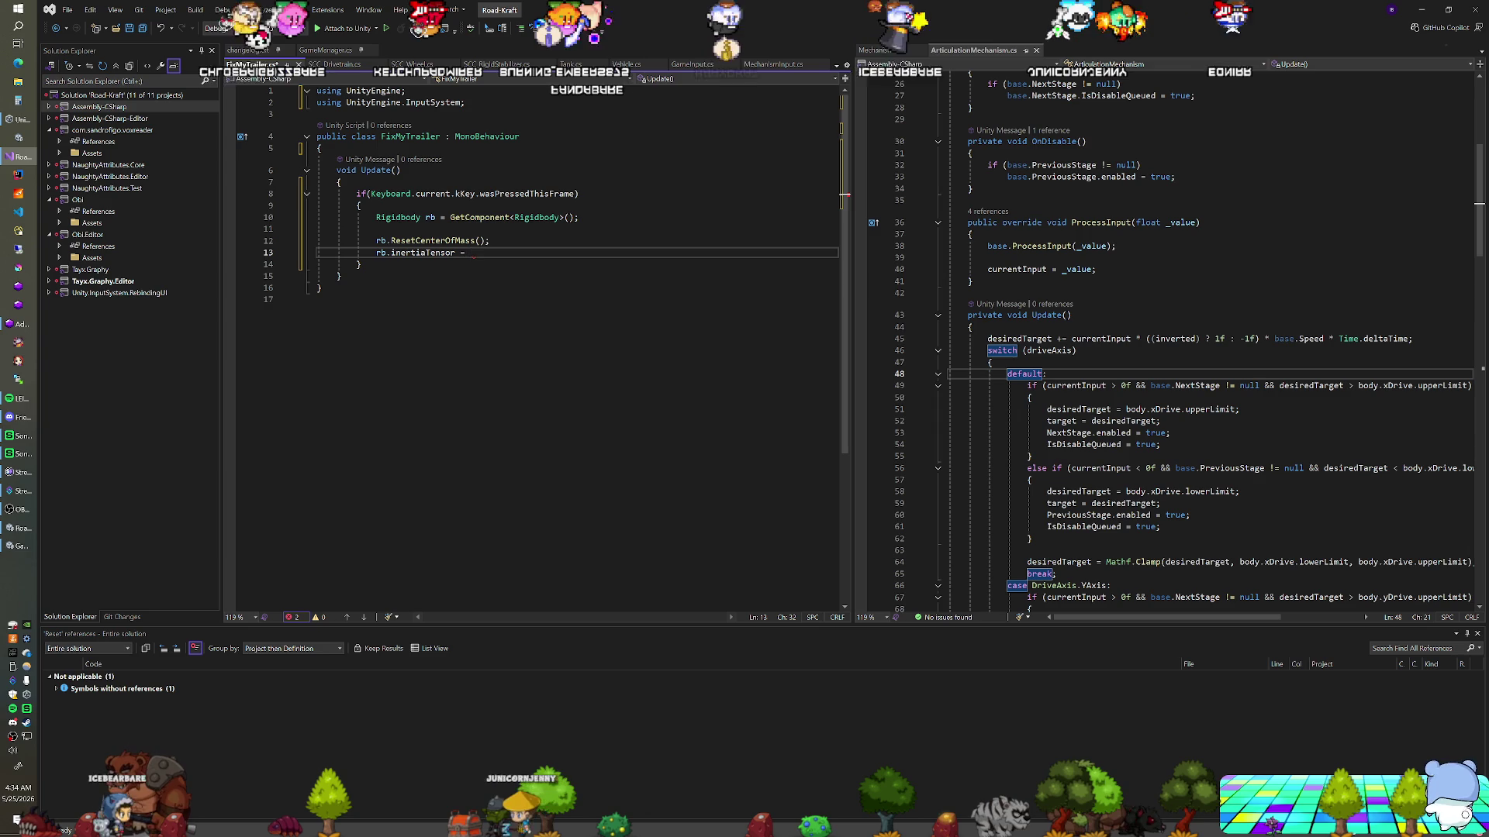
pyautogui.write('Vector3.one;')
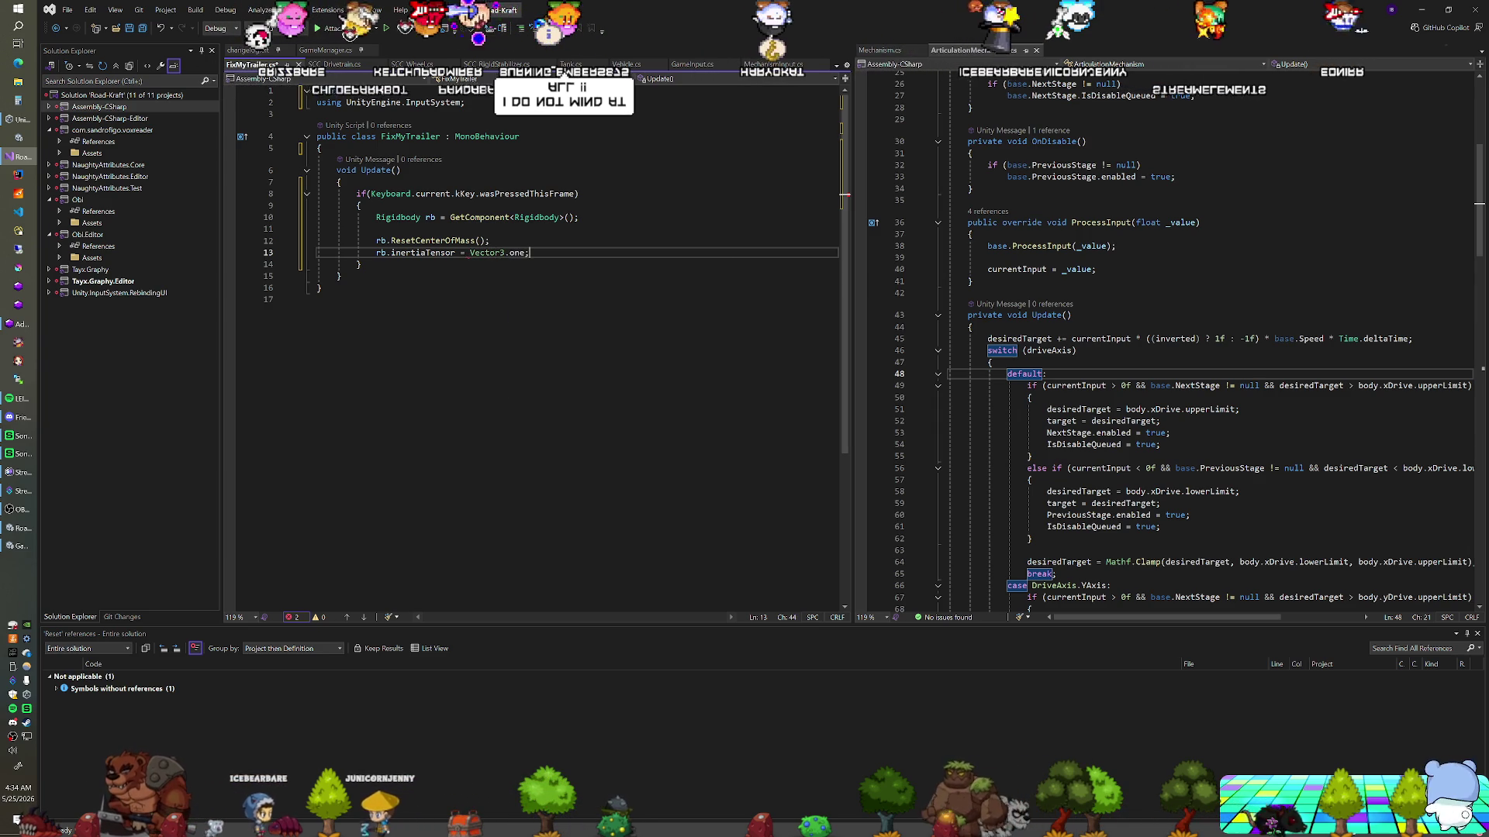
# Save the script and start Play mode in Unity to test it
pyautogui.hotkey('ctrl', 's')
pyautogui.hotkey('alt', 'Tab')
pyautogui.hotkey('ctrl', 'p')
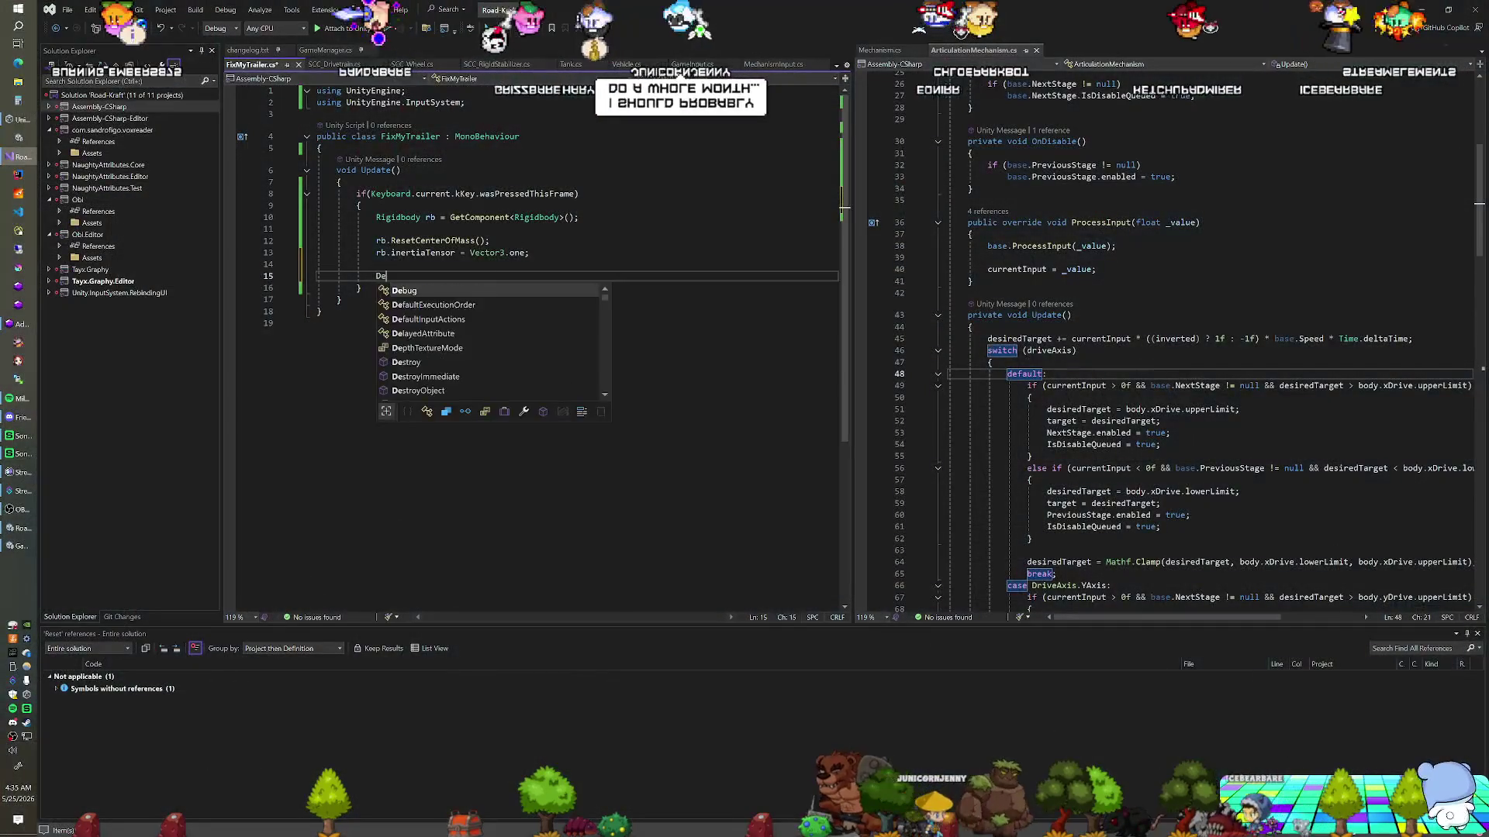
# Add Debug.Log("Trailer Fixed(?)"); to the if block and return to Unity
pyautogui.write('bug.Log("Trailer Fix')
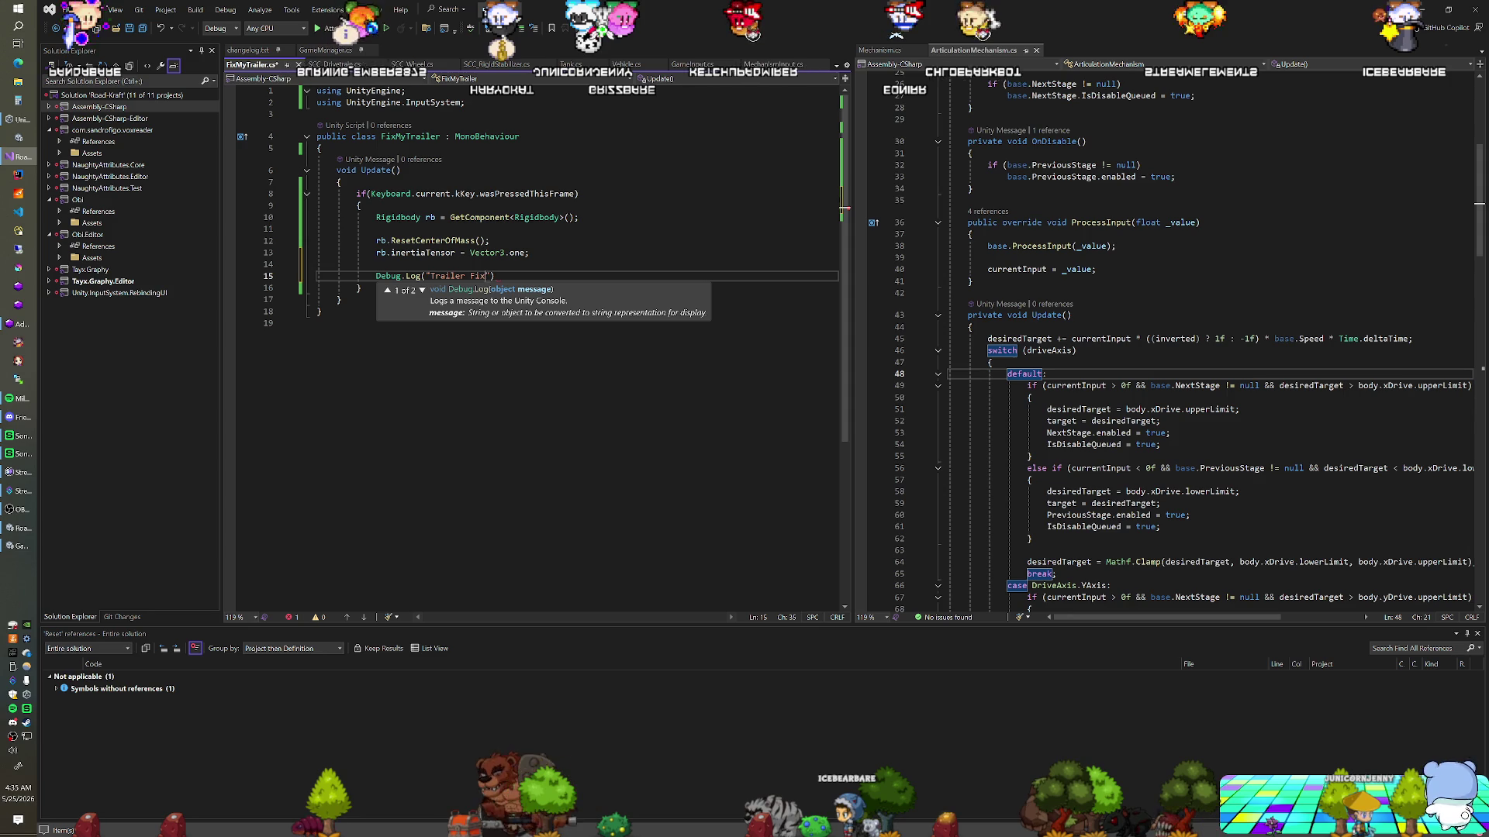
pyautogui.write('(')
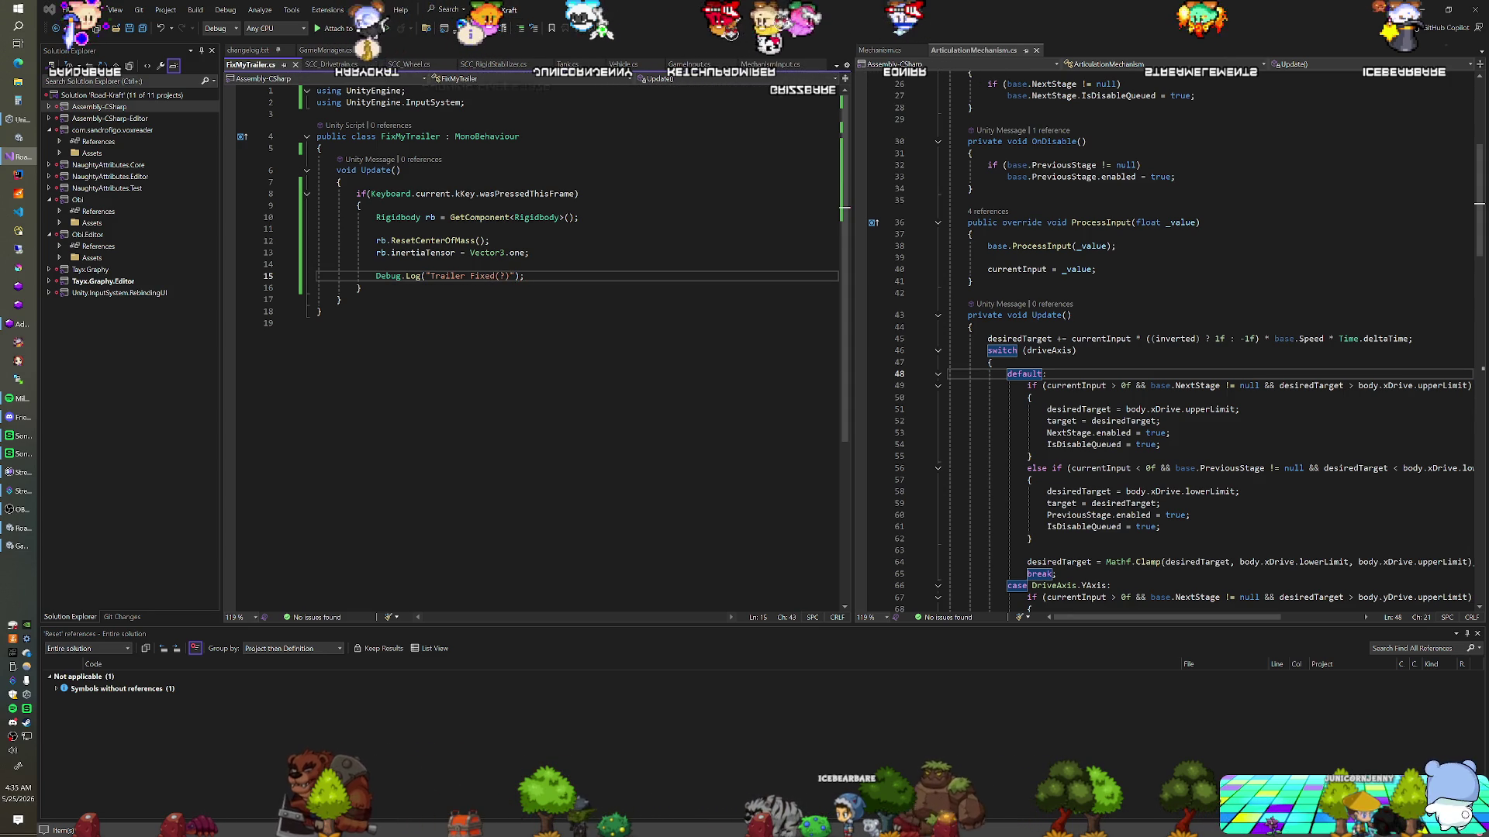
pyautogui.hotkey('alt', 'Tab')
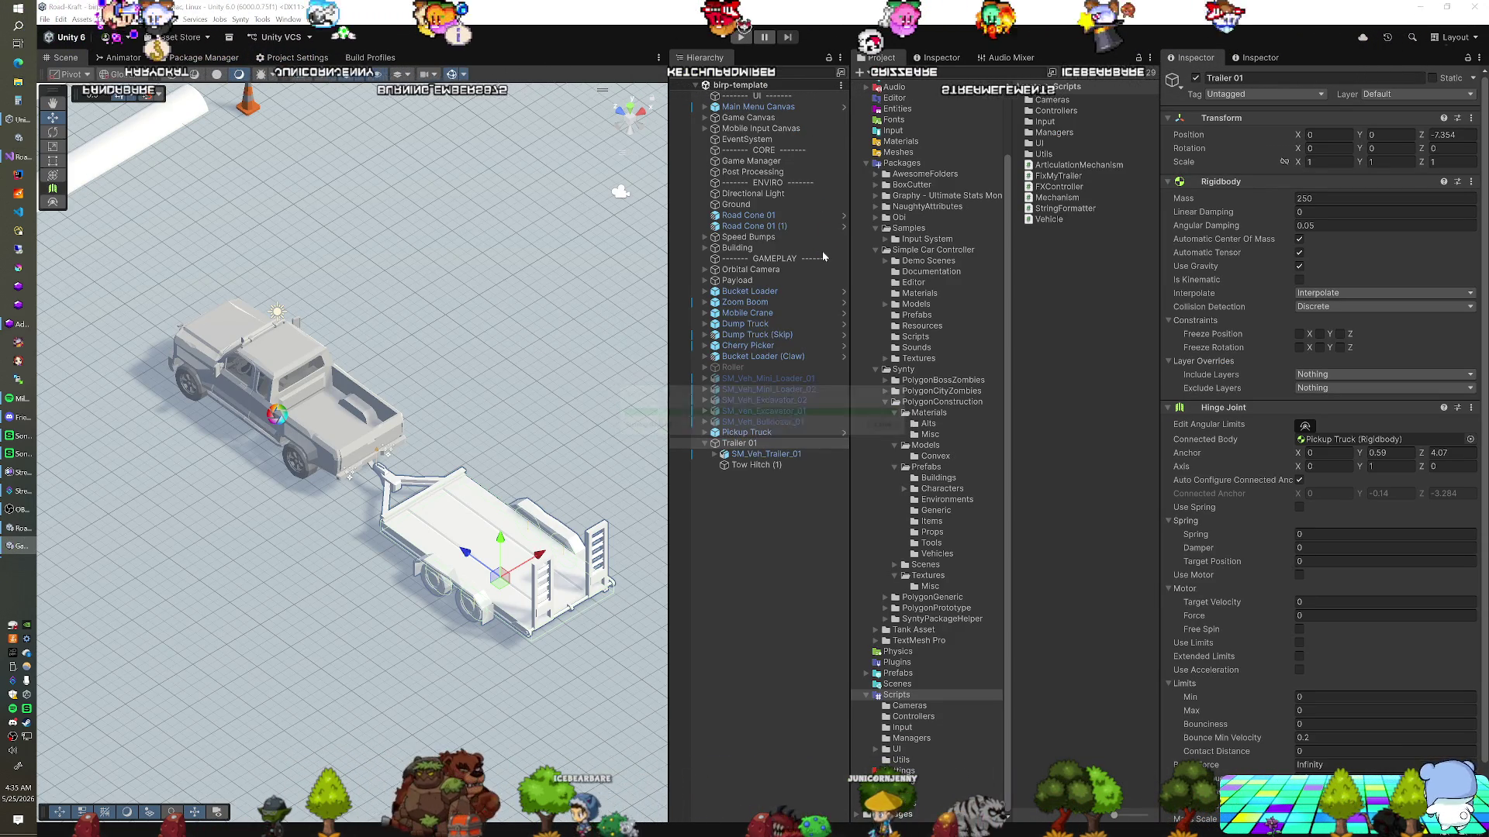
# Collapse the Hinge Joint to reveal Fix My Trailer, enter Play mode, then re-expand it
pyautogui.click(1160, 408)
pyautogui.hotkey('ctrl', 'p')
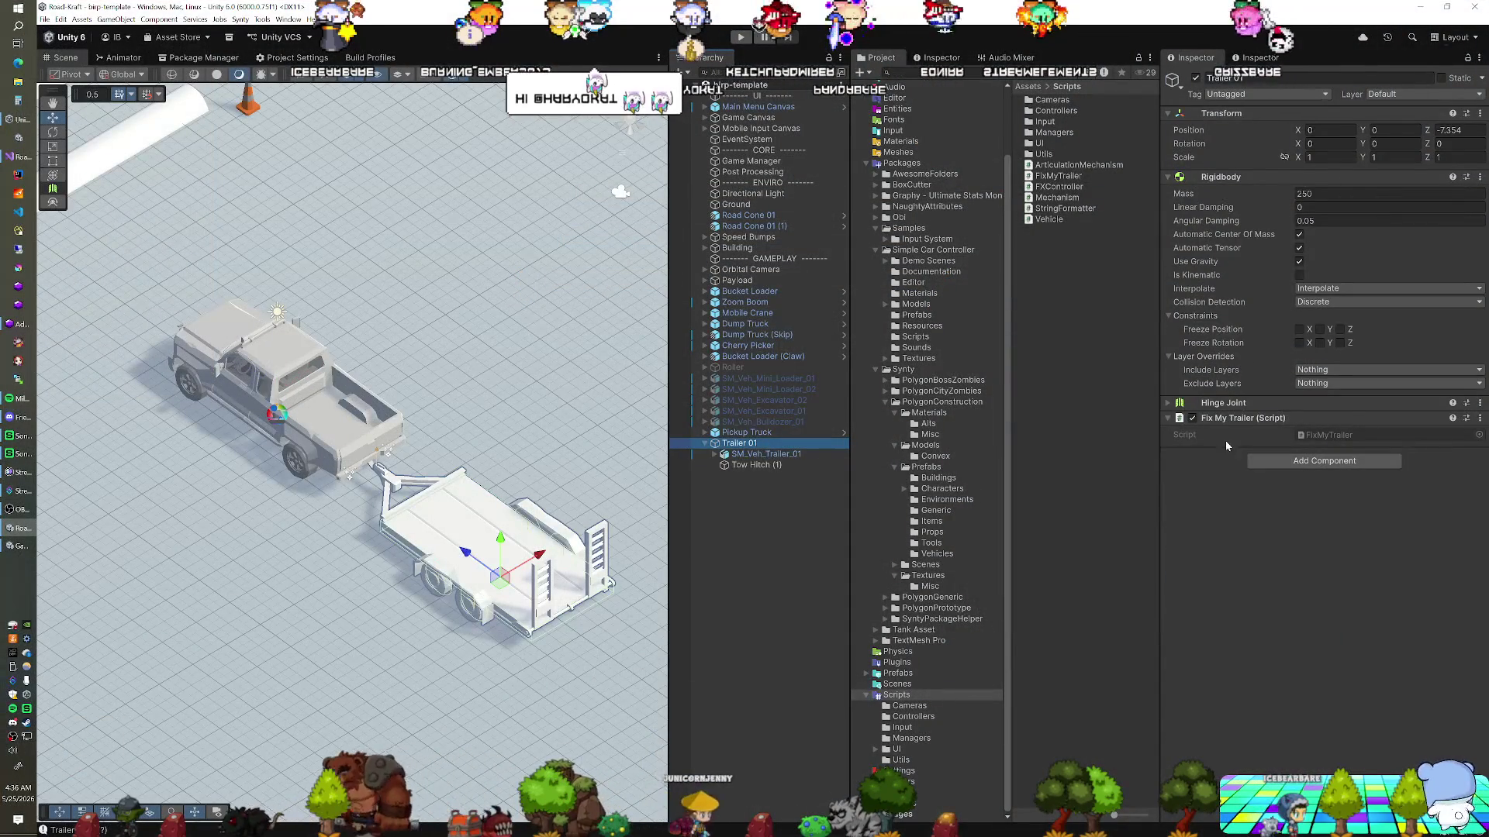
pyautogui.click(1169, 404)
# Collapse the Hinge Joint foldout and enter Play mode to test the trailer
pyautogui.click(1168, 404)
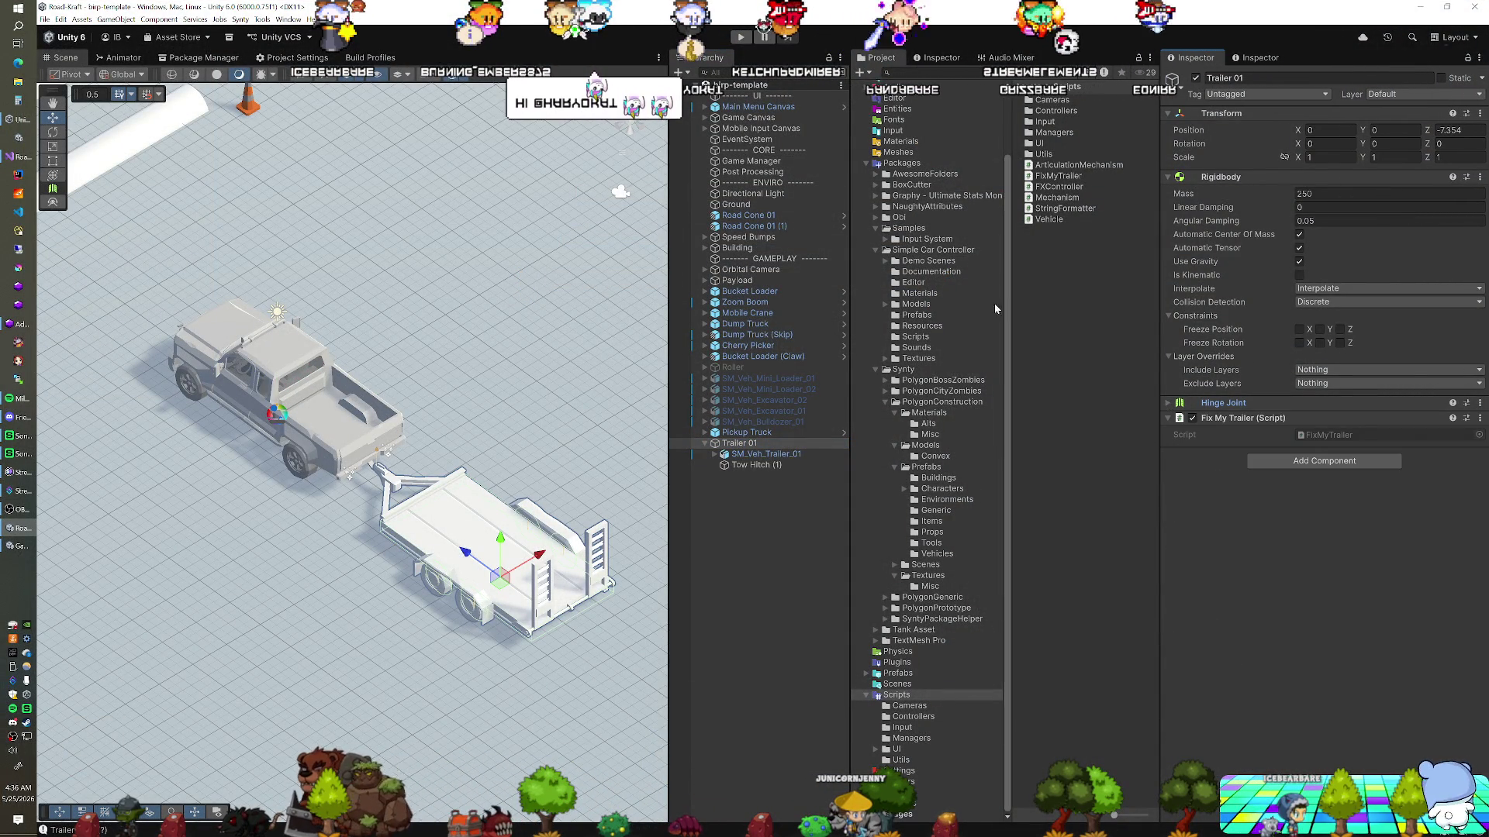
pyautogui.click(741, 39)
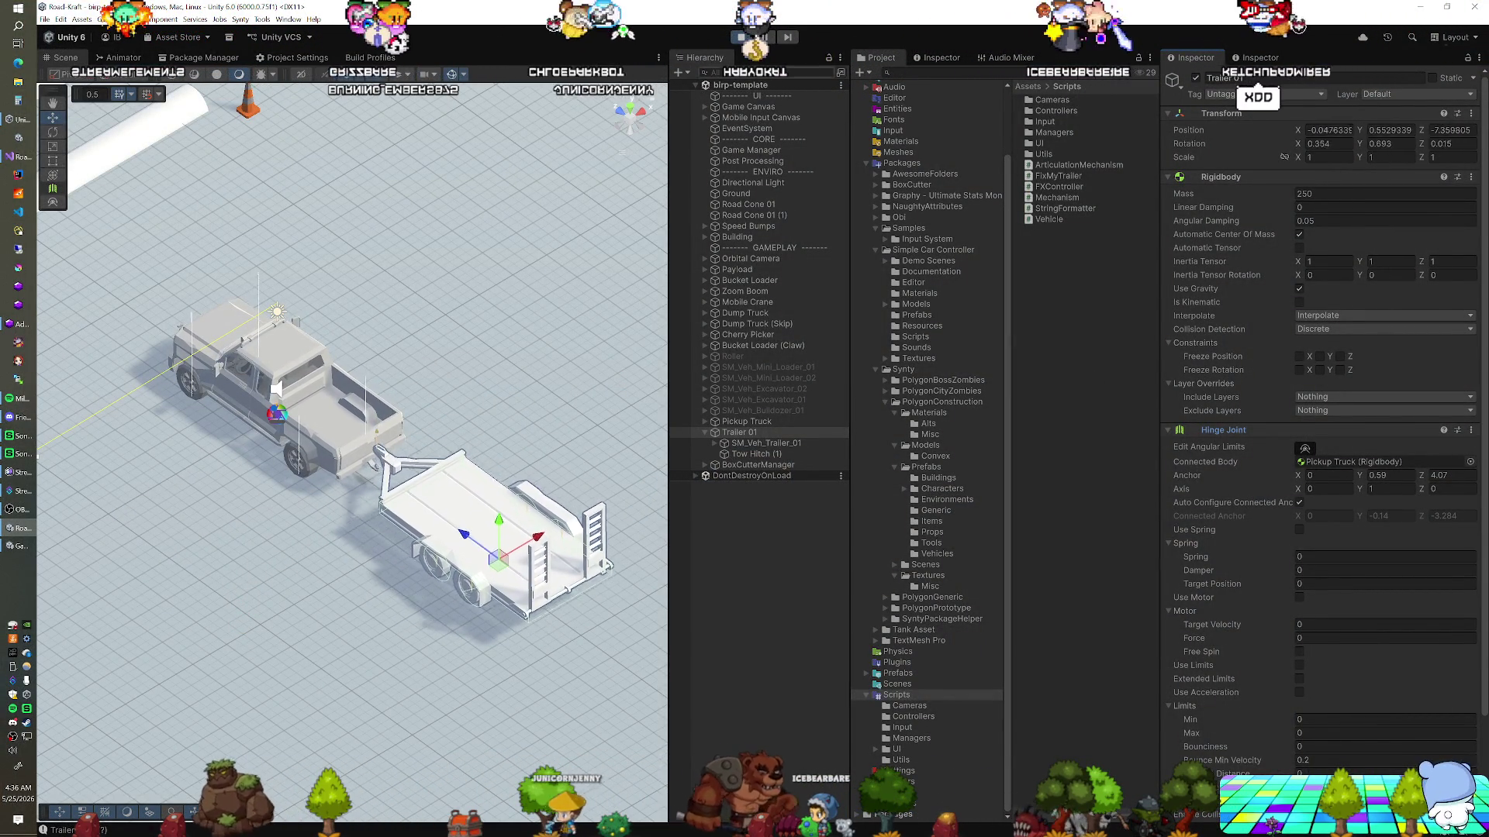
# Exit Play mode, clear the hinge's connected body, and toggle Automatic Tensor off and on
pyautogui.hotkey('ctrl', 'p')
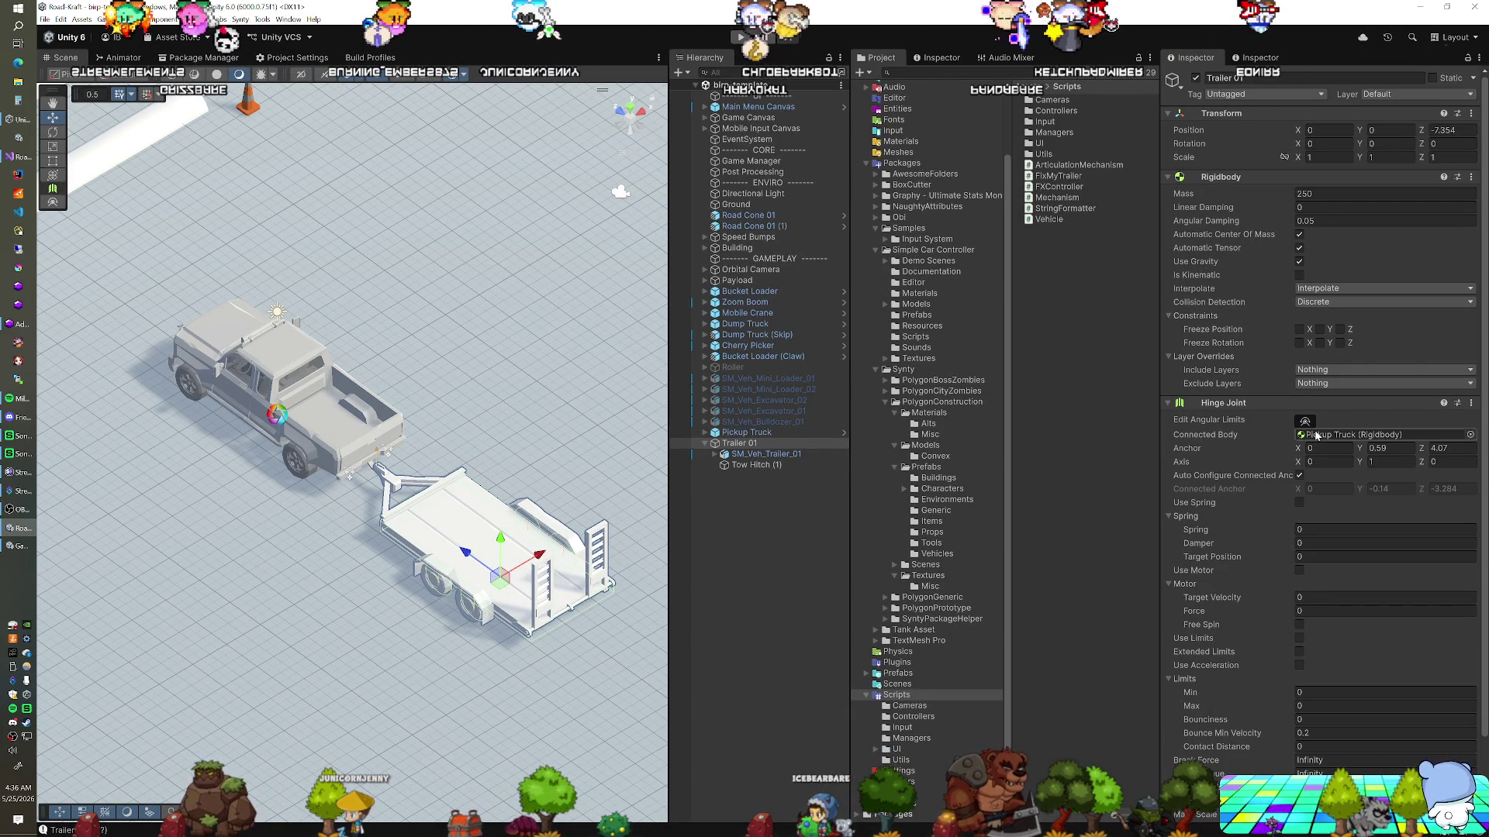
pyautogui.press('Delete')
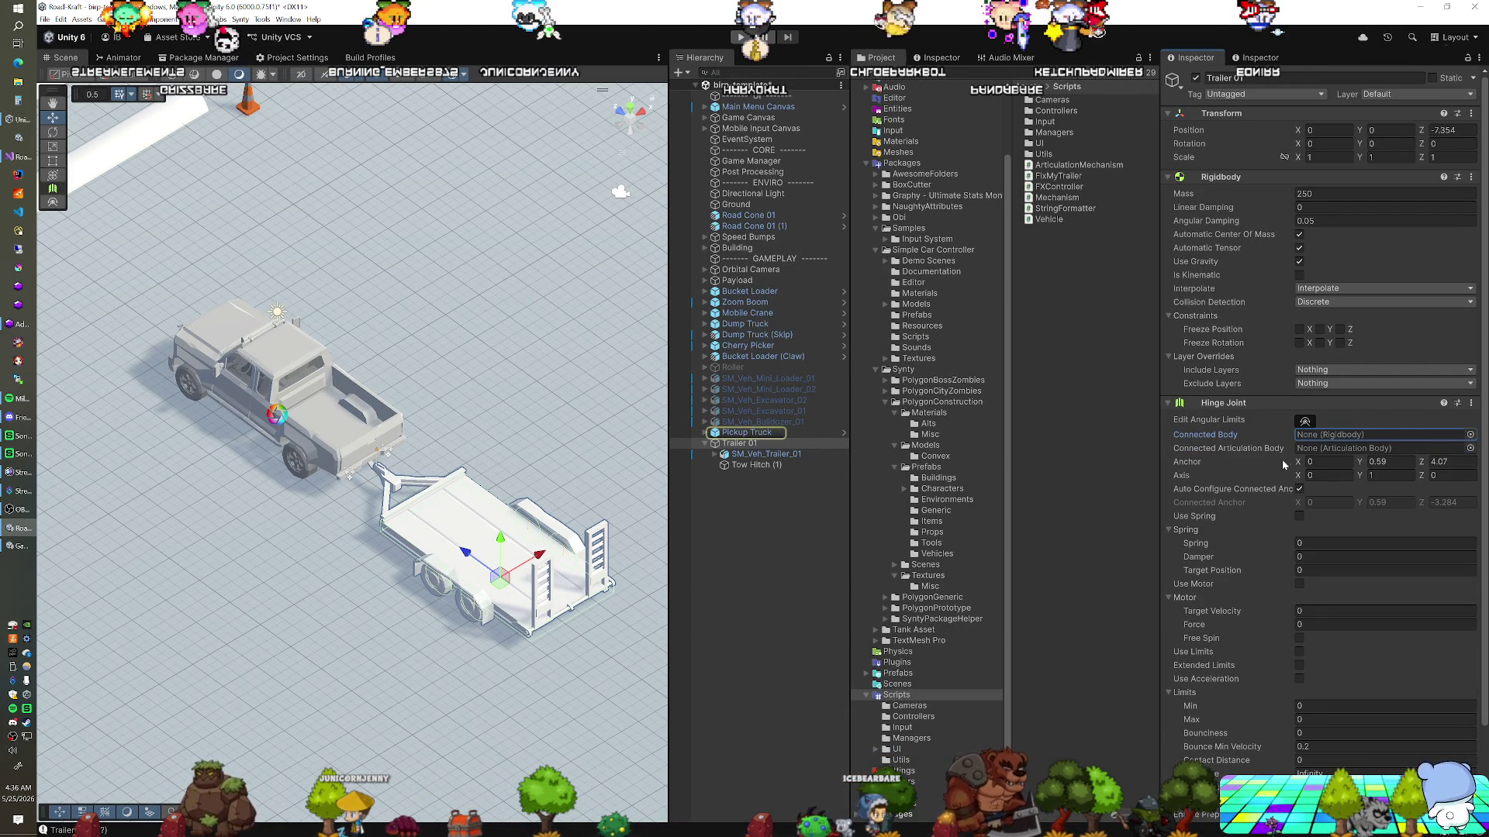
pyautogui.click(1300, 248)
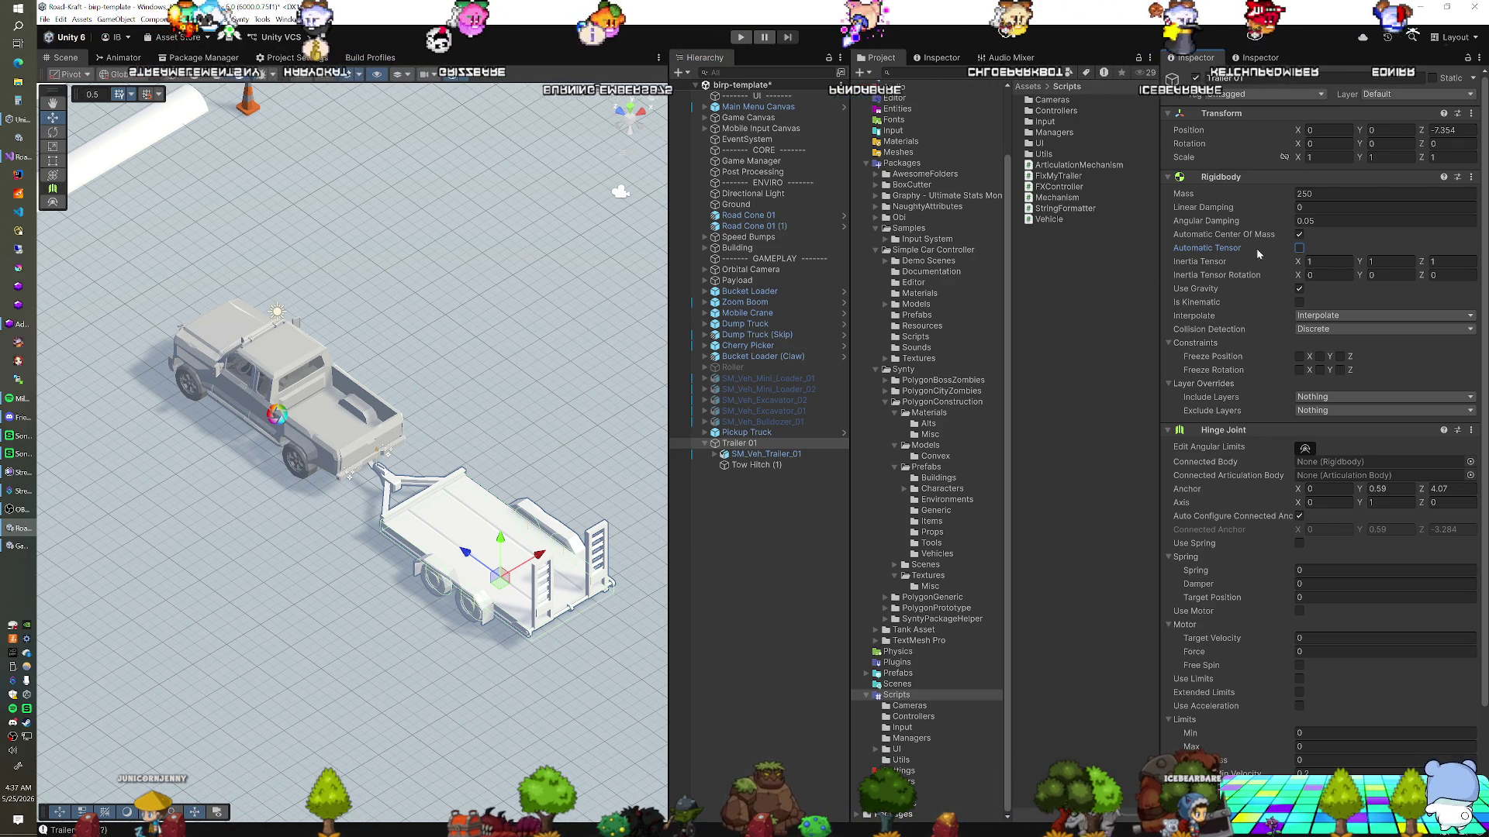
pyautogui.click(1299, 248)
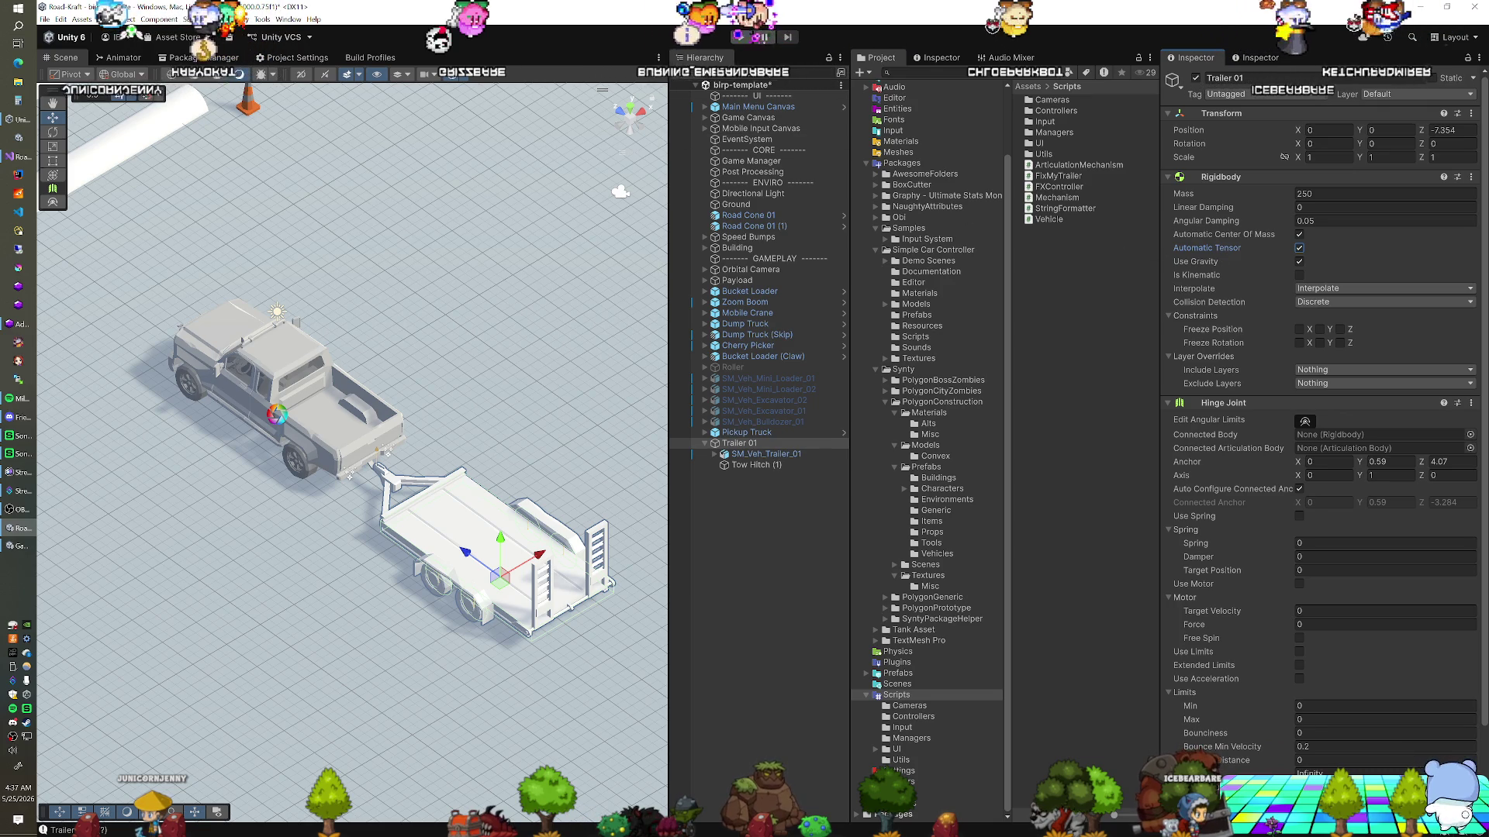
pyautogui.hotkey('ctrl', 'p')
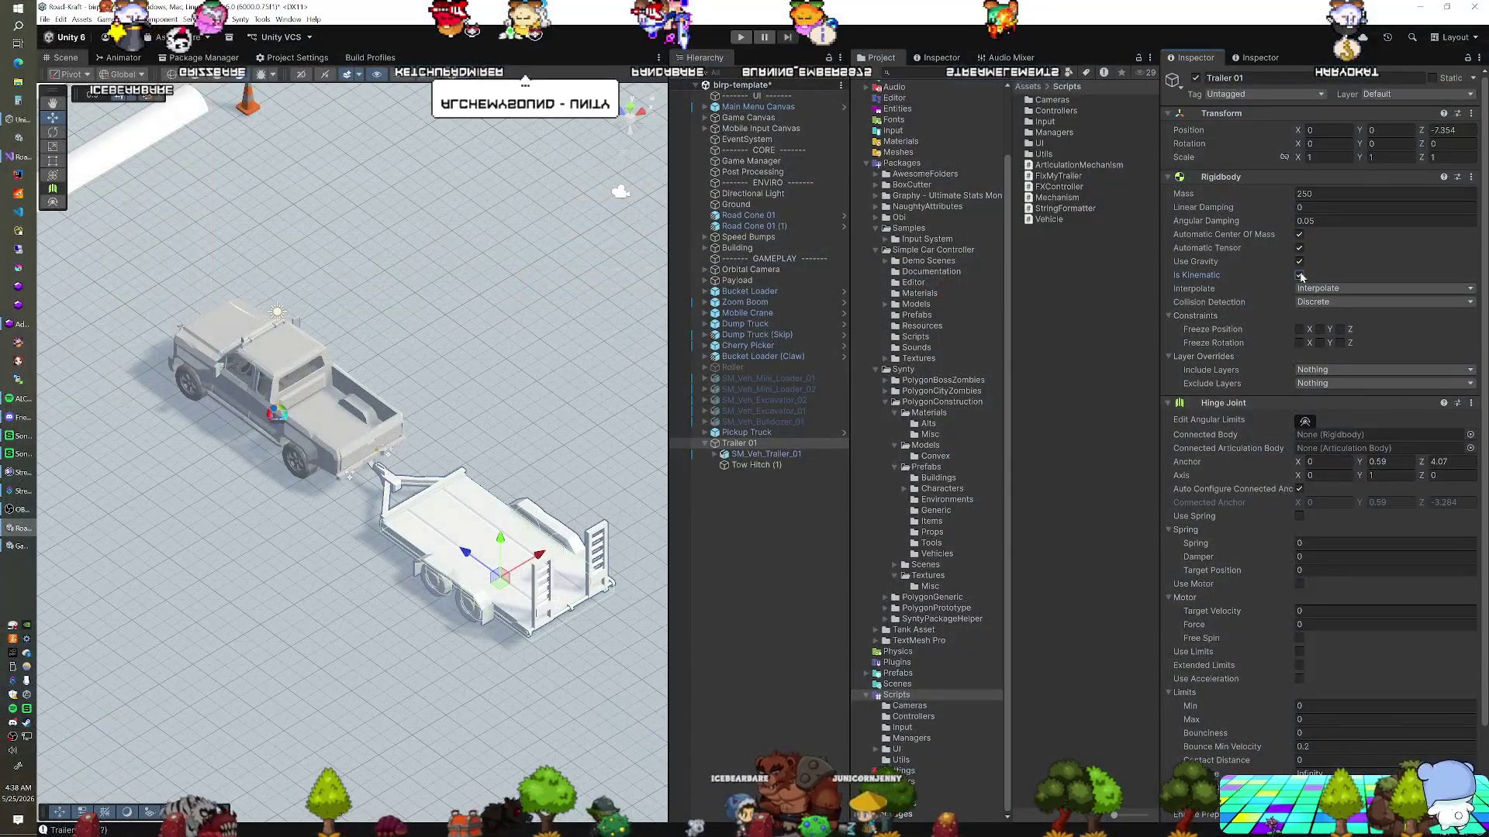
# Make Trailer 01's Rigidbody kinematic and start Play mode with the trailer frozen
pyautogui.click(1299, 275)
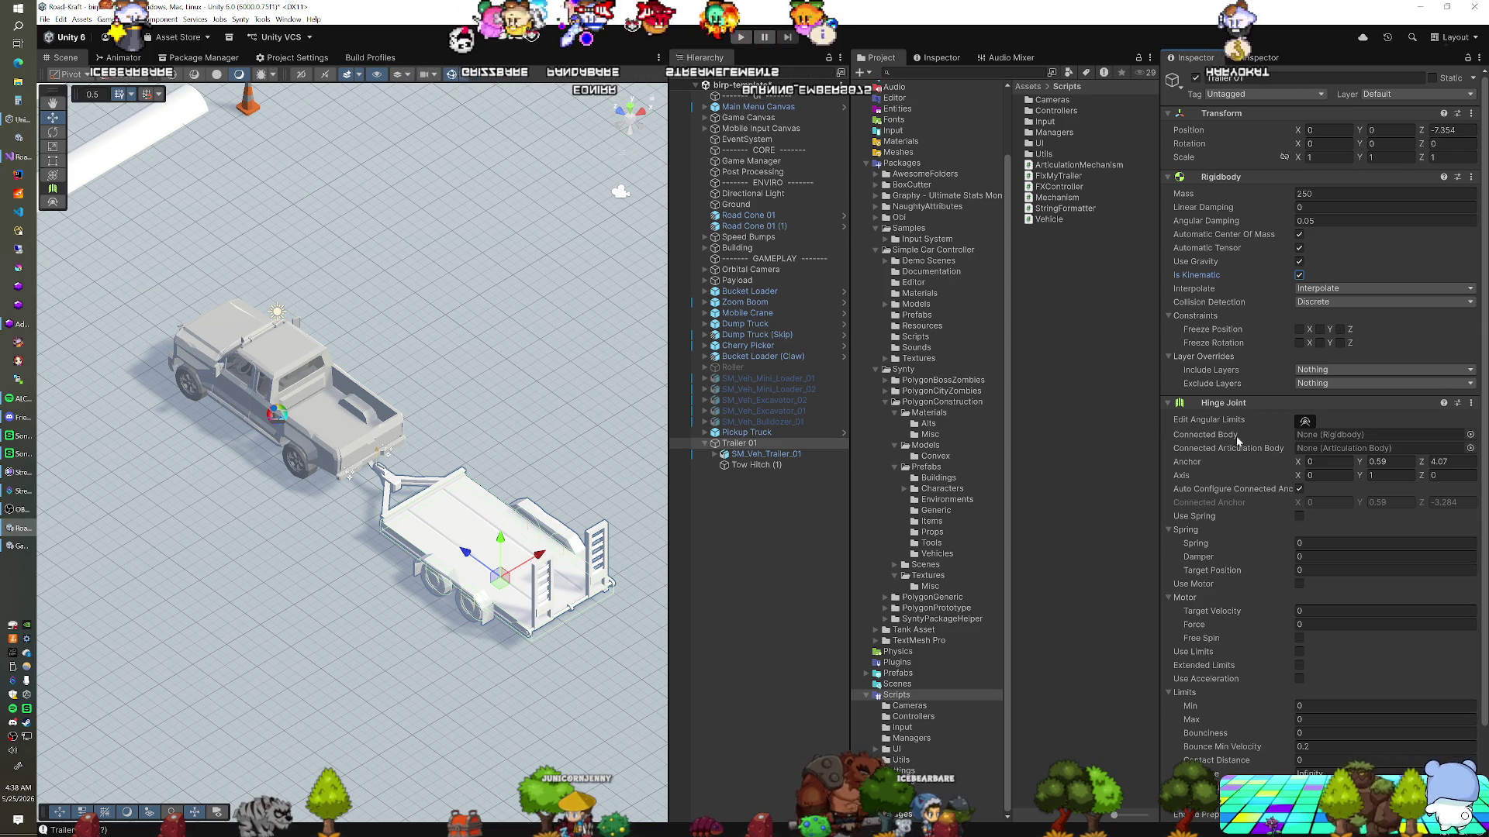
pyautogui.scroll(-2, 1241, 443)
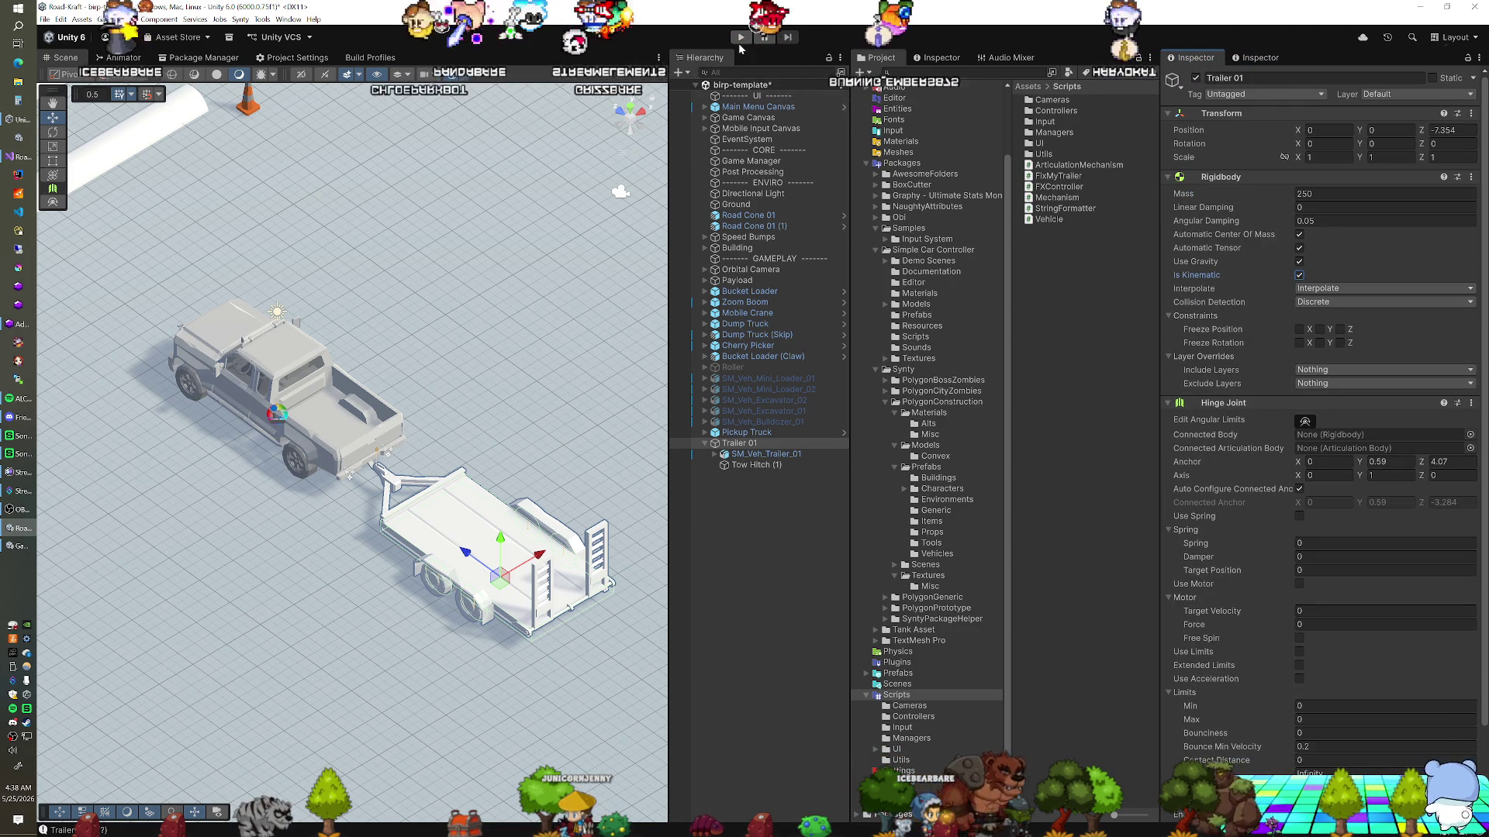
pyautogui.click(740, 37)
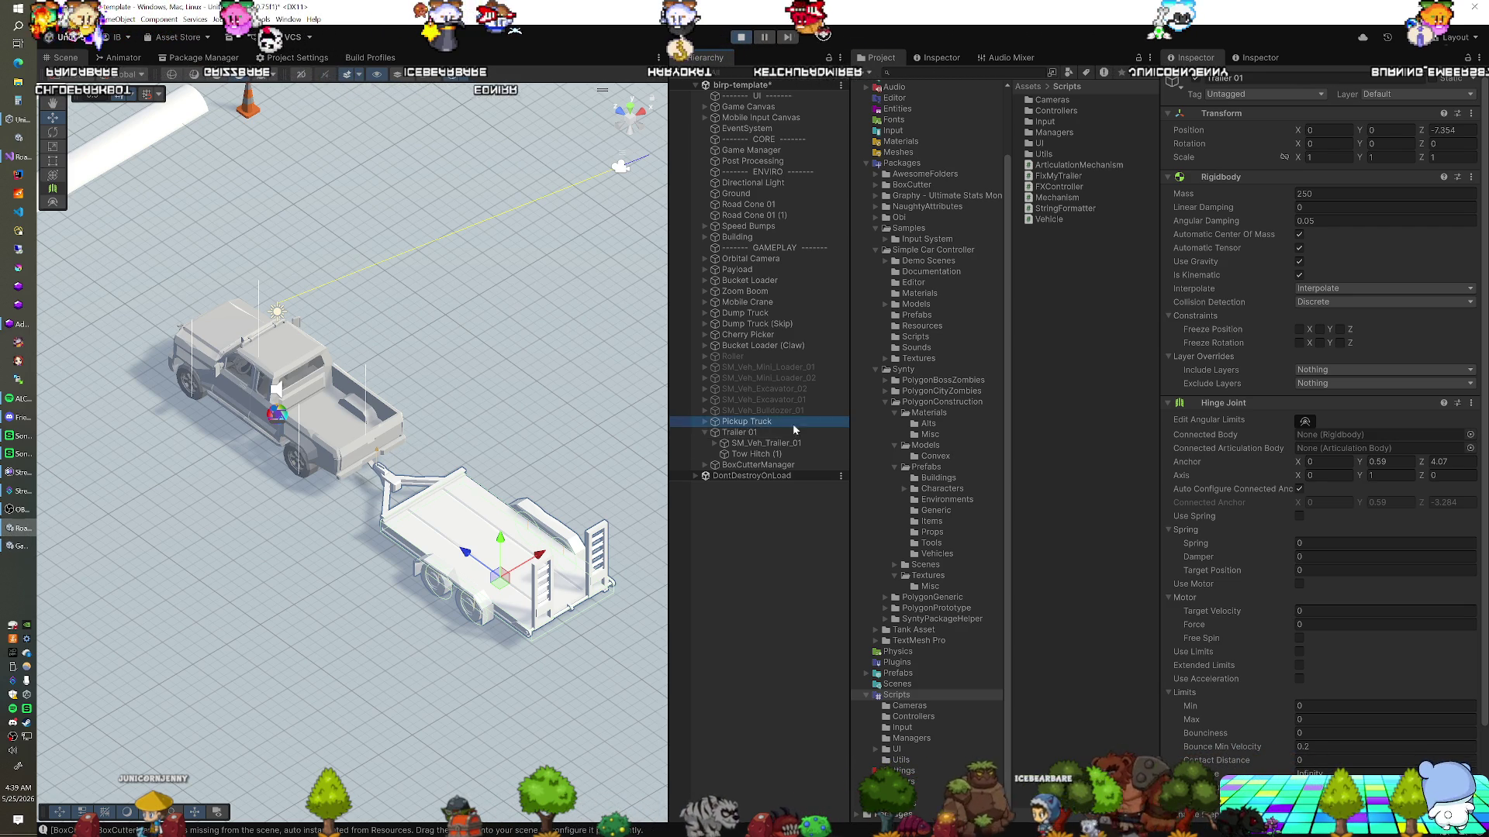
# While playing, connect Trailer 01's Hinge Joint to Pickup Truck and untick Is Kinematic
pyautogui.moveTo(1337, 439); pyautogui.dragTo(1339, 439)
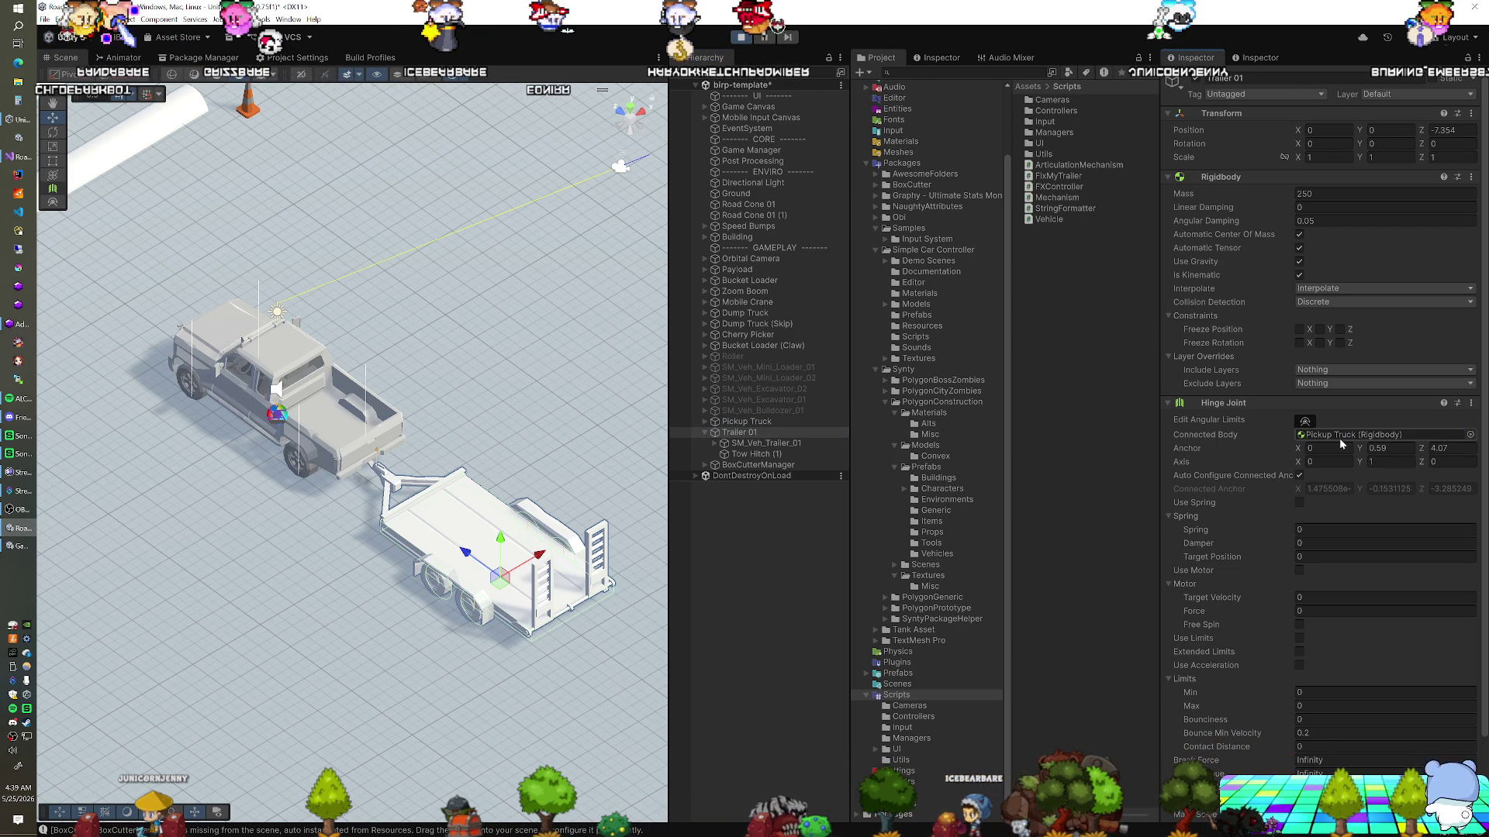
pyautogui.click(1299, 275)
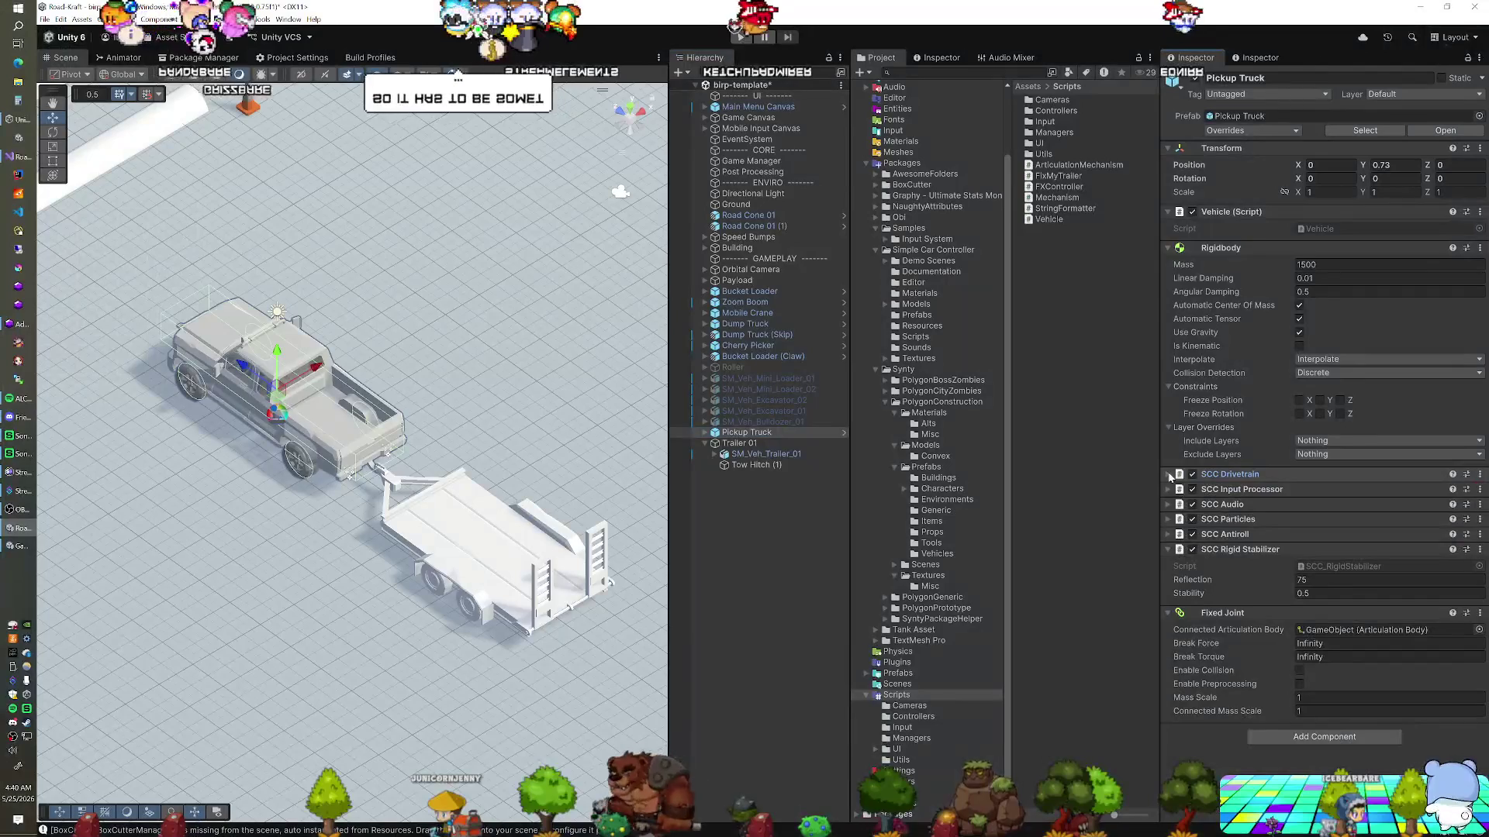
# Add the FixMyTrailer script to Pickup Truck and run the game to watch it tow
pyautogui.moveTo(1069, 193); pyautogui.dragTo(1136, 632)
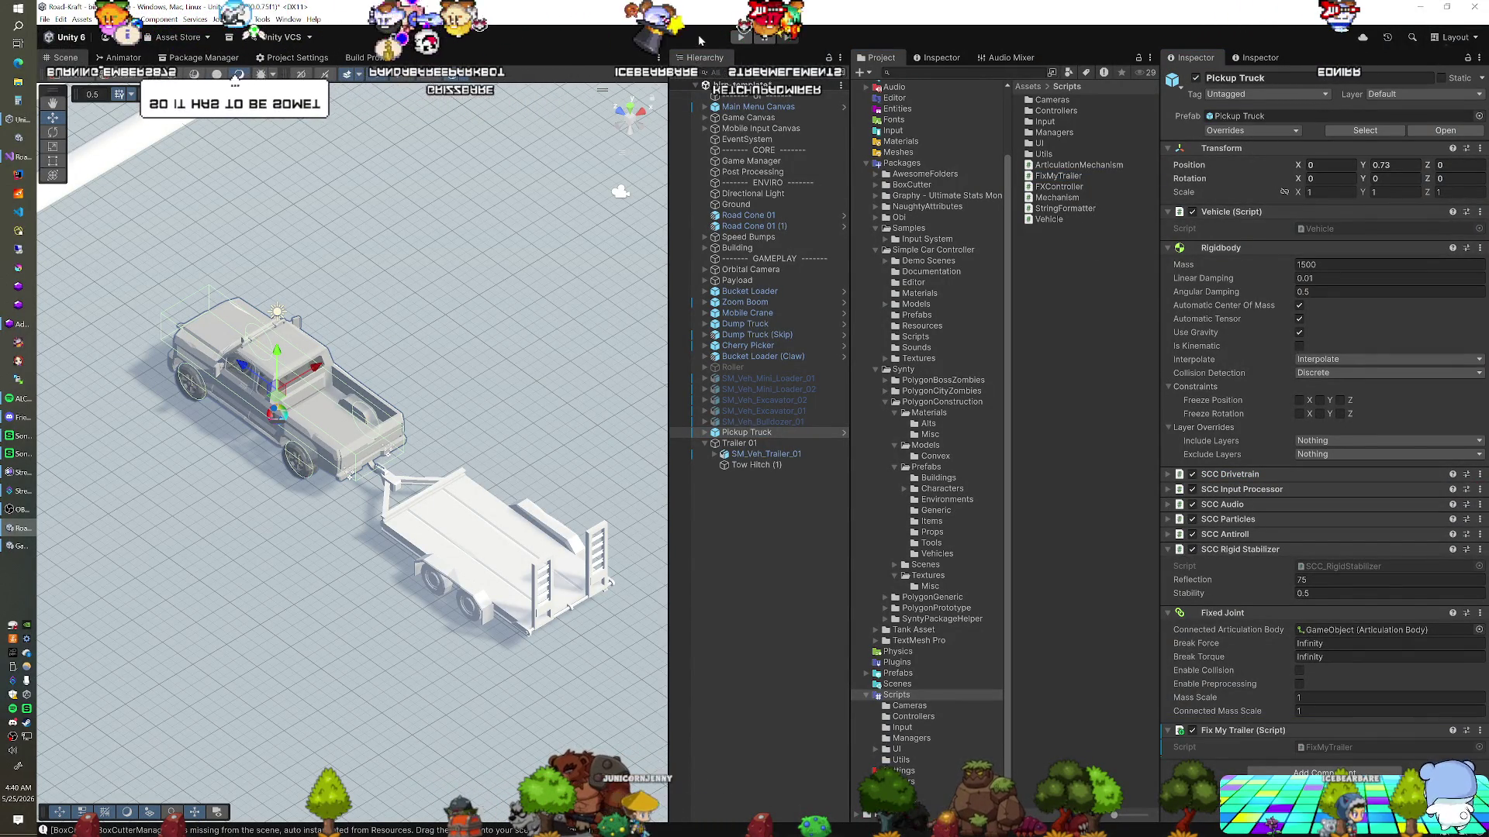
pyautogui.click(741, 37)
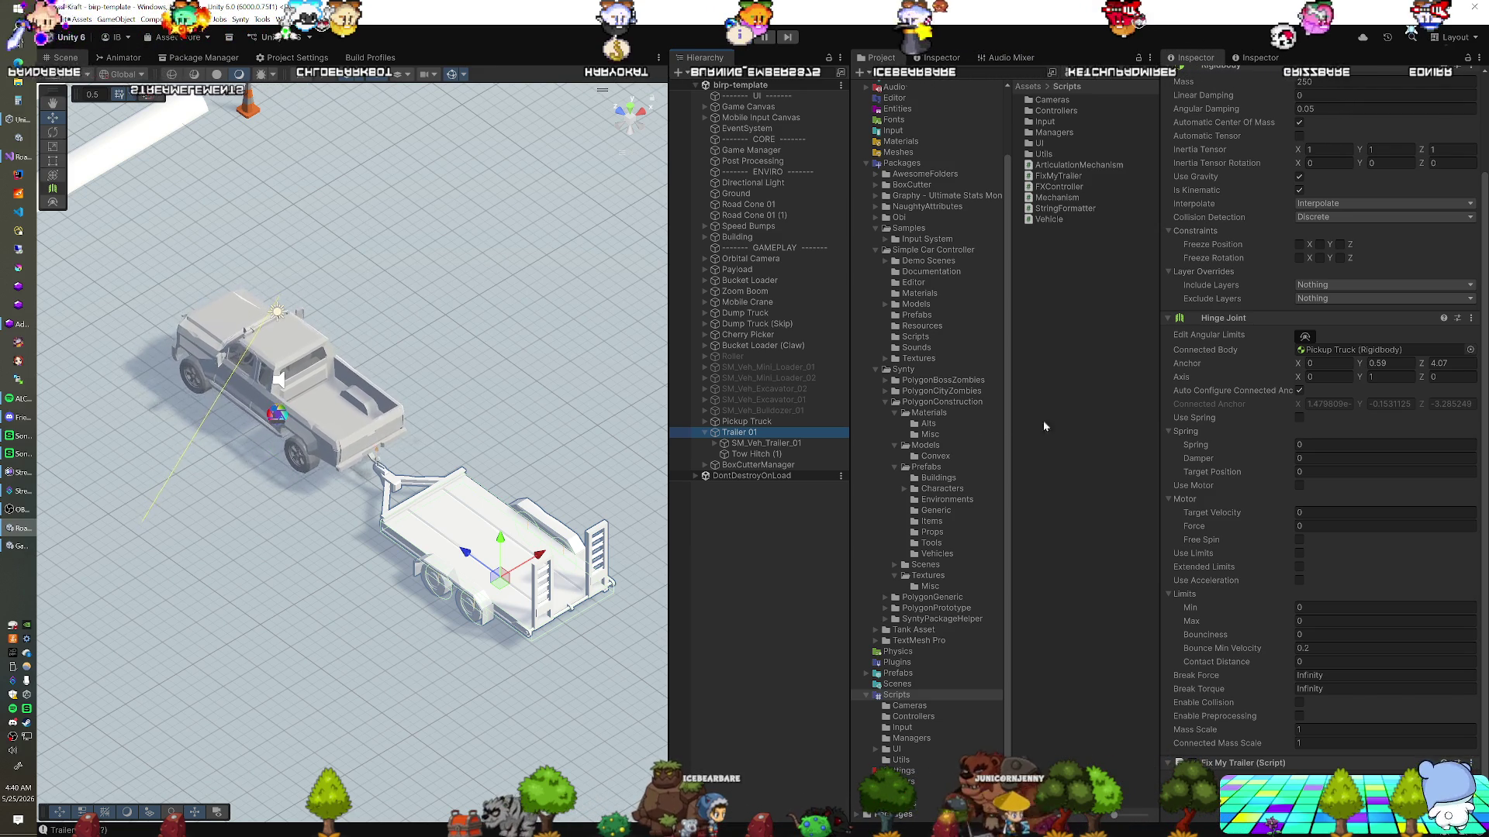
pyautogui.click(758, 422)
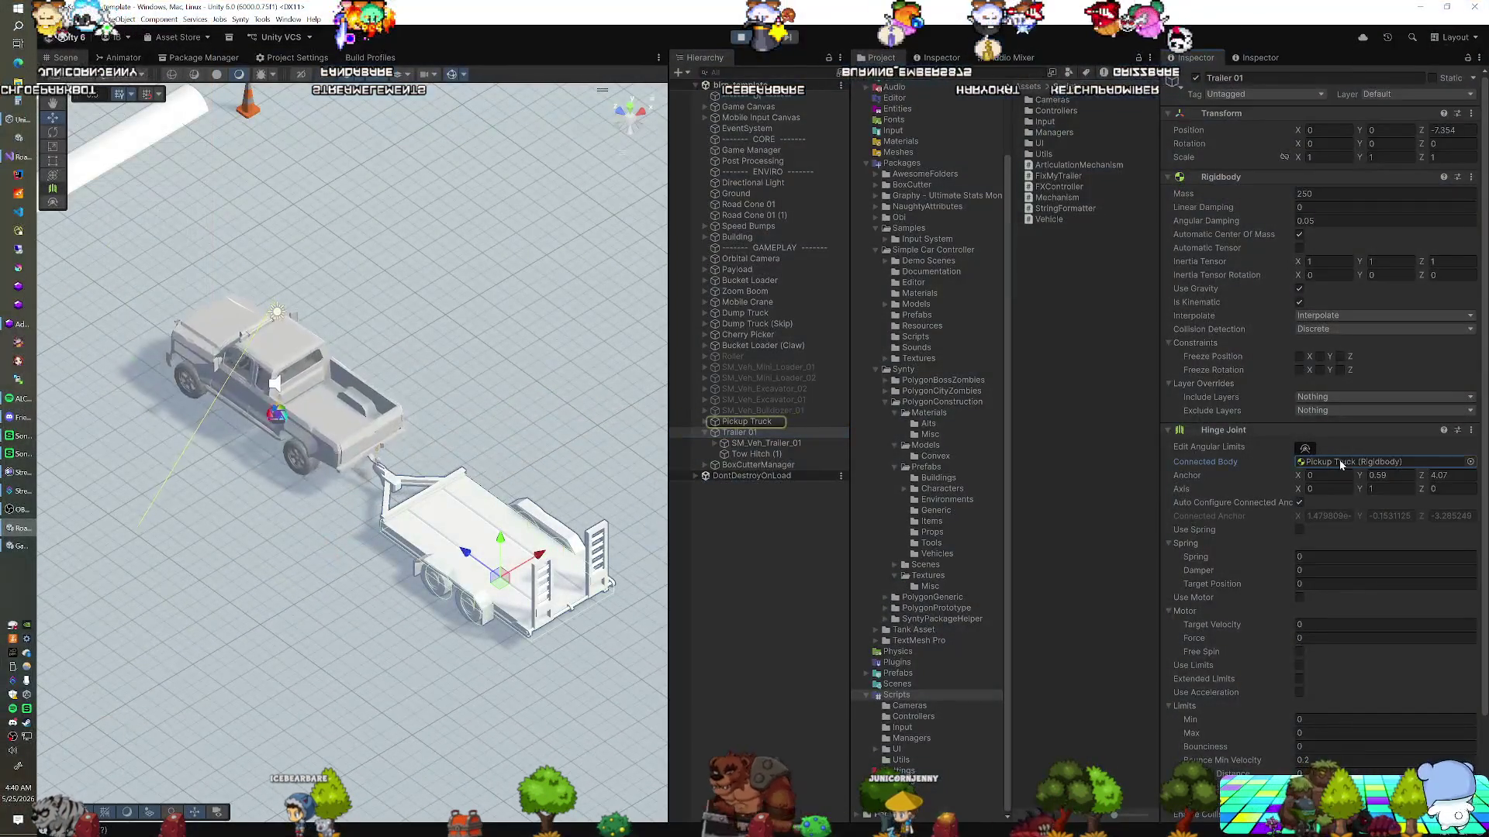
# Stop the game so Trailer 01's Hinge Joint connected body is back to None
pyautogui.click(1340, 462)
pyautogui.press('Delete')
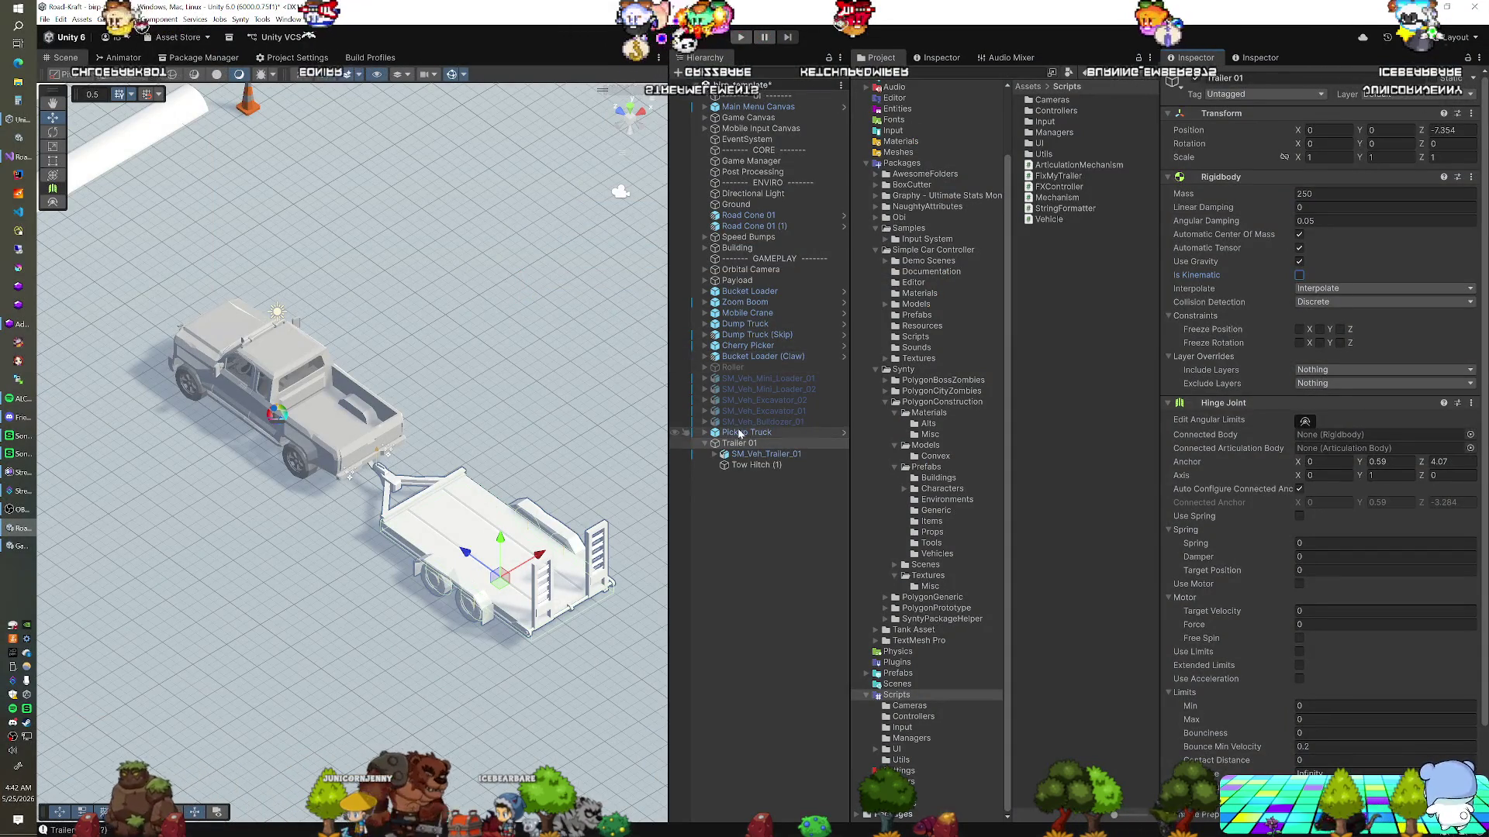
# Remove the Fix My Trailer script from Pickup Truck, then test-drive forward in Play mode
pyautogui.click(747, 432)
pyautogui.rightClick(1224, 729)
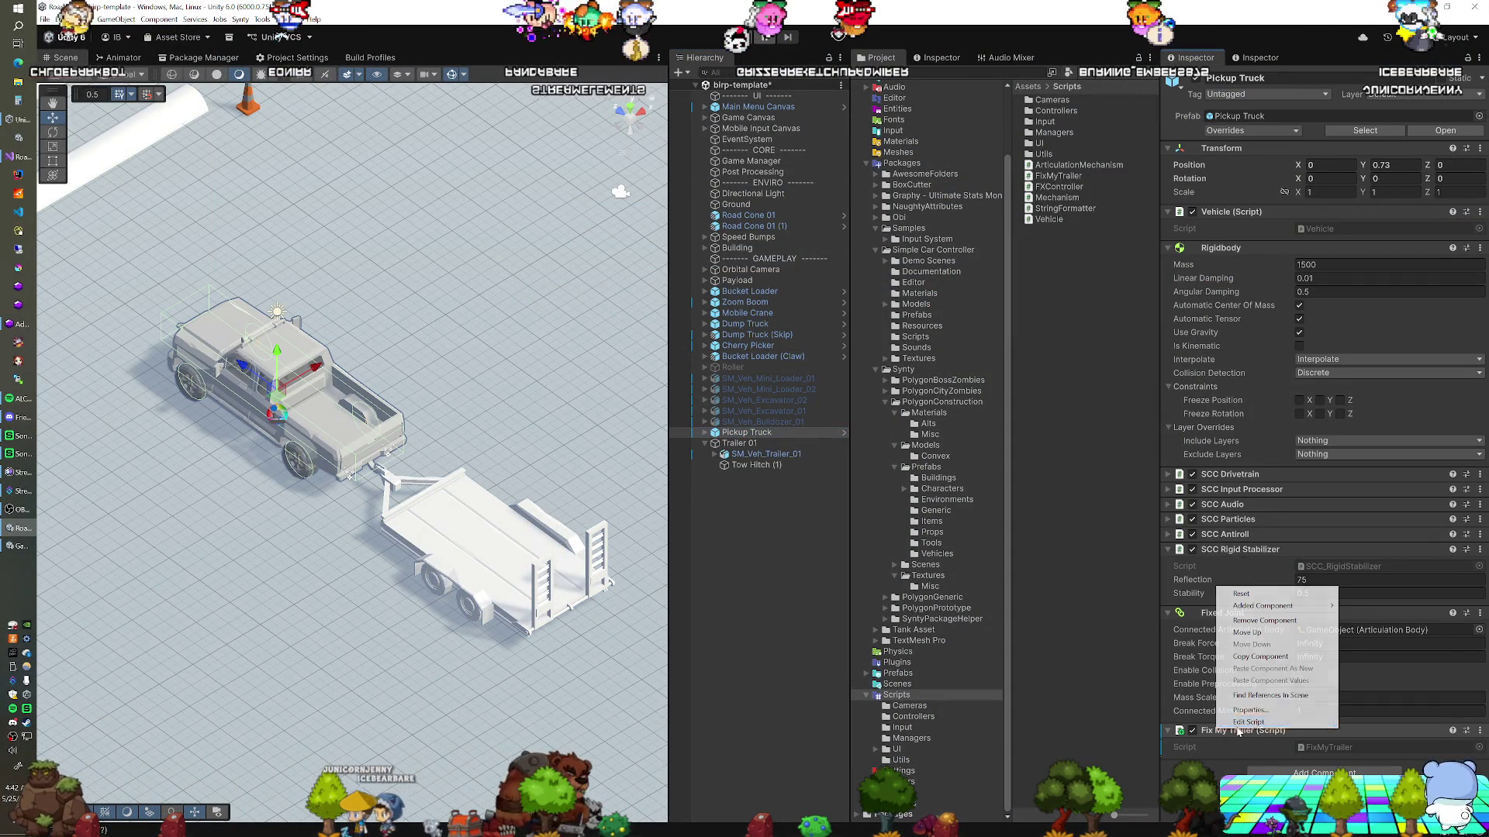
pyautogui.click(1274, 621)
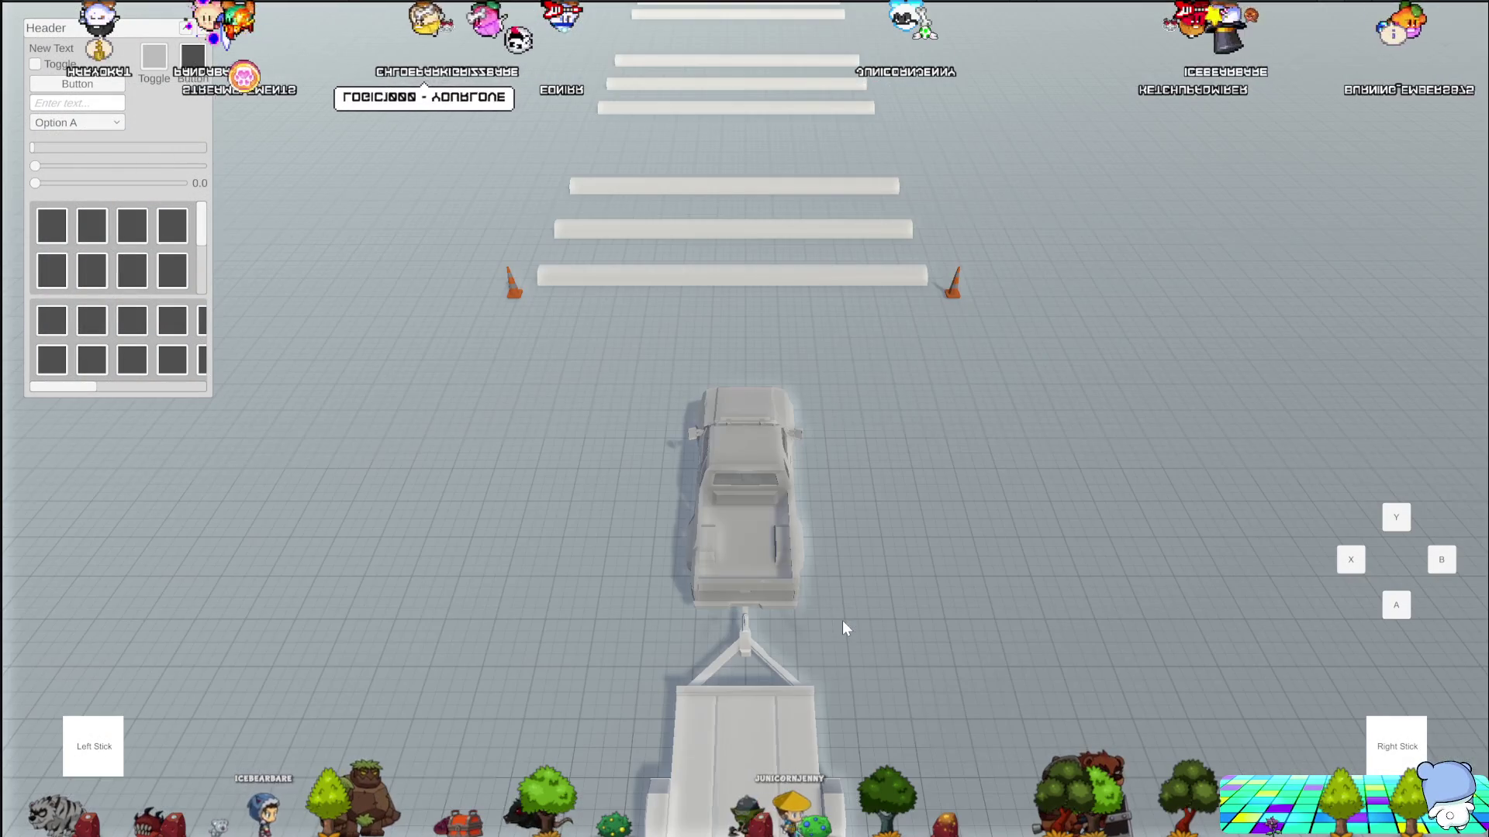
pyautogui.press('w')
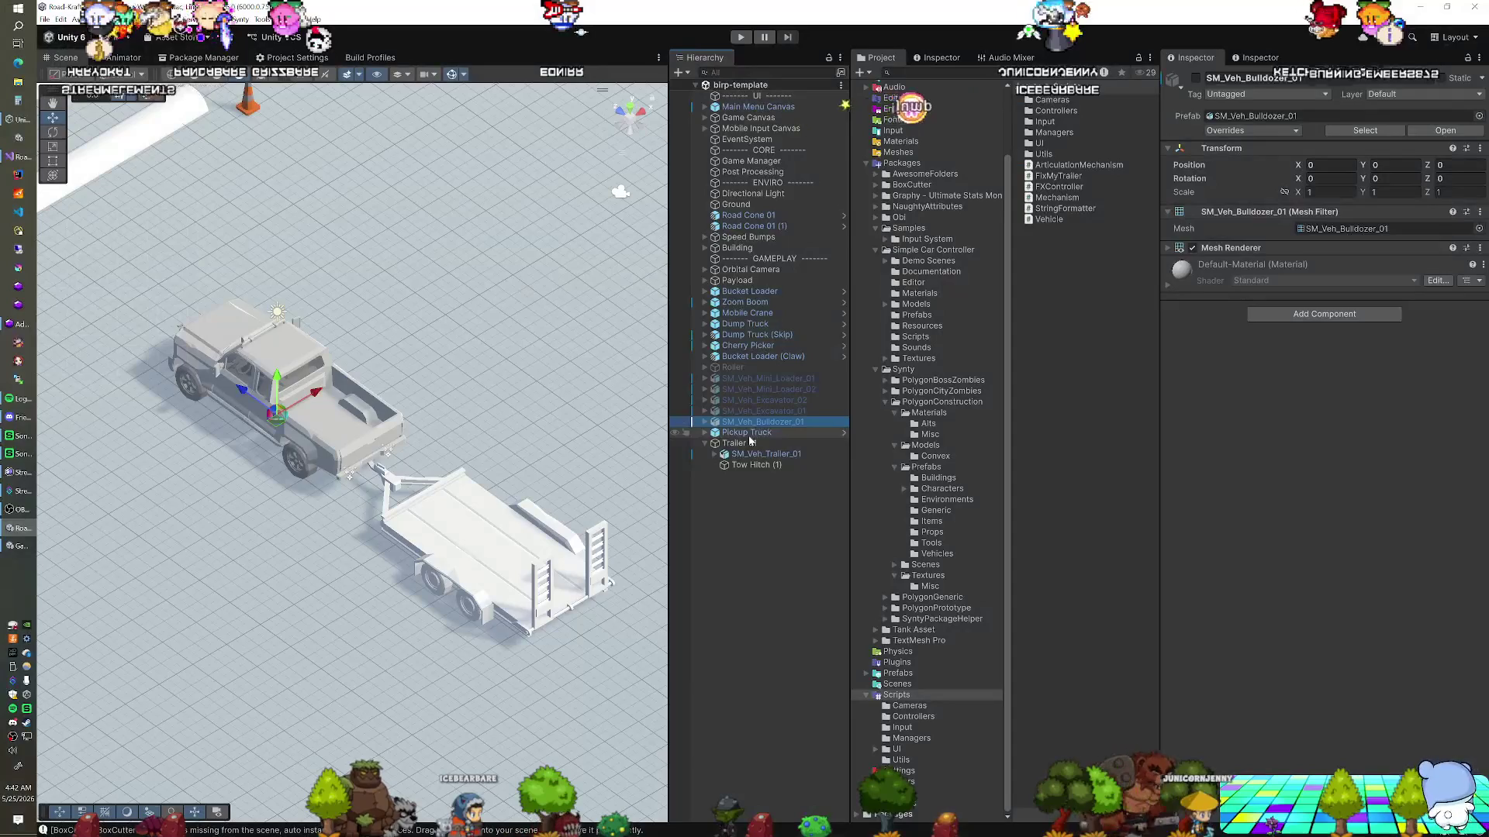
# Reconnect Trailer 01's Hinge Joint to Pickup Truck's Rigidbody and start Play mode to test
pyautogui.click(749, 433)
pyautogui.click(740, 443)
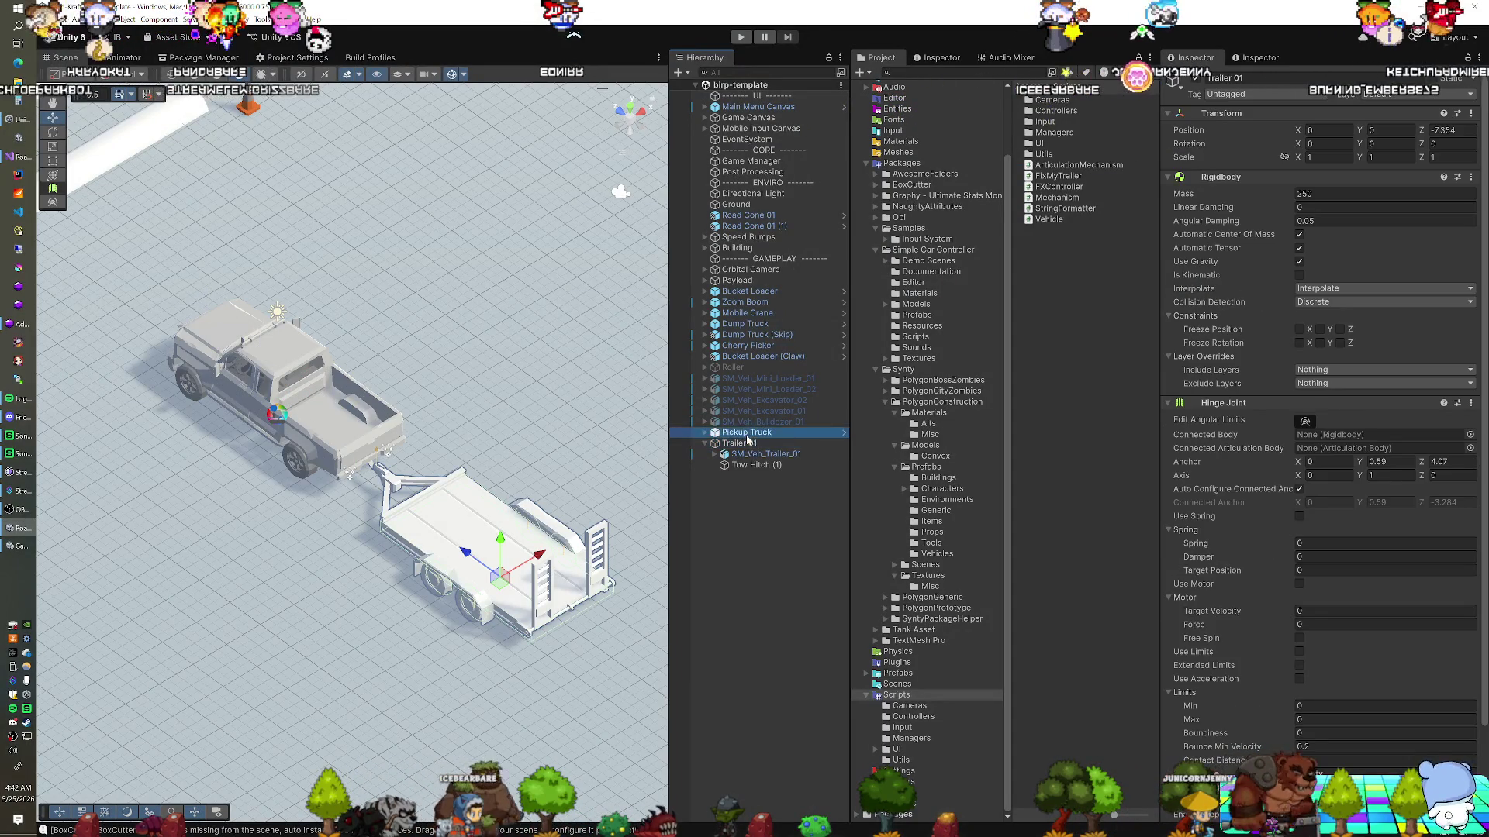
pyautogui.moveTo(1322, 436); pyautogui.dragTo(1322, 436)
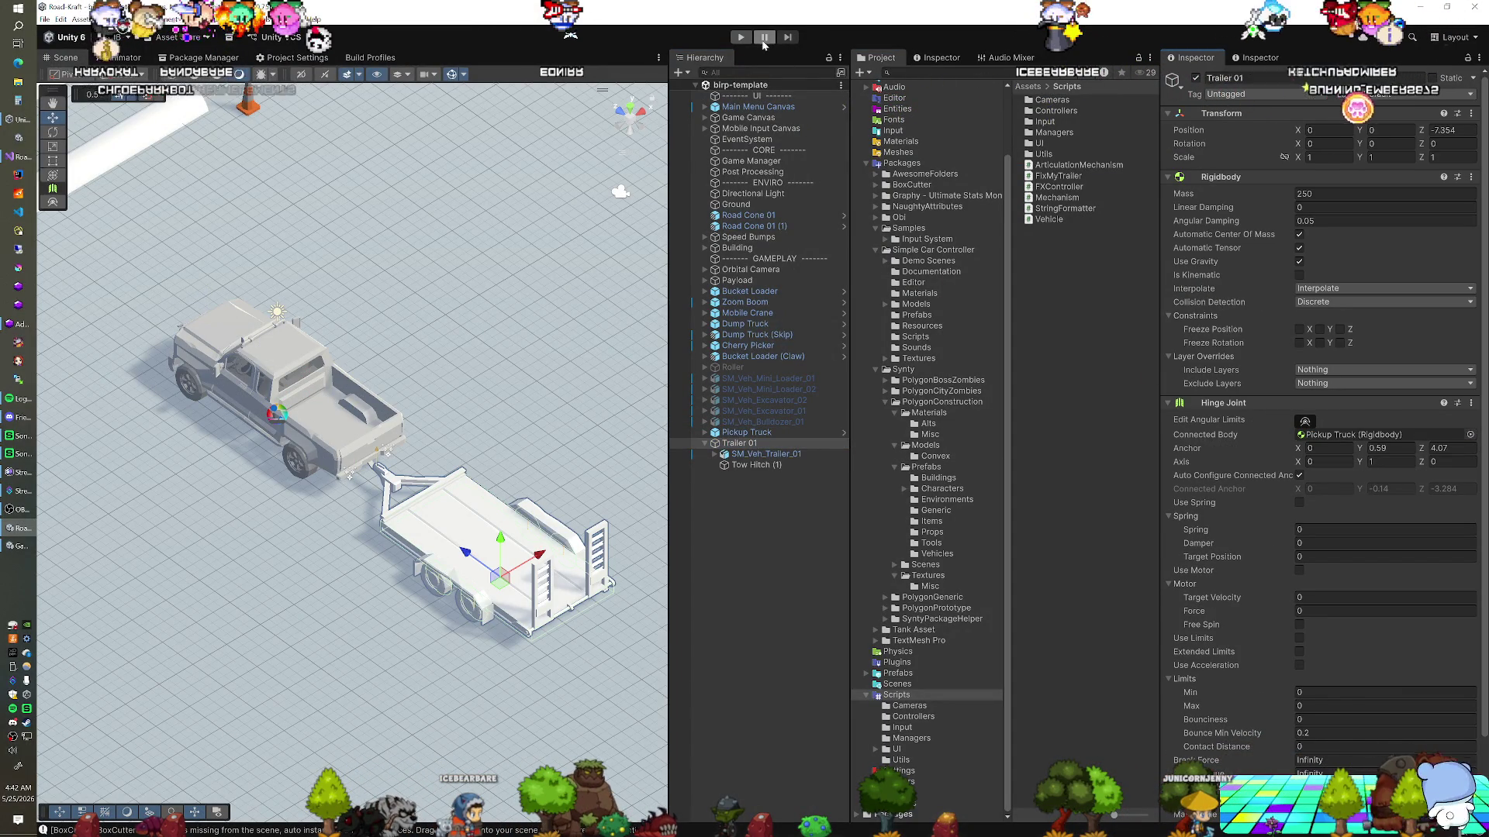
pyautogui.click(740, 36)
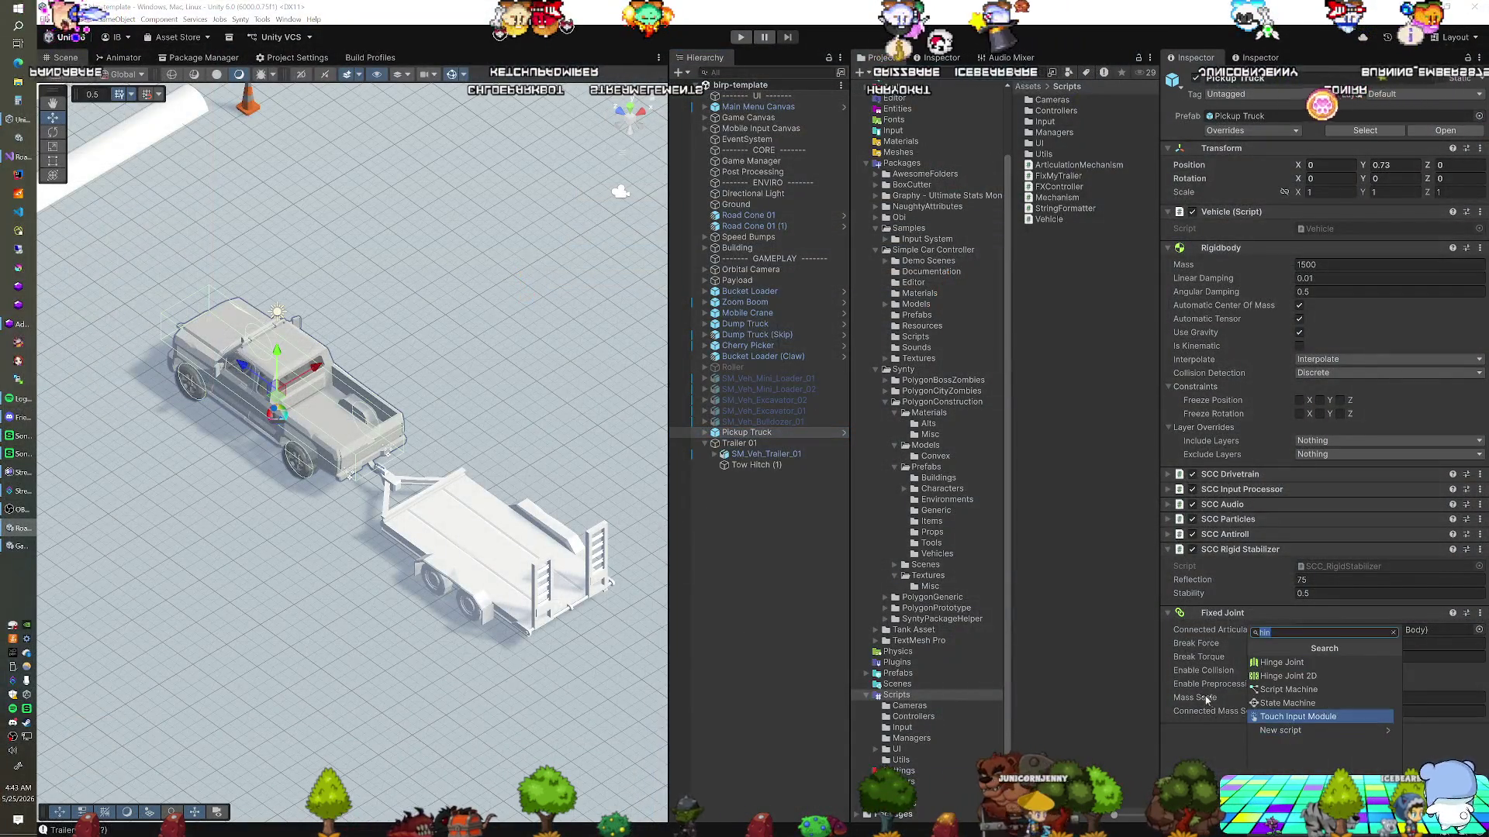
# Reattach FixMyTrailer to Pickup Truck, run the game, then bring up the script's context menu
pyautogui.press('Escape')
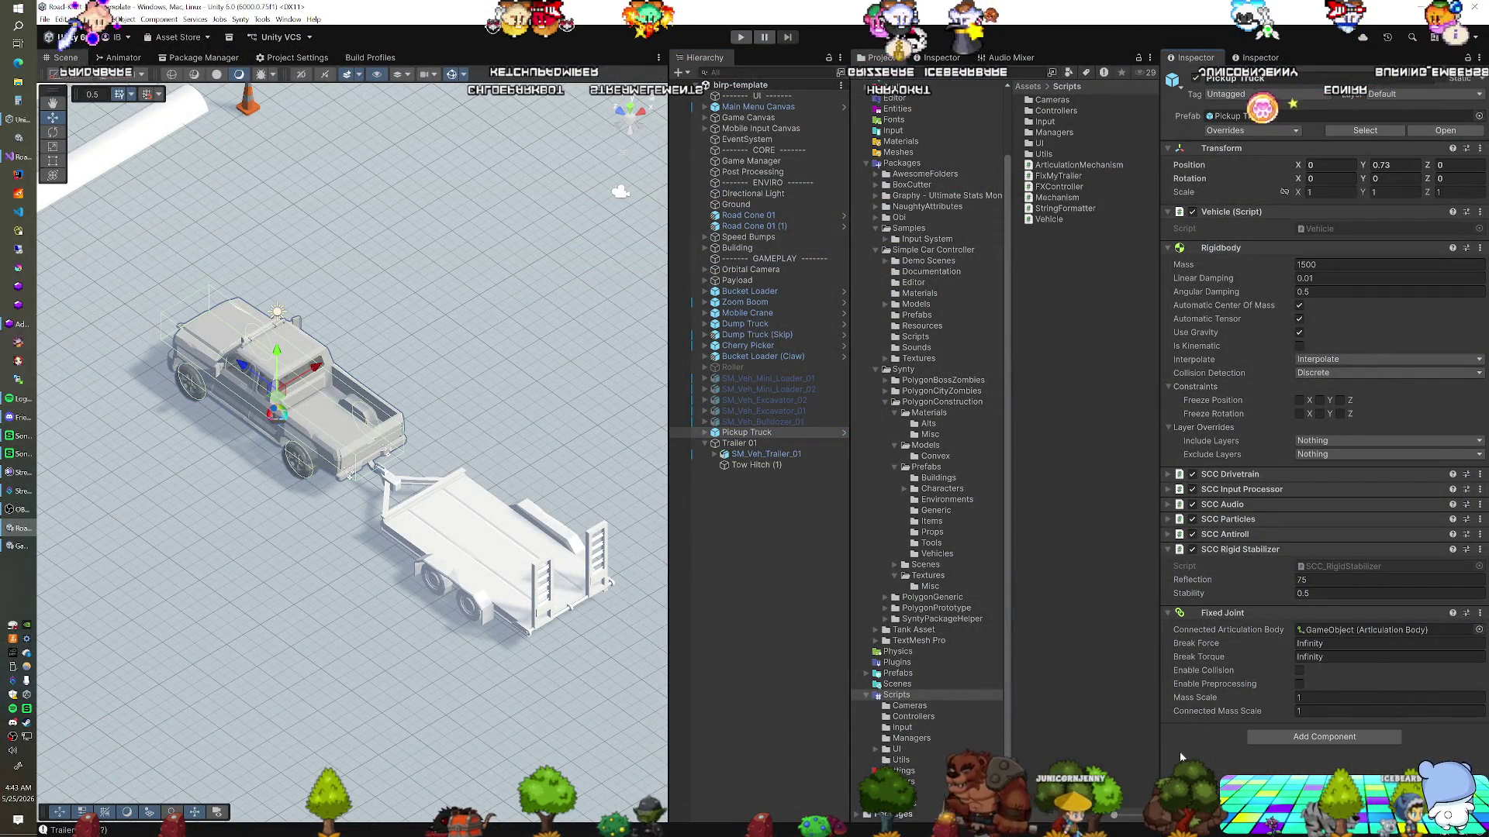
pyautogui.click(1066, 176)
pyautogui.moveTo(1066, 177); pyautogui.dragTo(1318, 721)
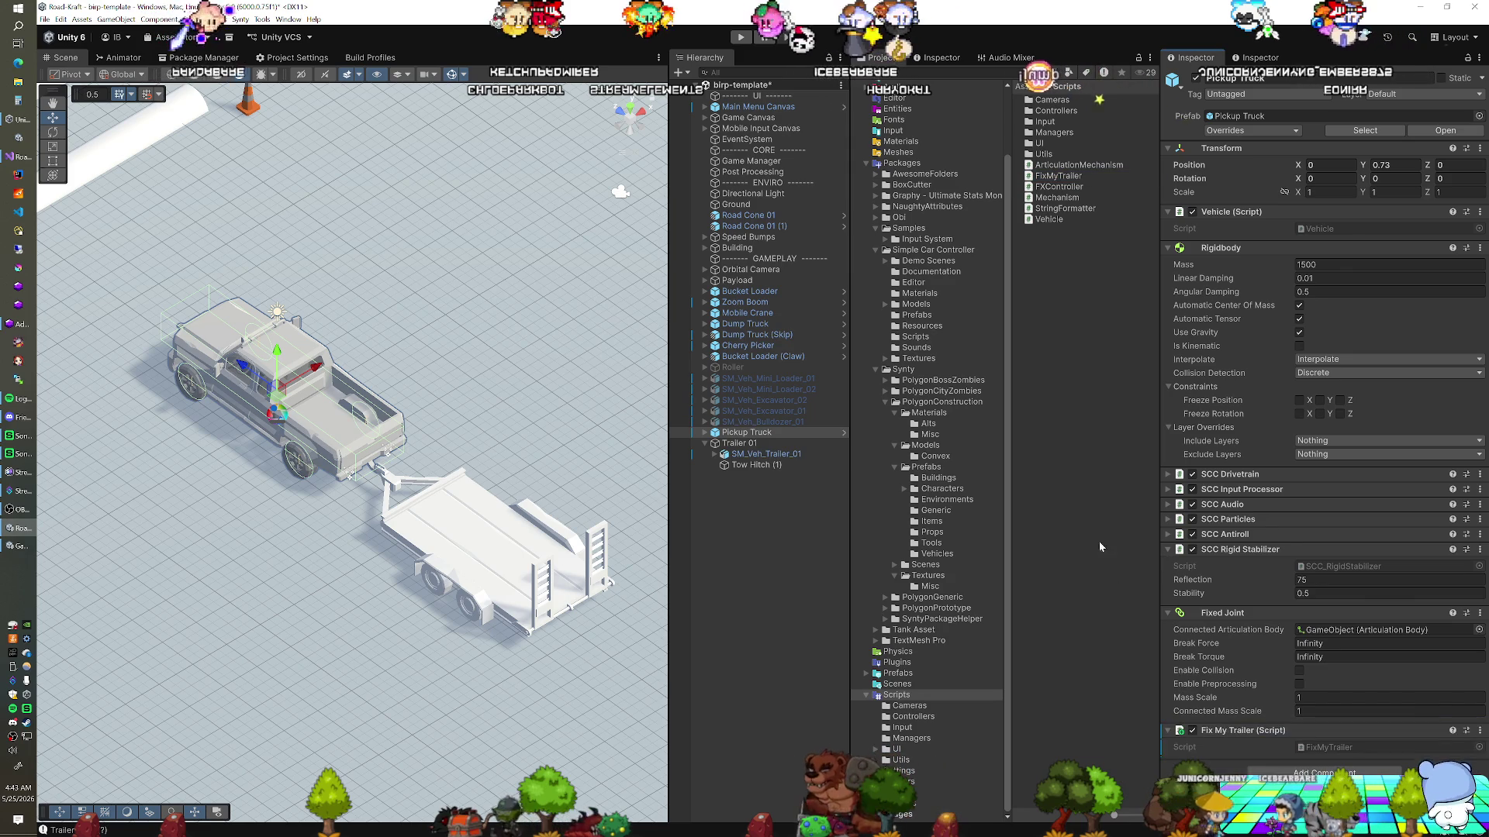
pyautogui.hotkey('ctrl', 'p')
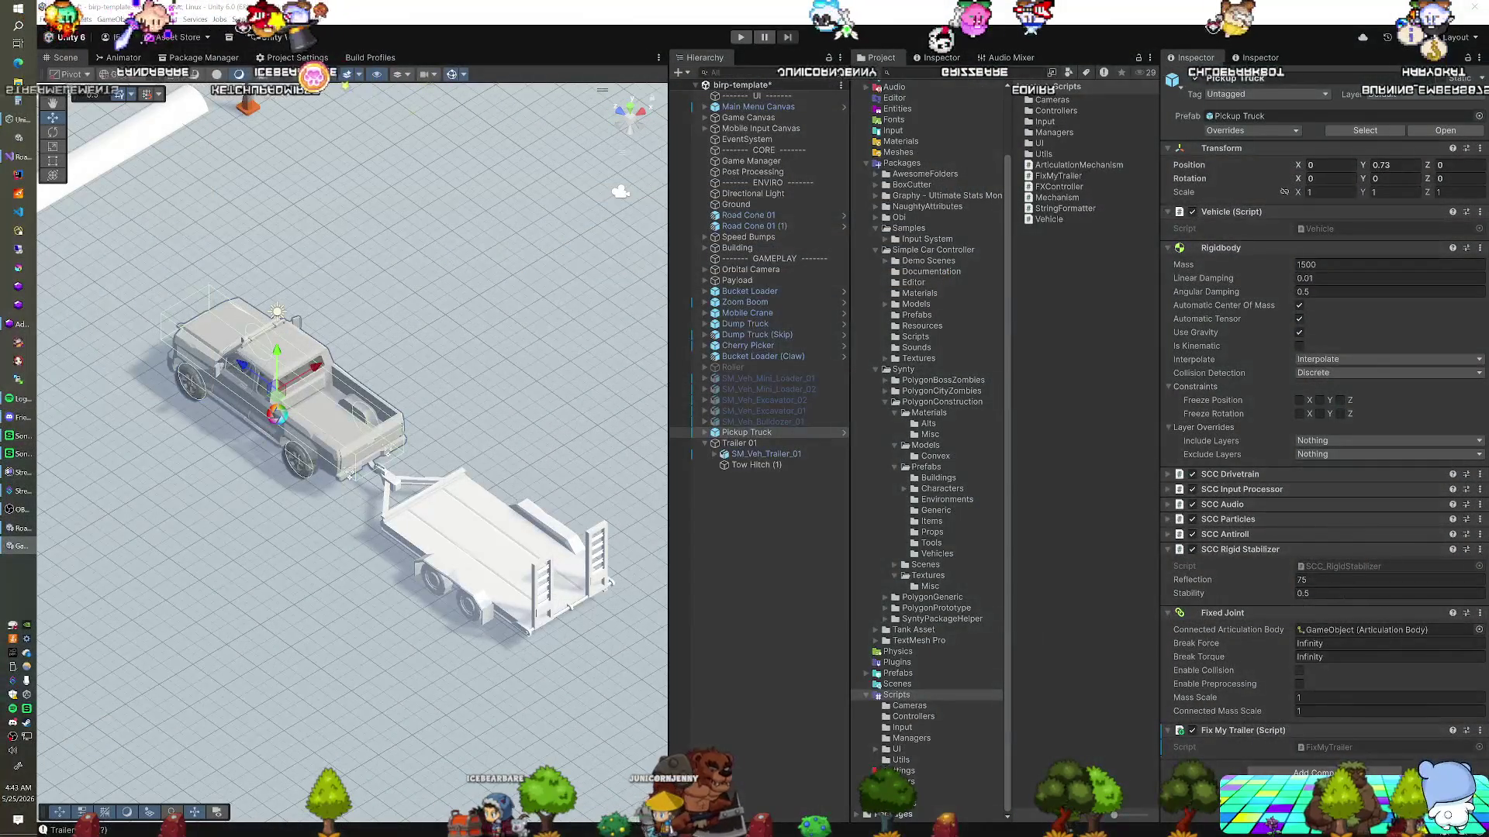
pyautogui.rightClick(1239, 742)
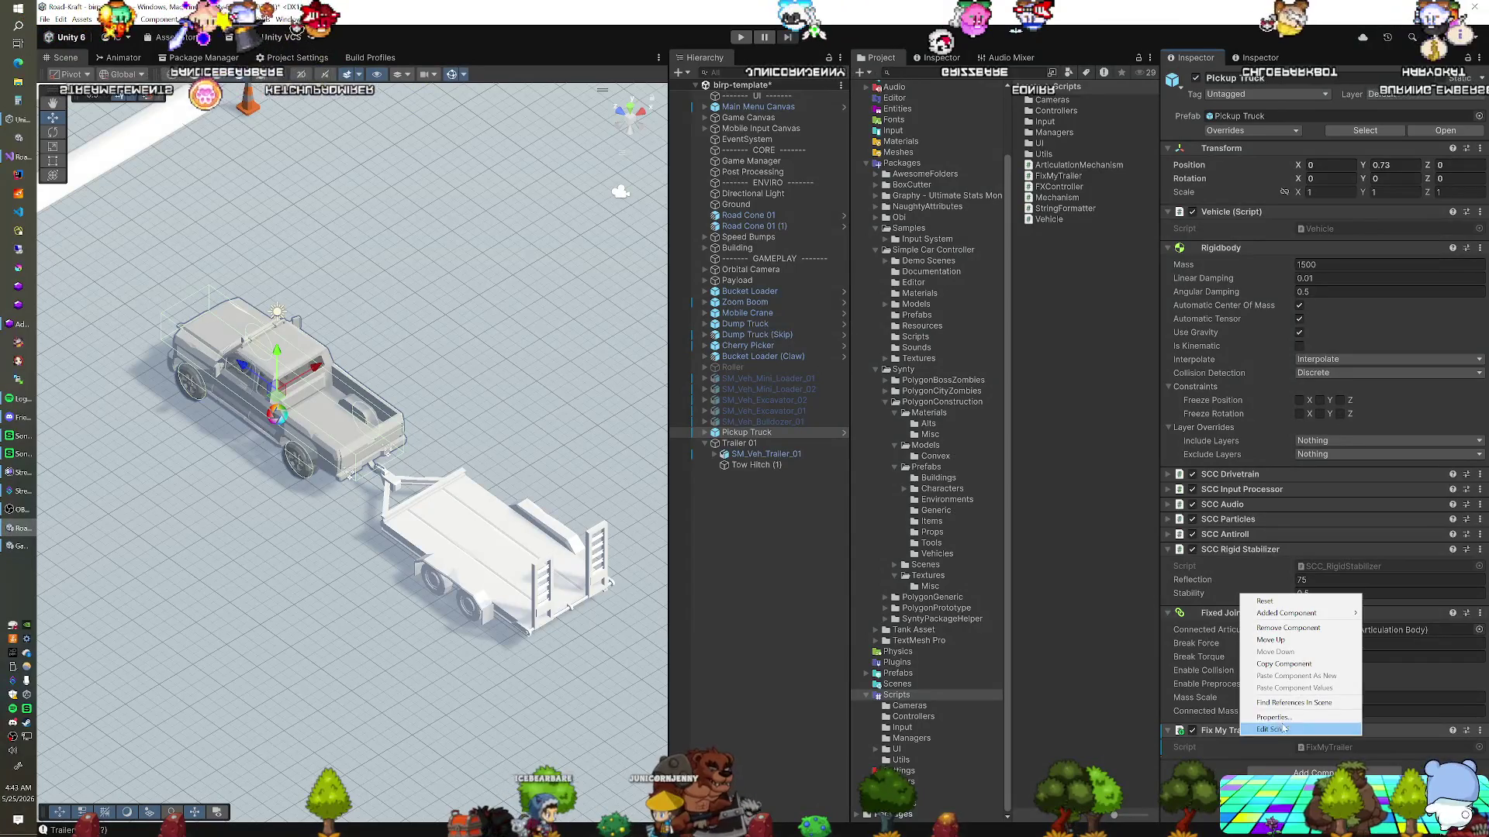
# Remove Fix My Trailer from both the truck and Trailer 01, then glance at FixMyTrailer.cs in Visual Studio
pyautogui.click(1280, 624)
pyautogui.click(748, 442)
pyautogui.scroll(-5, 1295, 653)
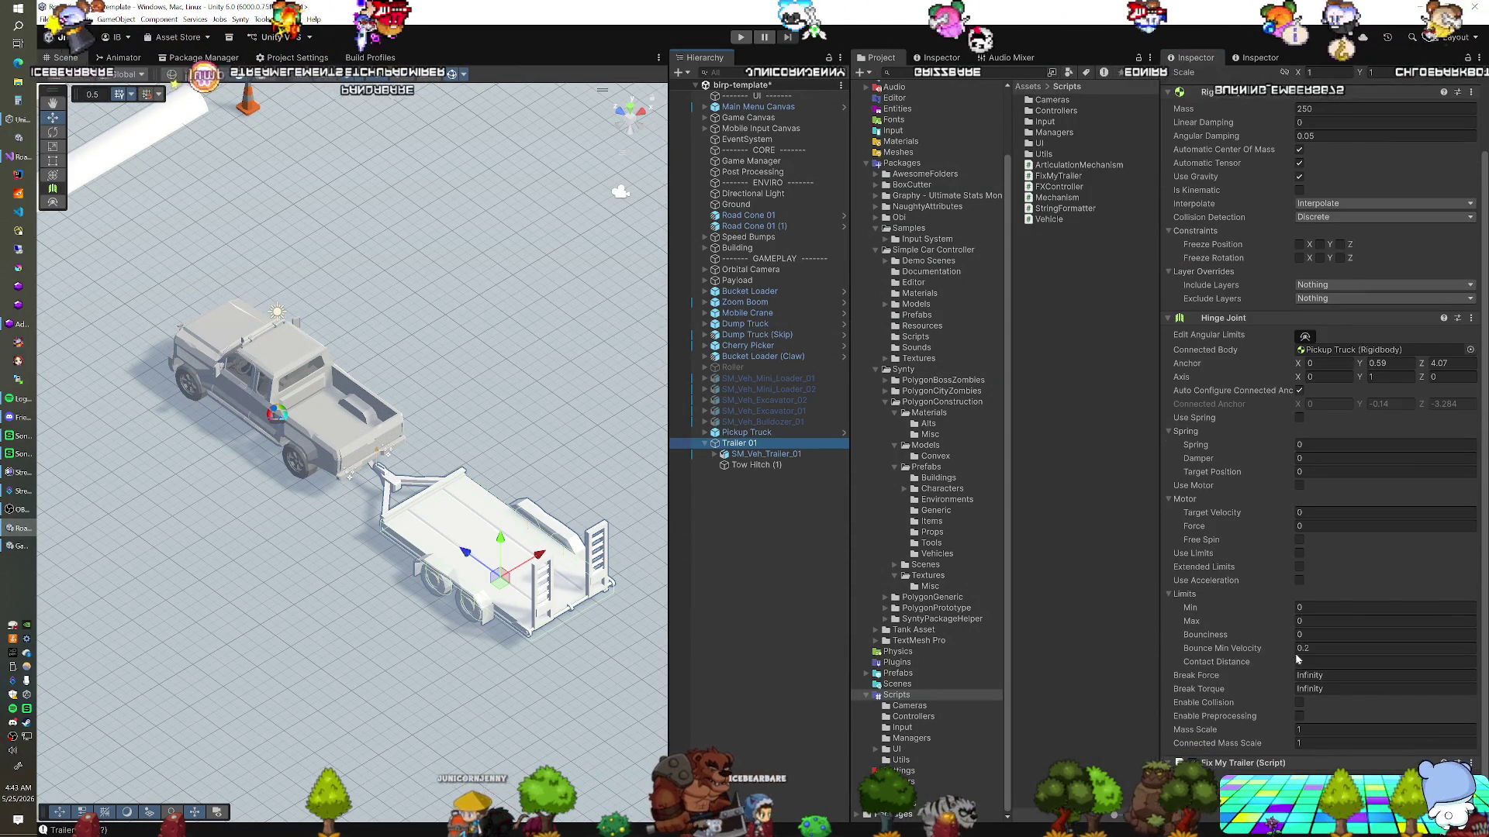
pyautogui.rightClick(1245, 762)
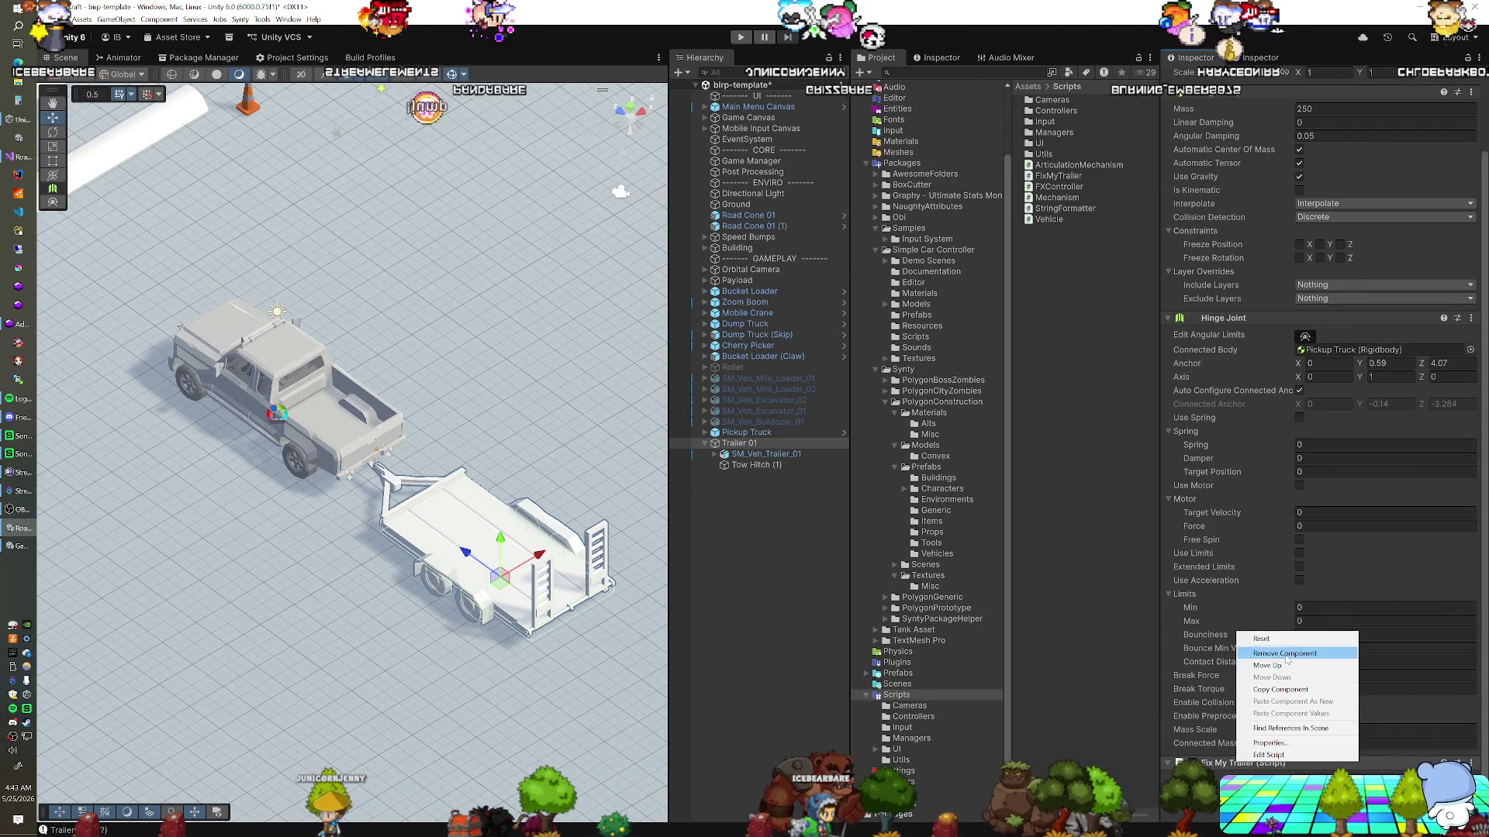
pyautogui.click(1279, 654)
pyautogui.hotkey('alt', 'Tab')
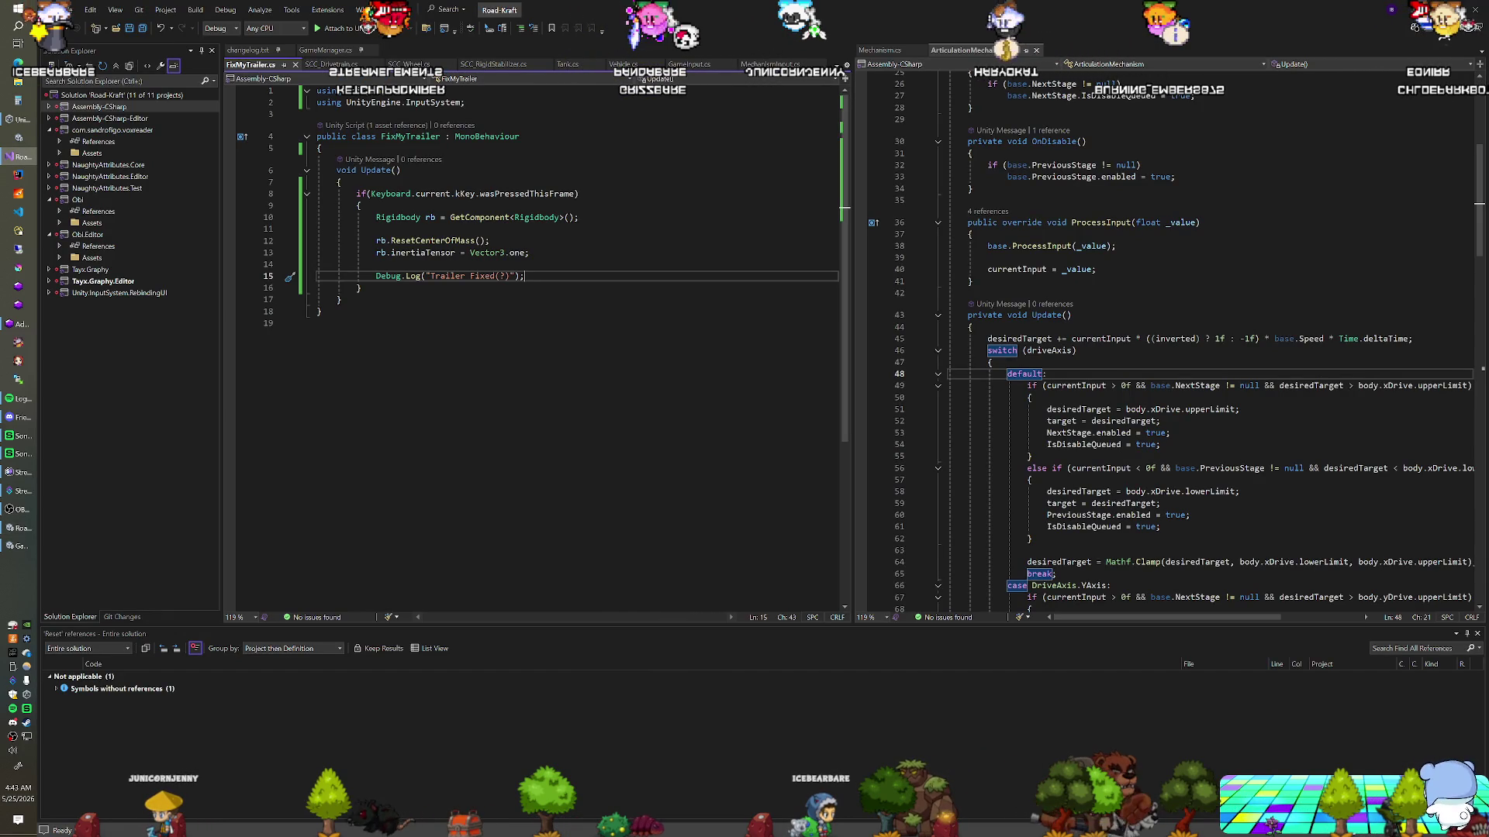
pyautogui.hotkey('alt', 'Tab')
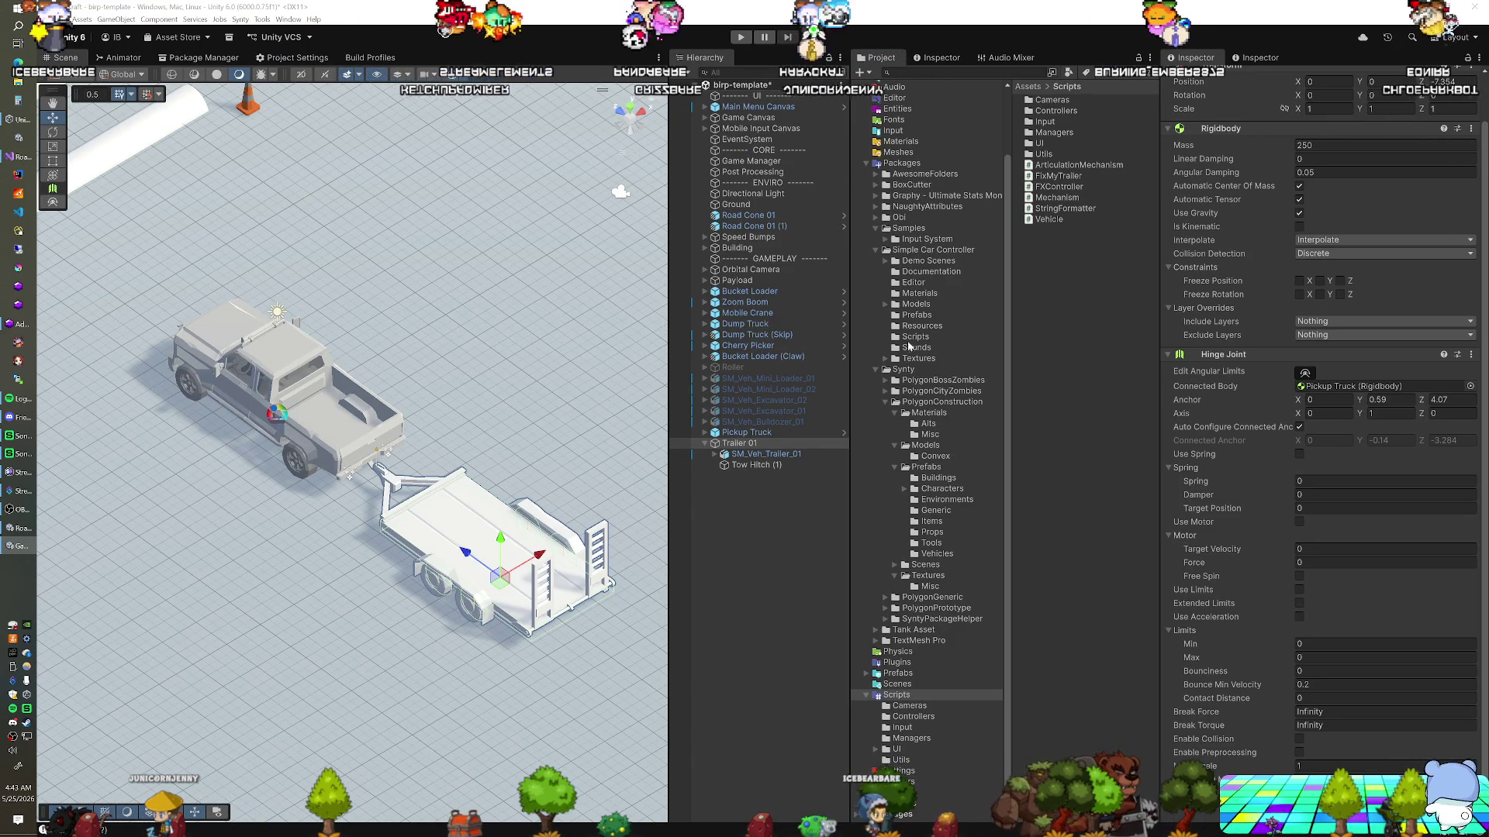
# Remove the SCC Antiroll and SCC Rigid Stabilizer components from Pickup Truck
pyautogui.click(954, 337)
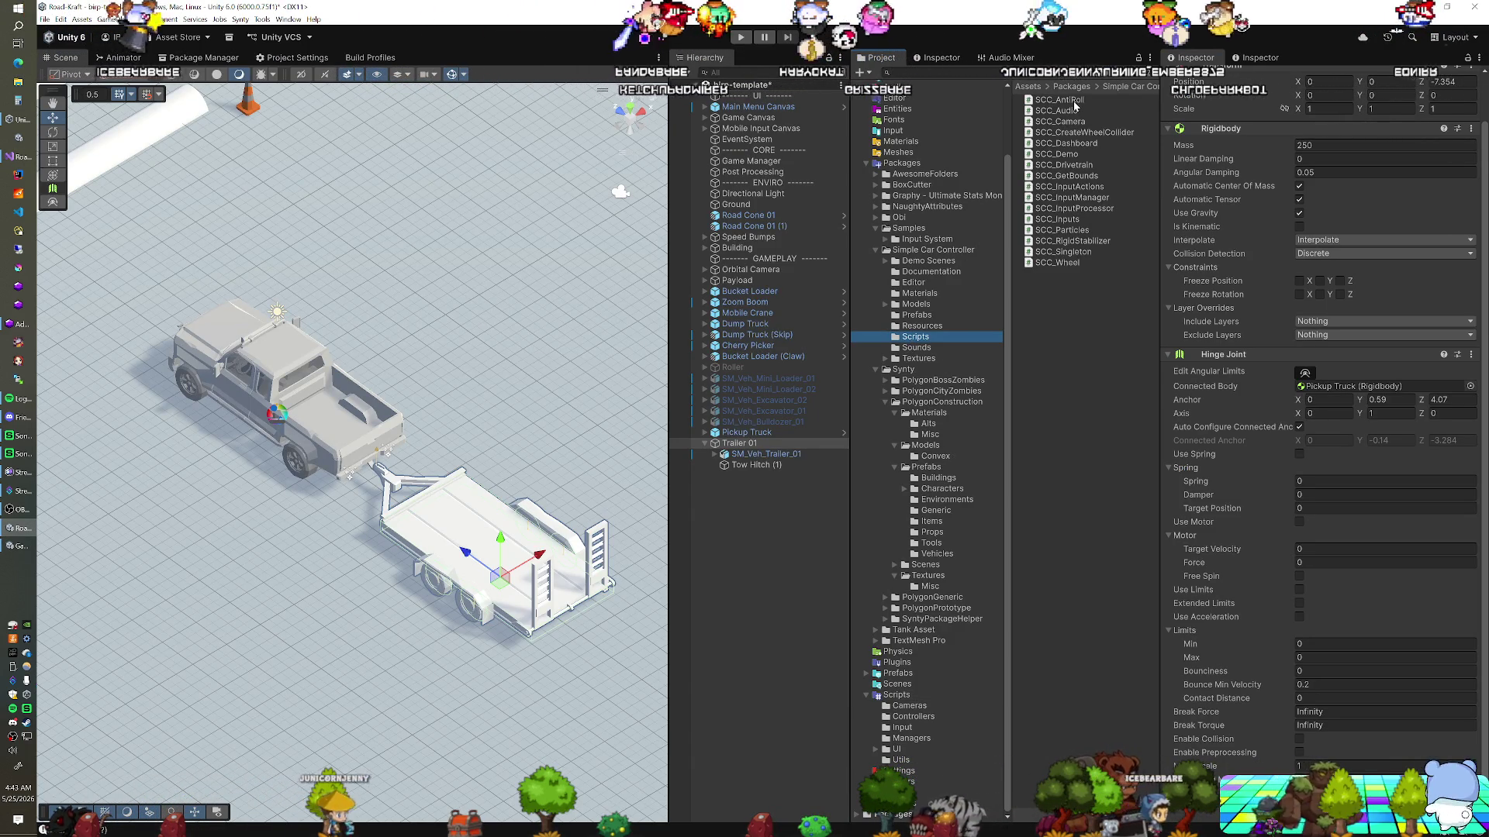
pyautogui.click(746, 432)
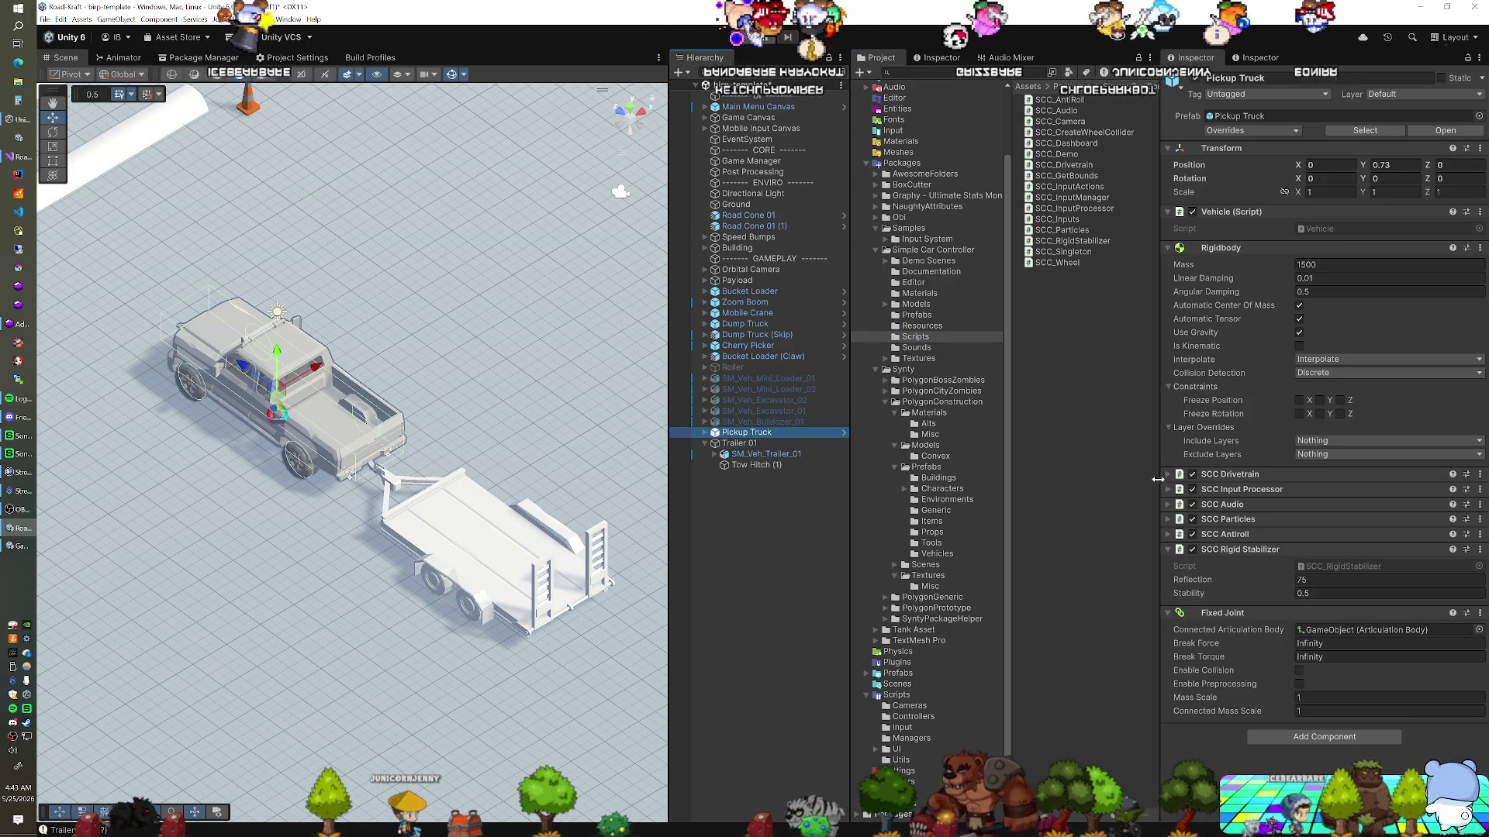
pyautogui.click(1167, 534)
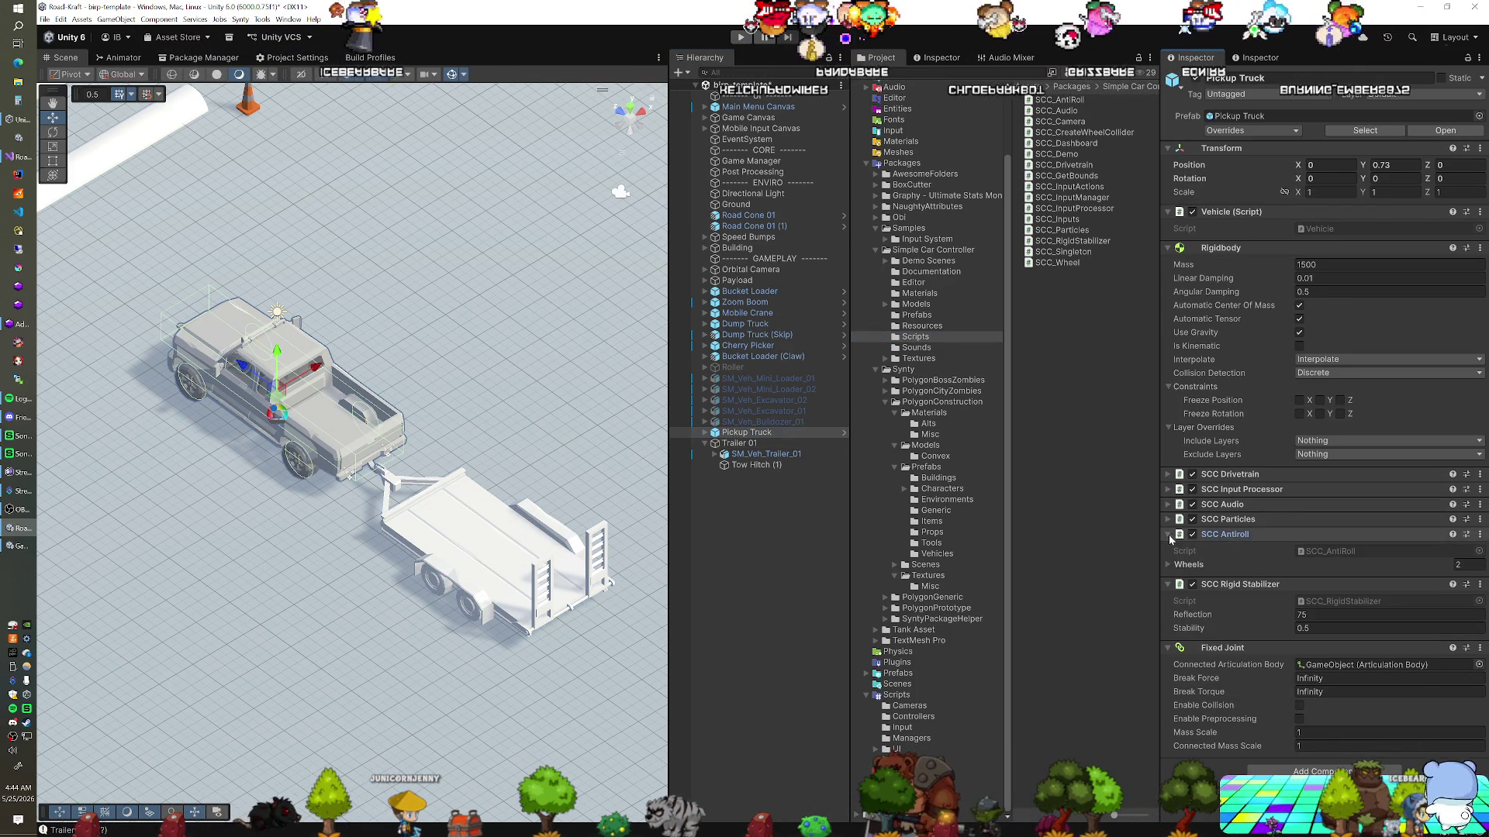
pyautogui.rightClick(1225, 537)
pyautogui.click(1233, 552)
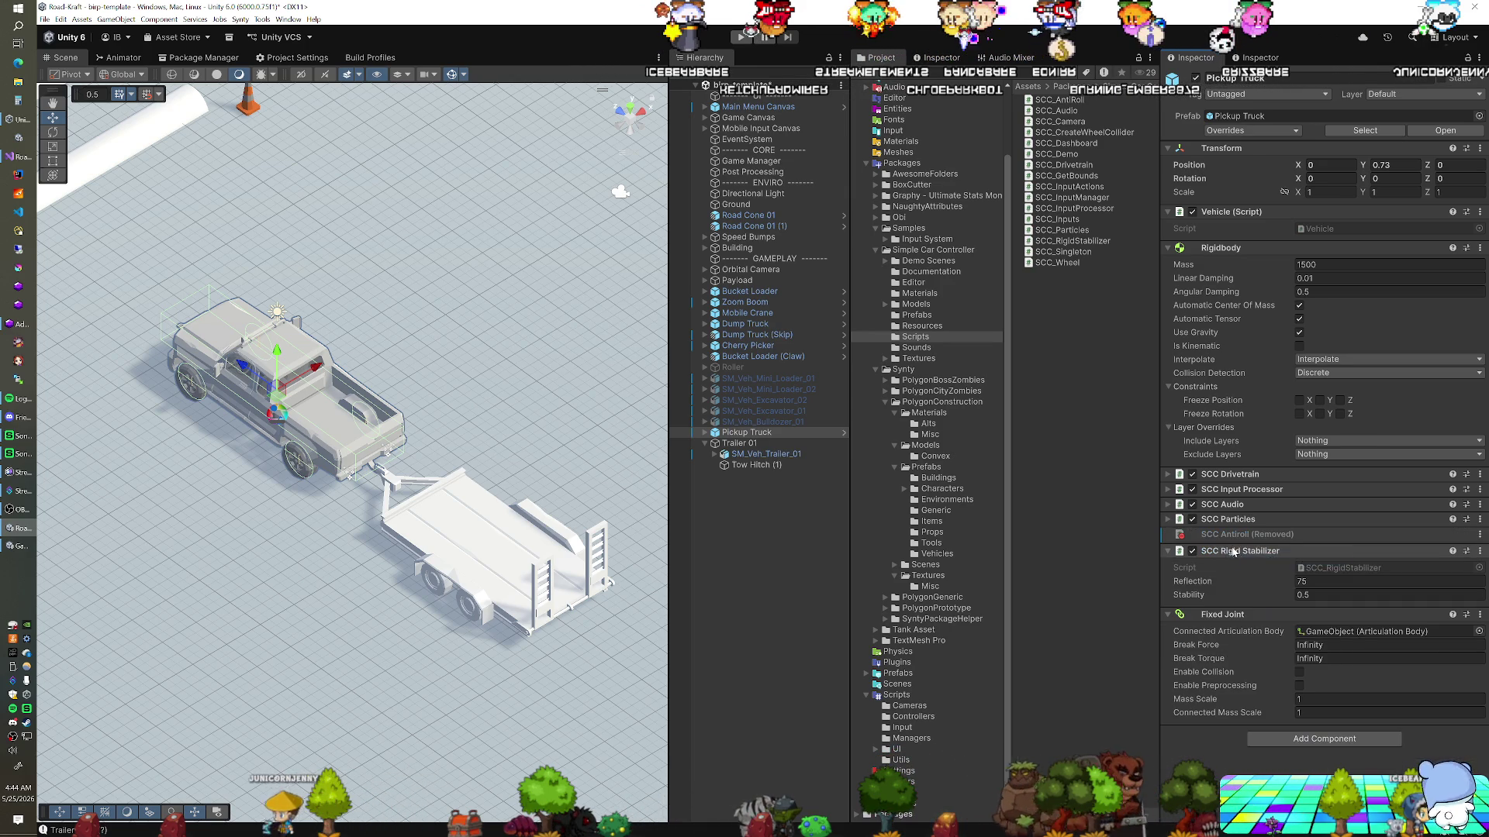
pyautogui.rightClick(1233, 552)
pyautogui.click(1249, 572)
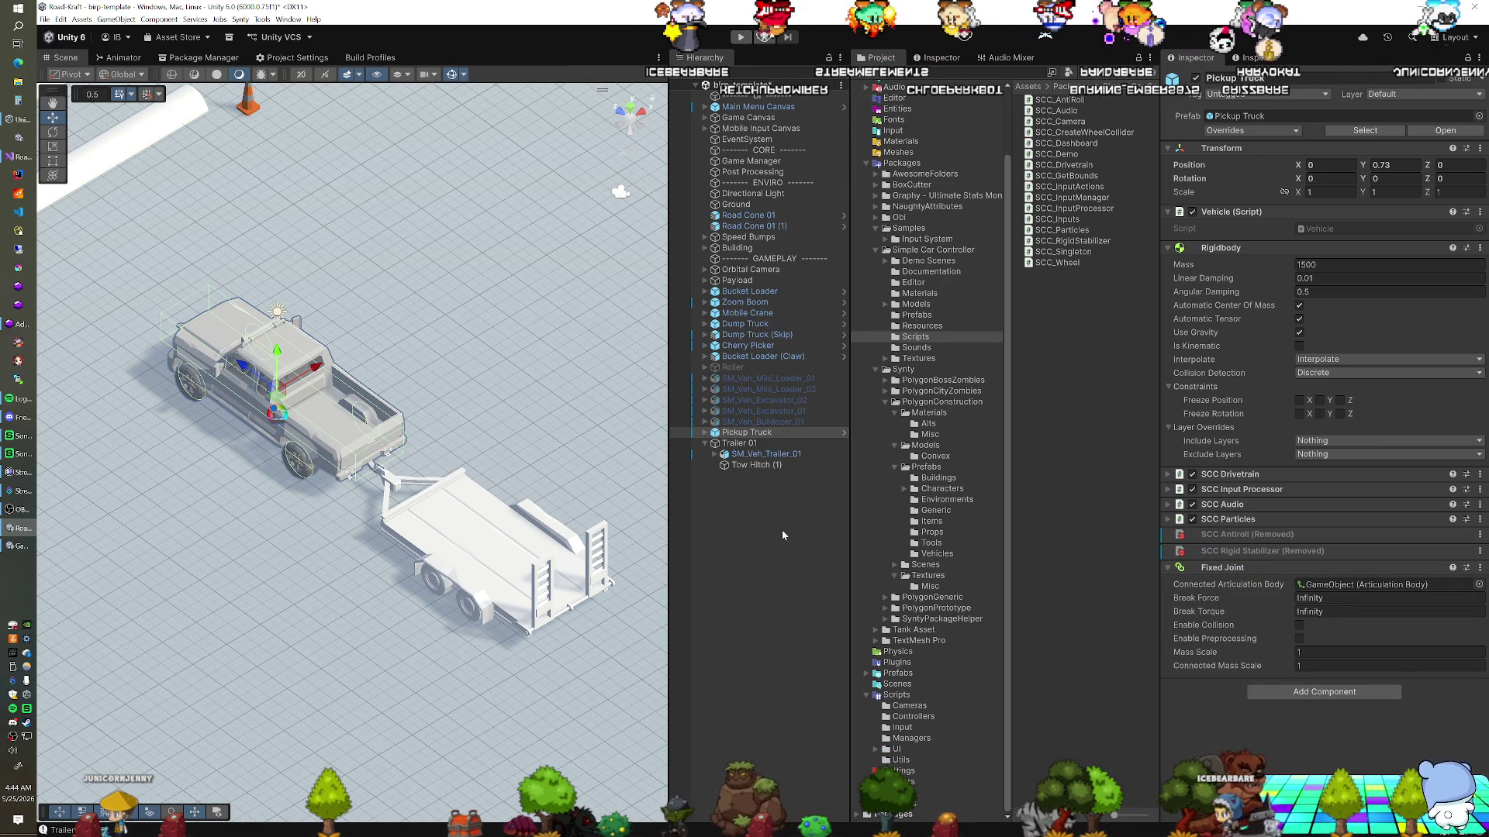
# Clear Trailer 01's Hinge Joint connected body and start Play mode
pyautogui.click(750, 447)
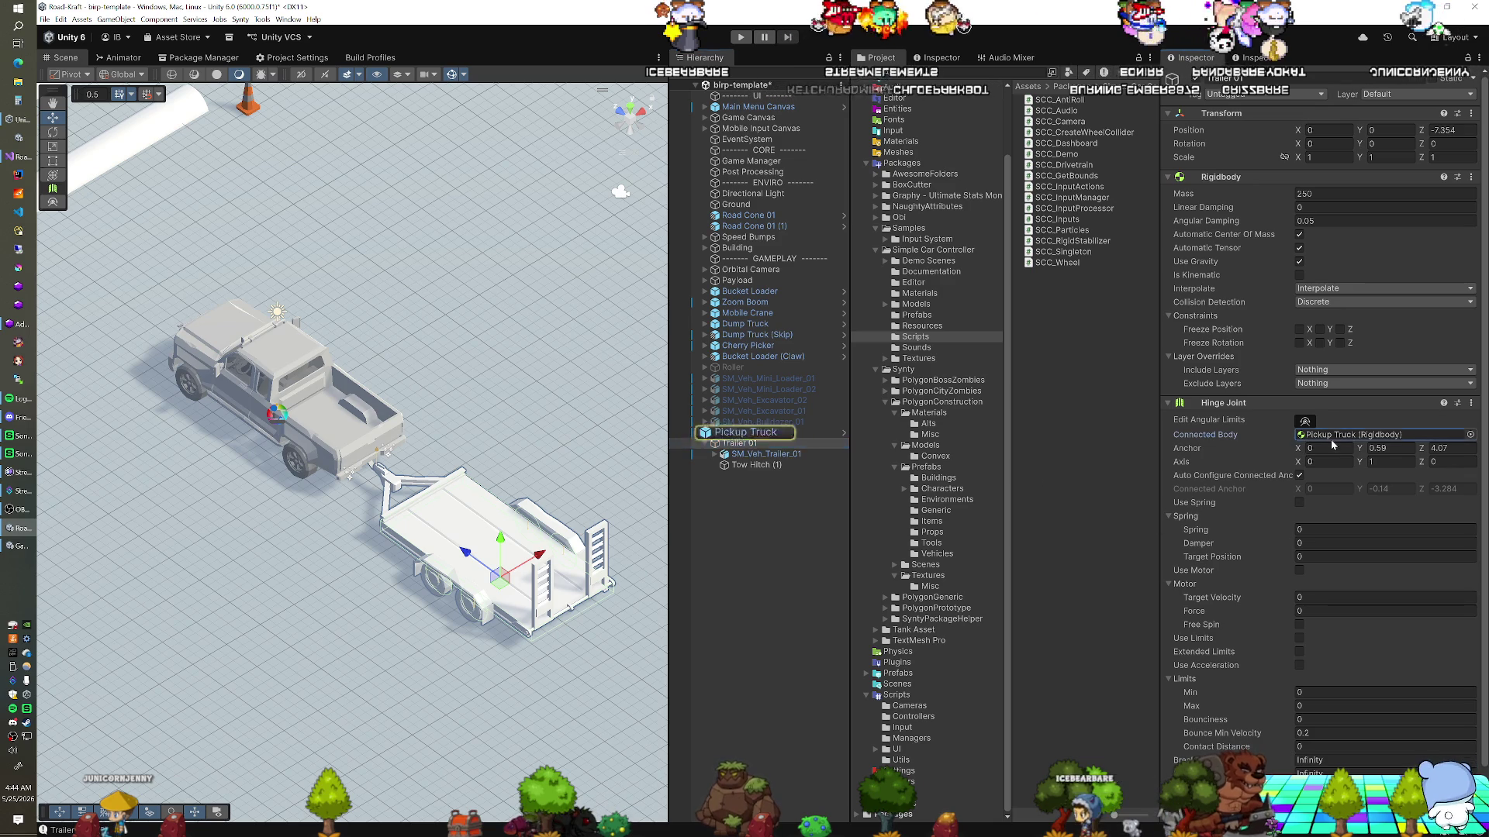
pyautogui.press('Delete')
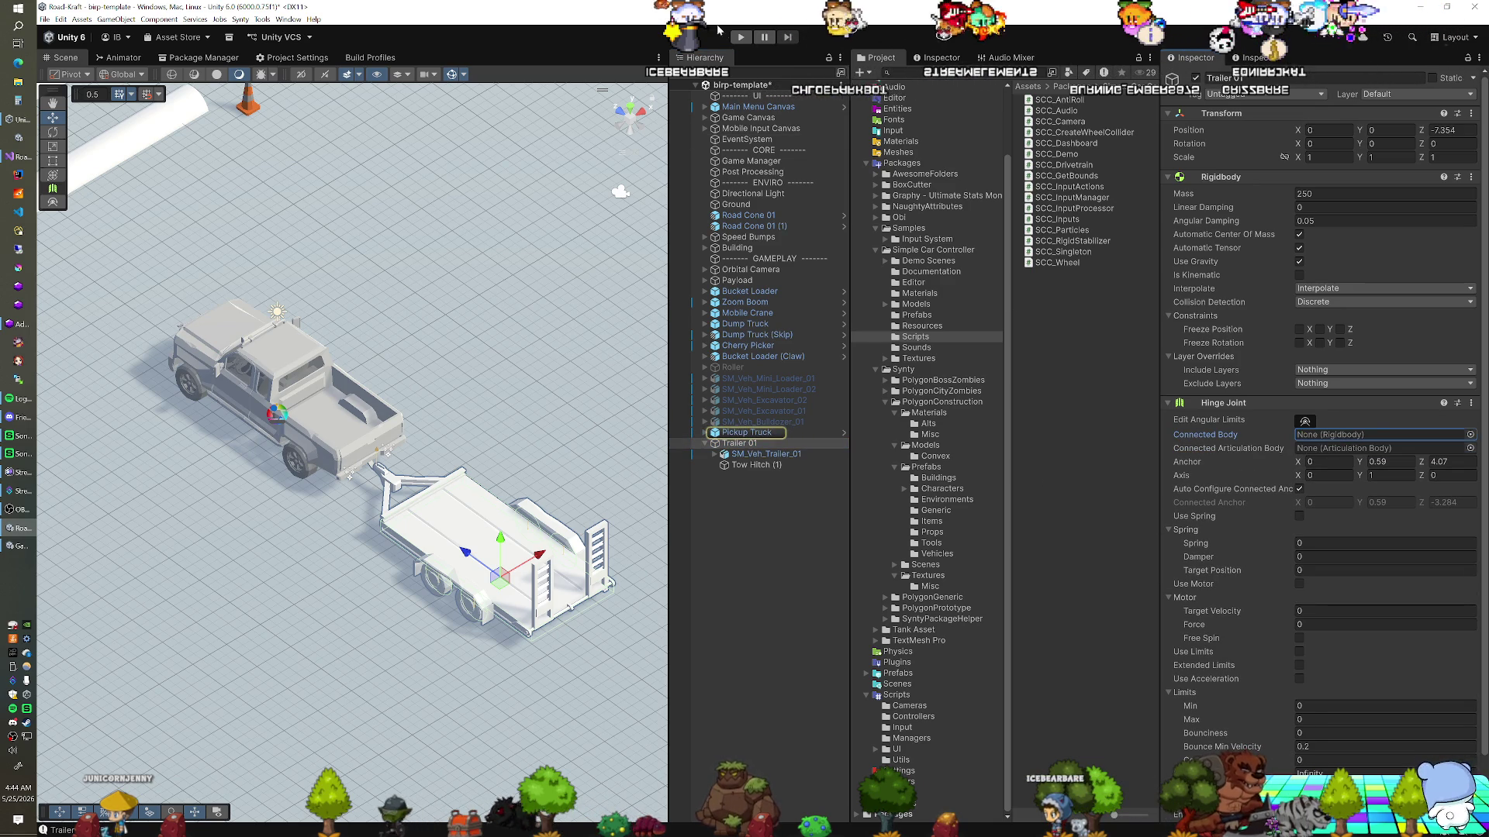
pyautogui.click(739, 37)
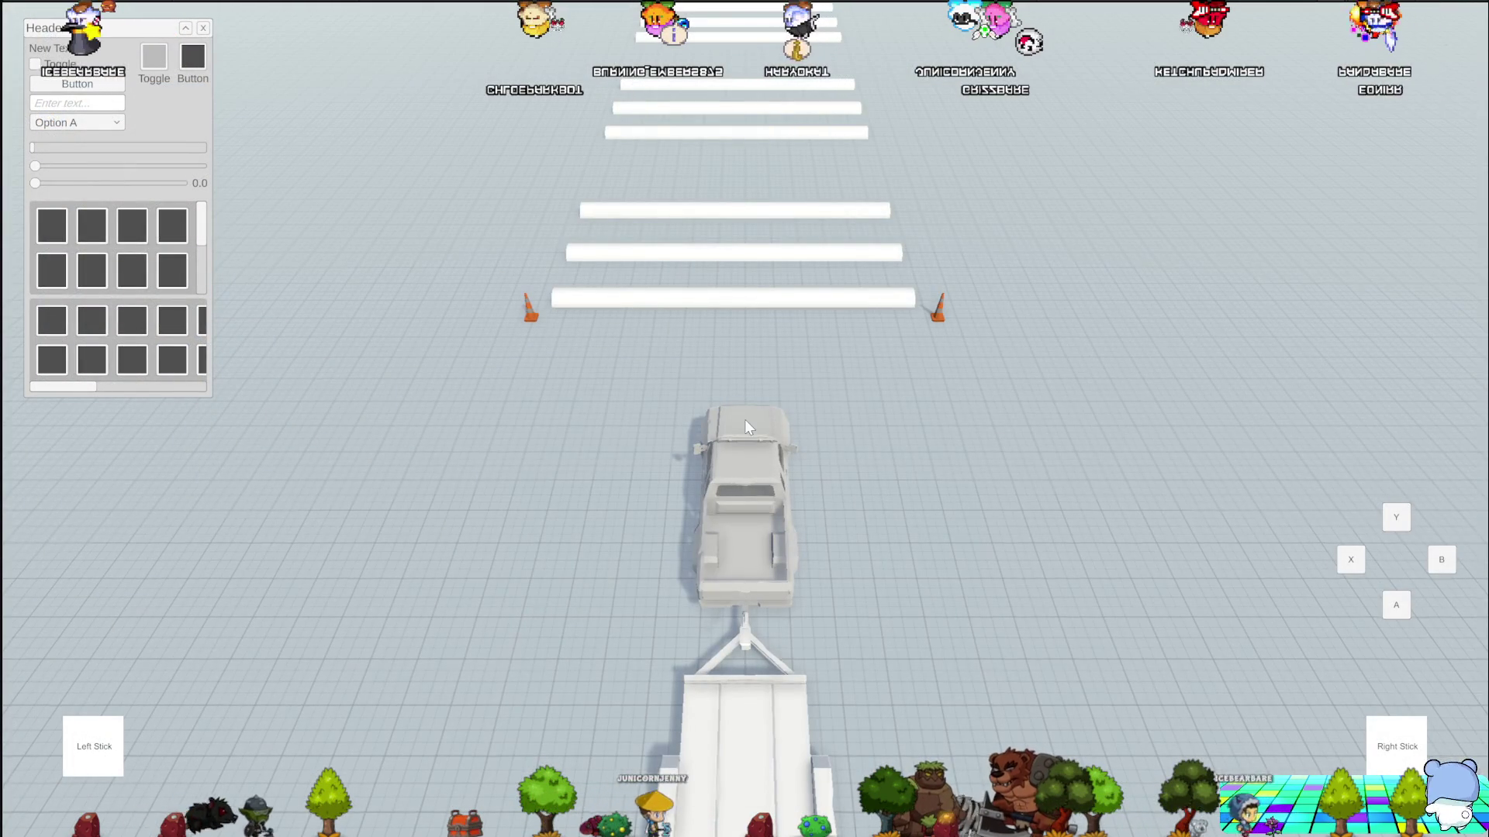
# Switch to the chase camera and drive the truck onto and around the ramps
pyautogui.click(744, 420)
pyautogui.press('w')
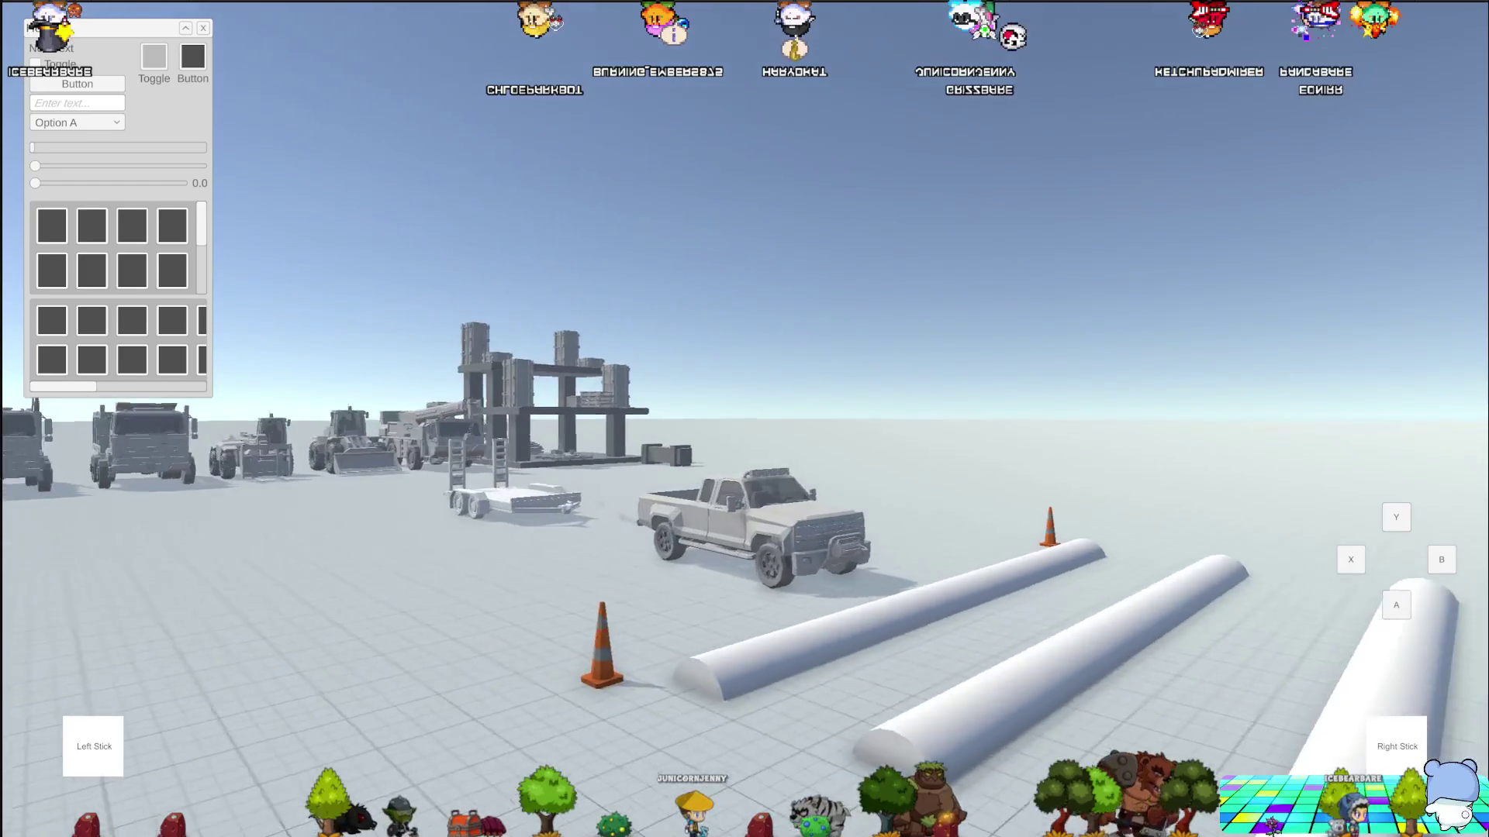
pyautogui.press('d')
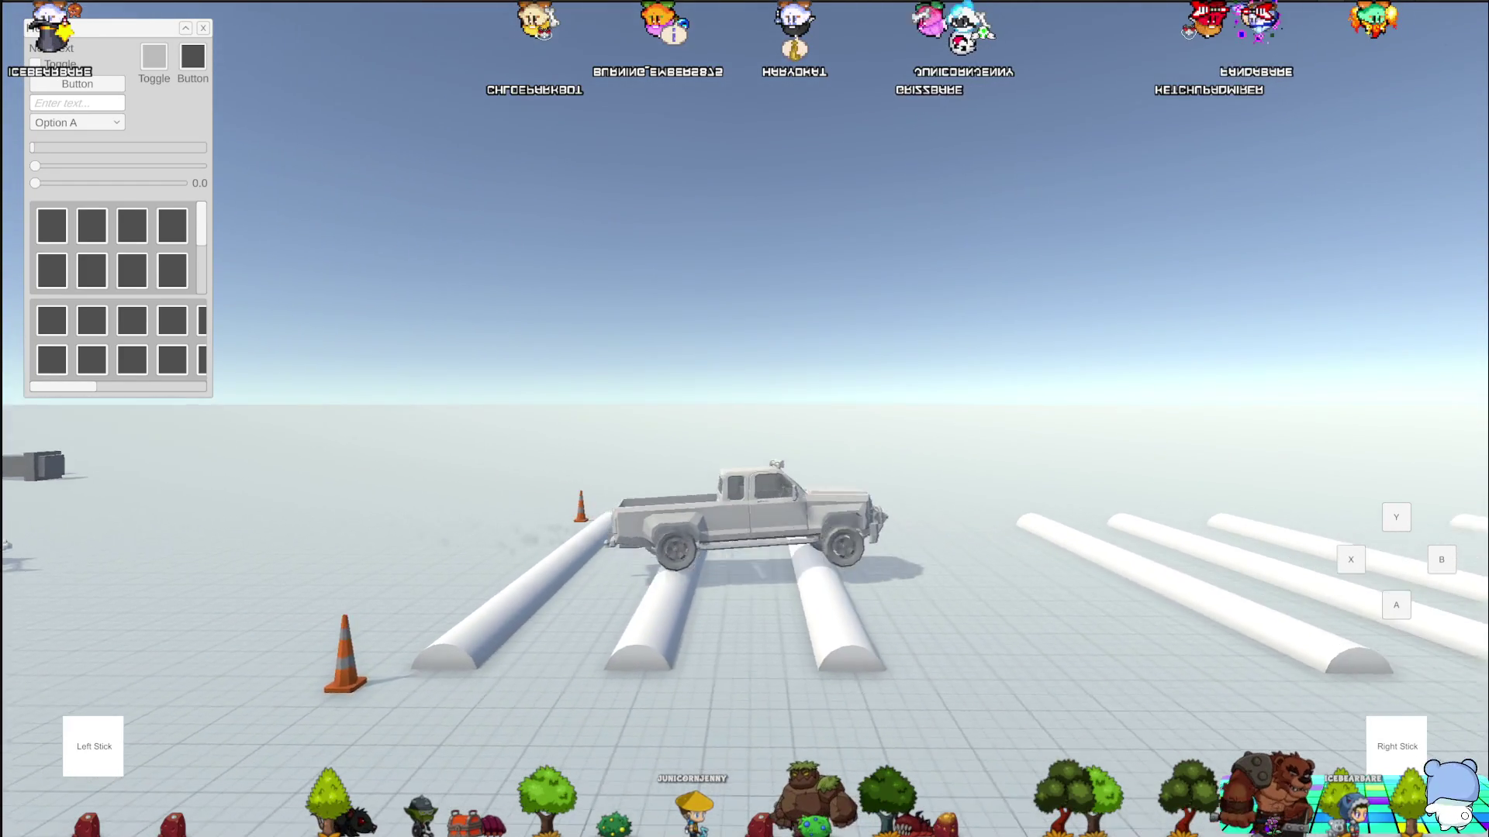
pyautogui.press('d')
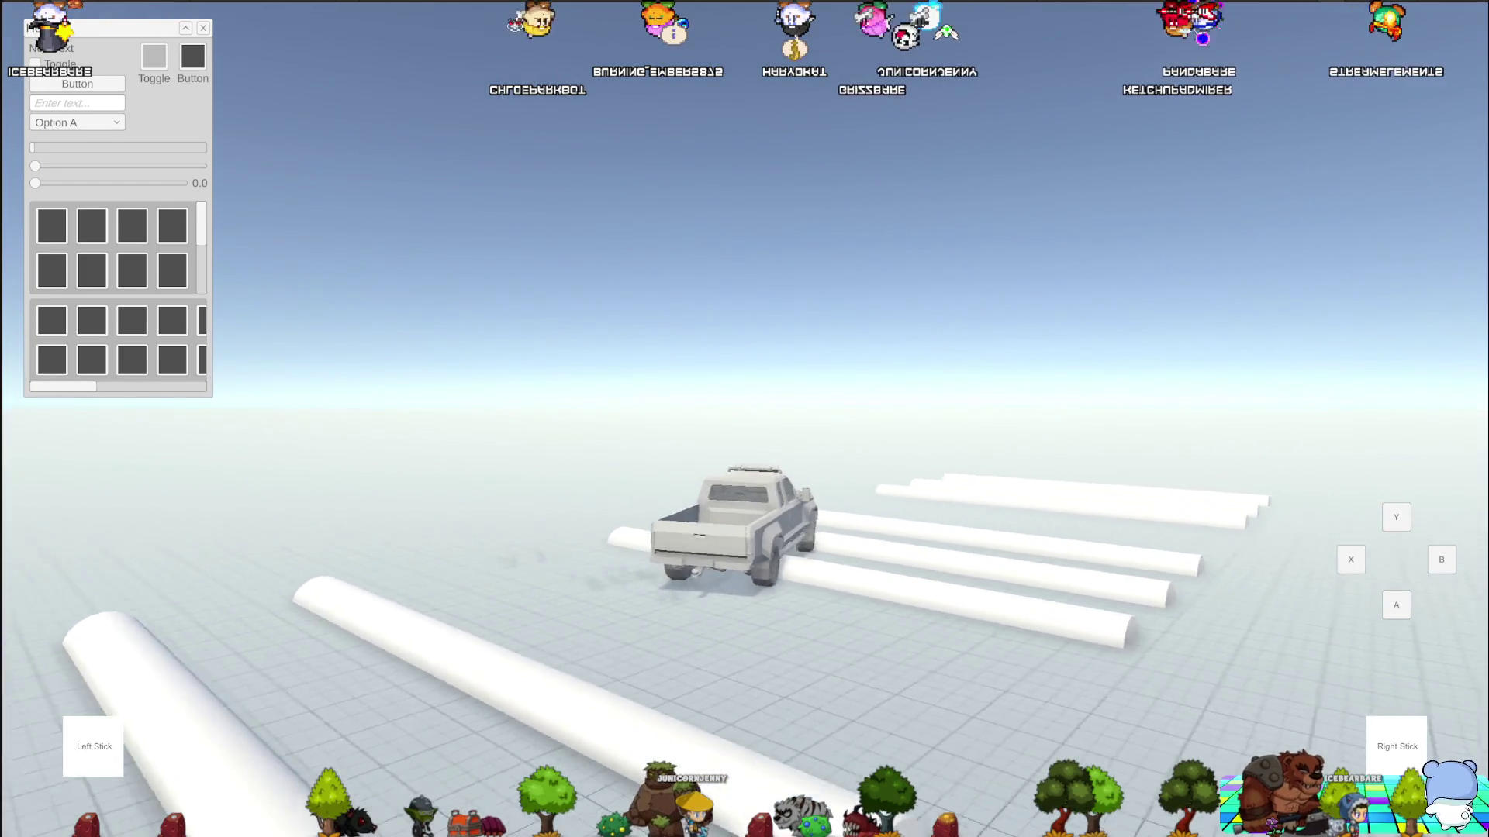
pyautogui.press('d')
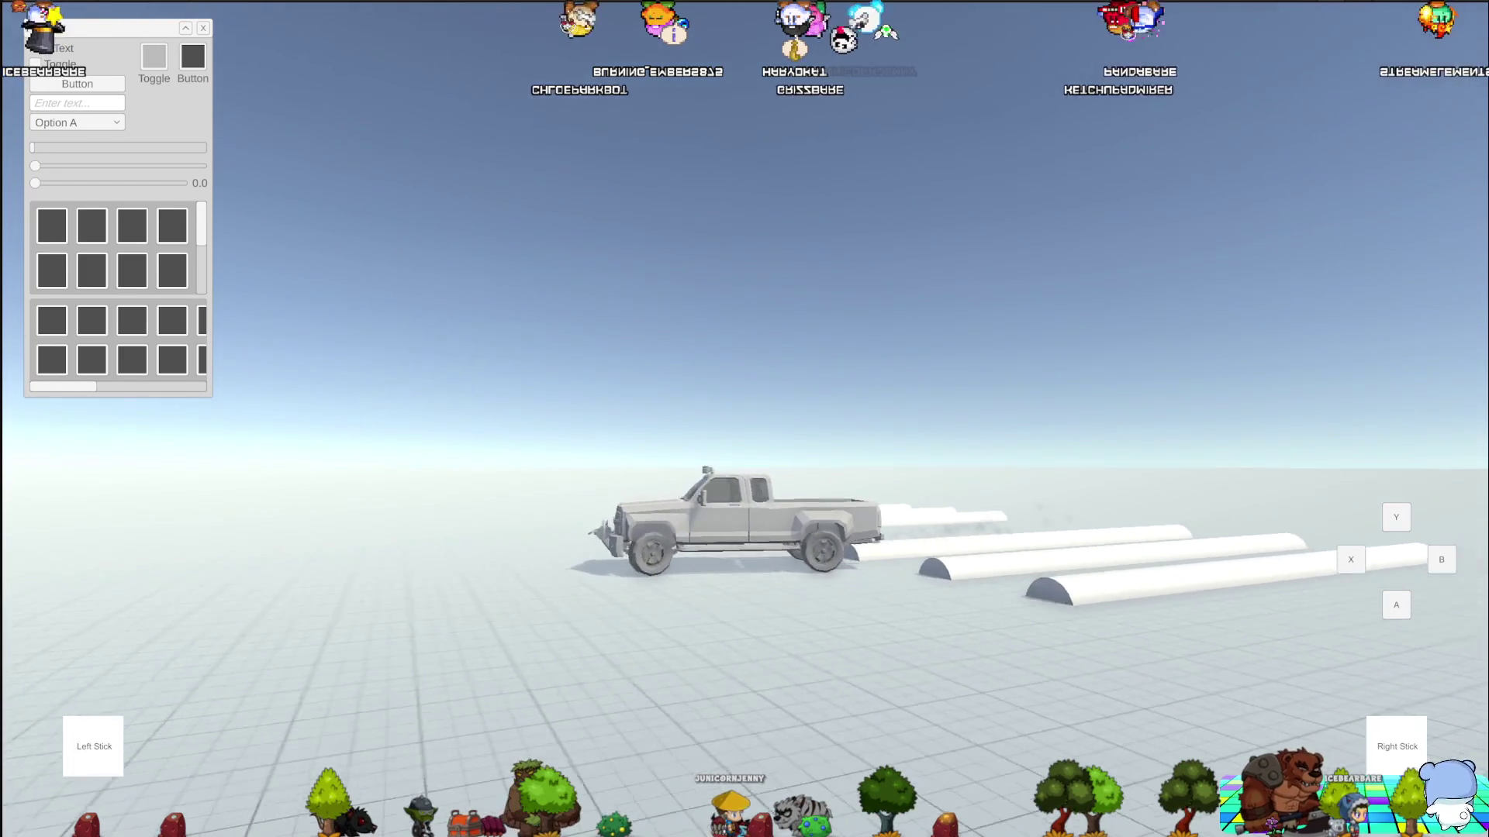
pyautogui.press('d')
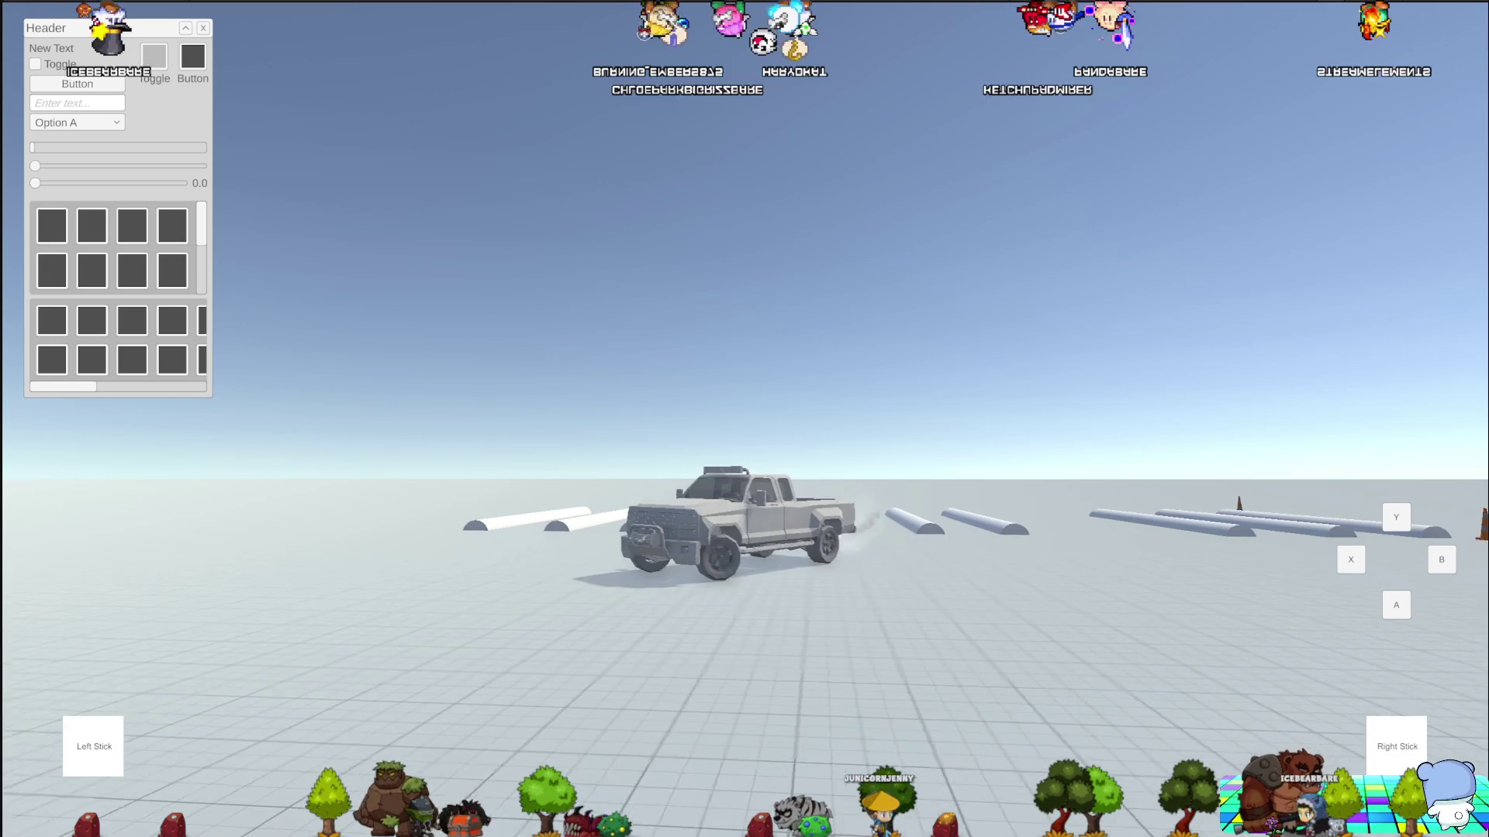
pyautogui.press('d')
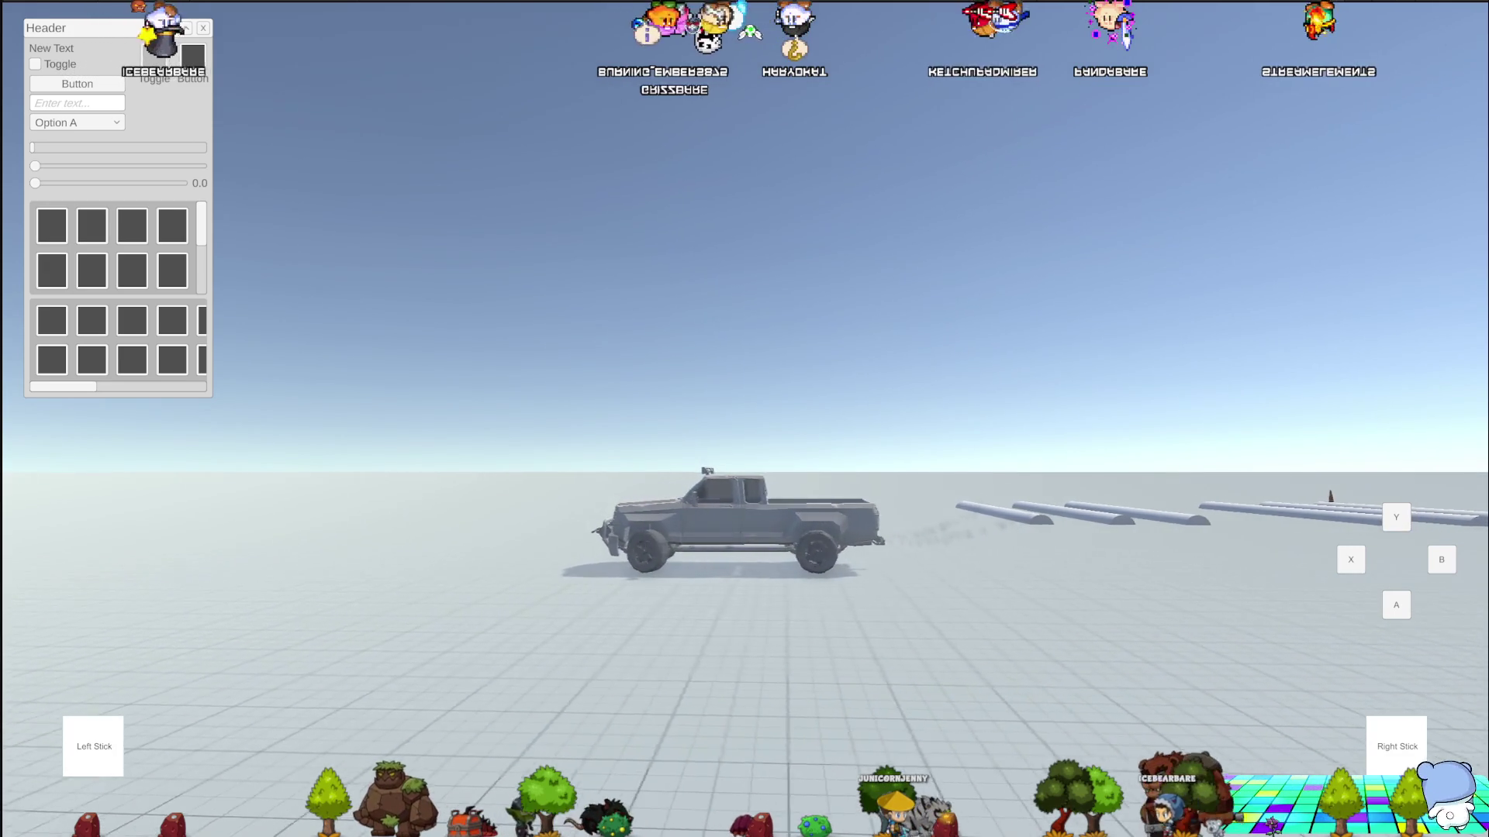
pyautogui.press('d')
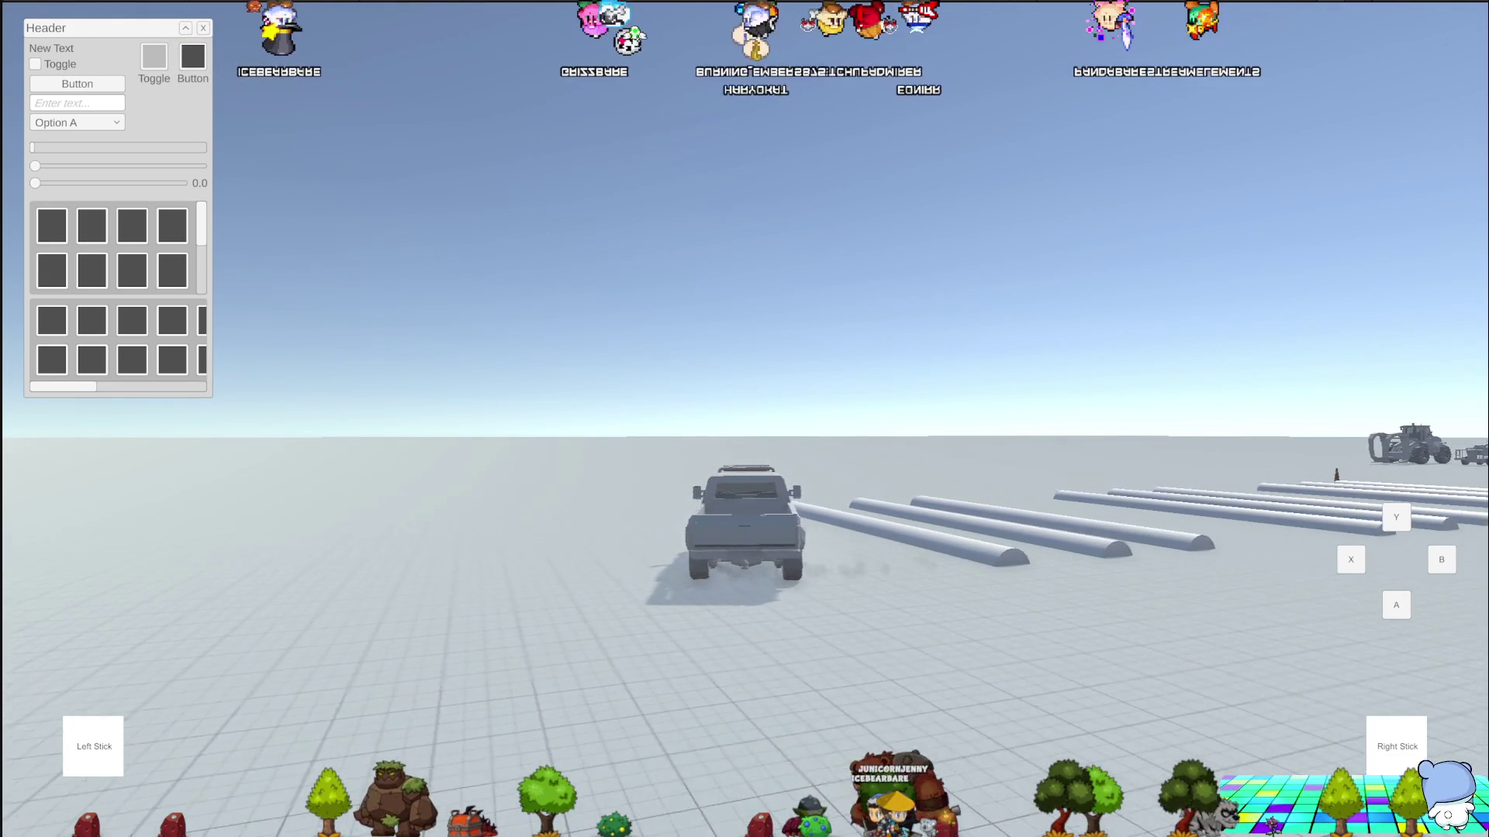
# Drive back over the ramps toward the parked trailer, then reset the truck to its start
pyautogui.press('d')
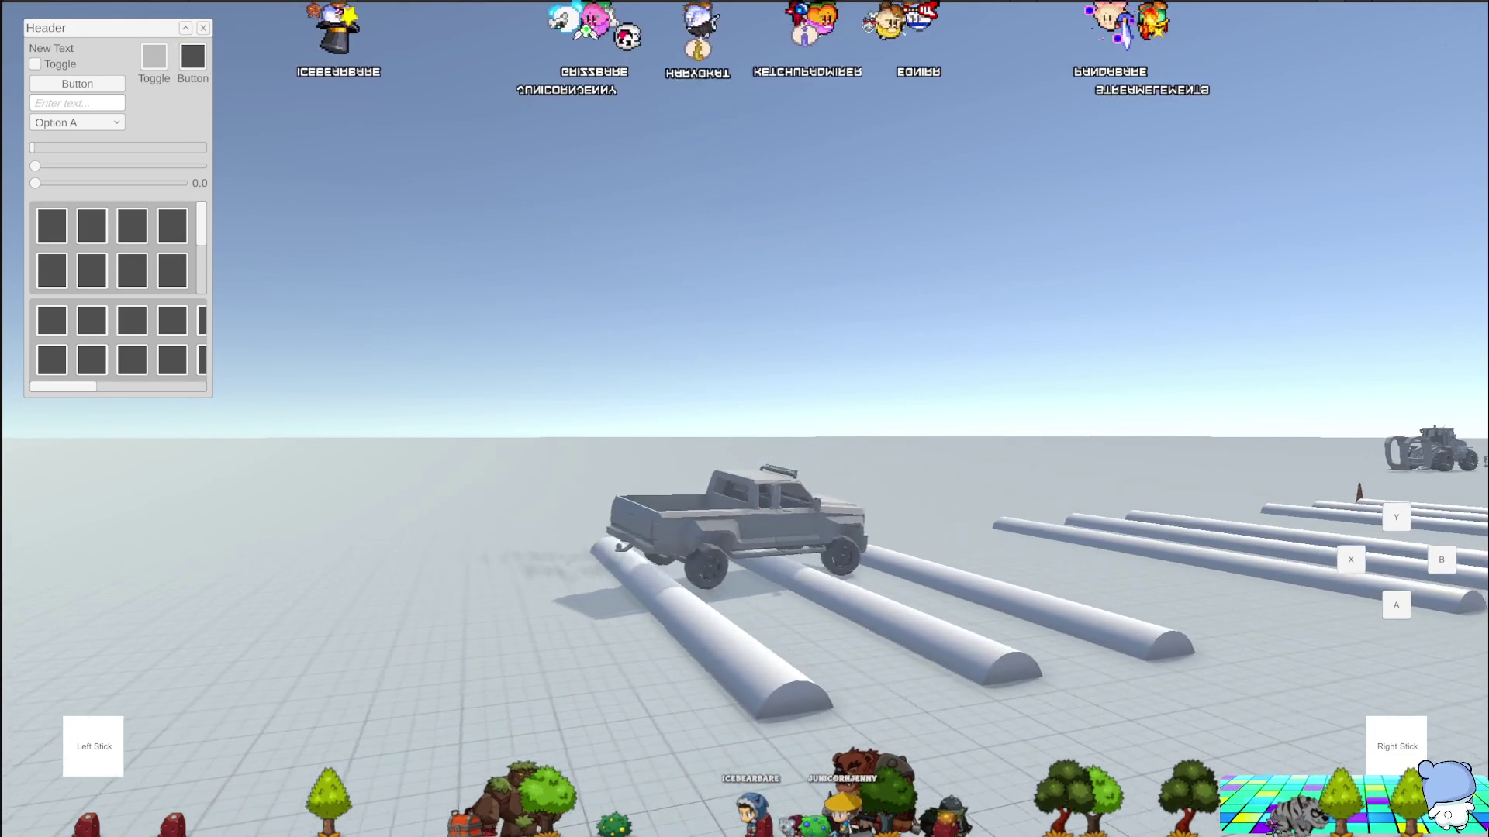
pyautogui.press('d')
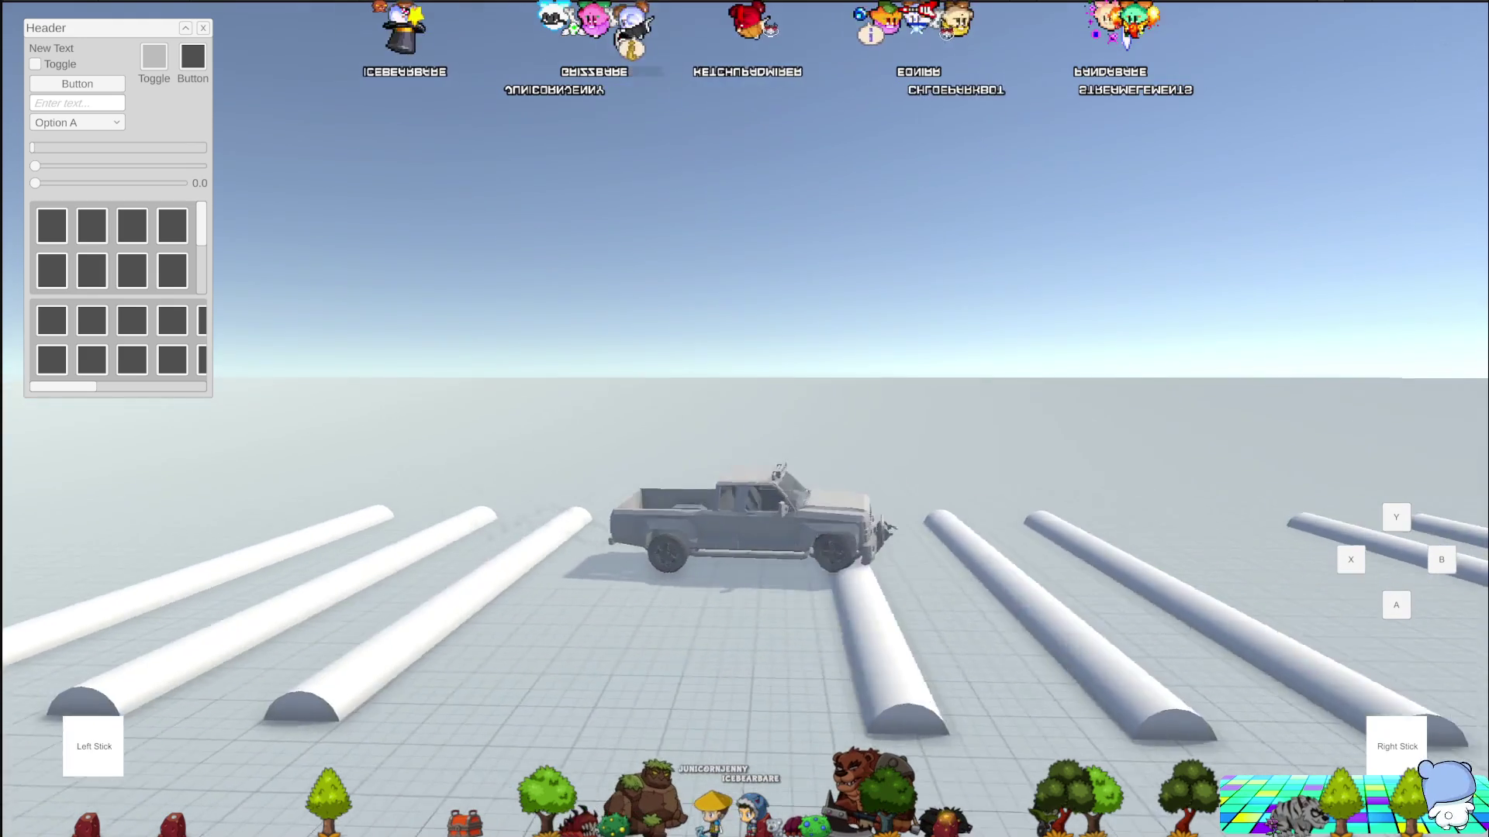
pyautogui.press('d')
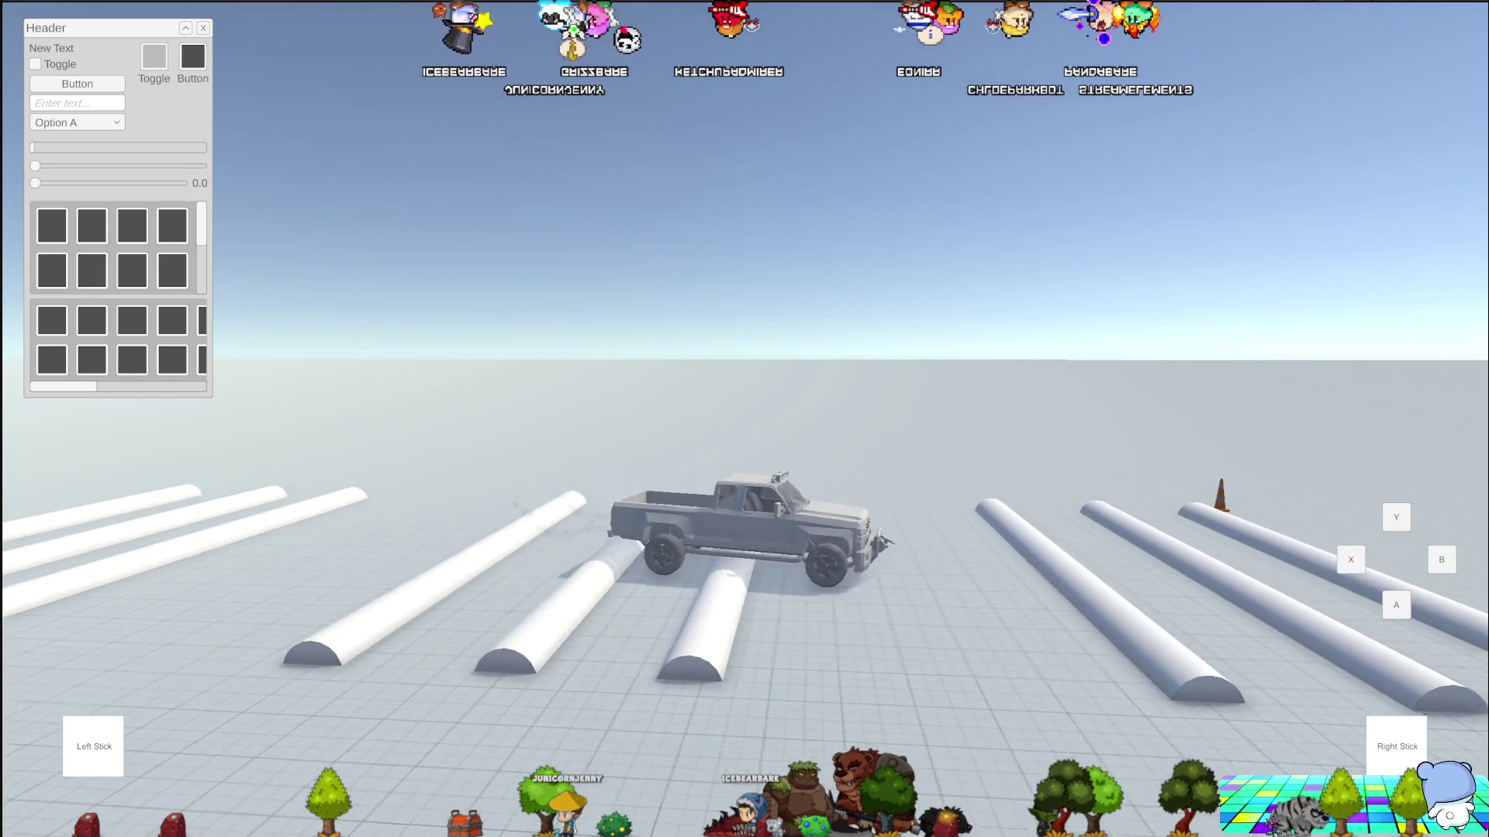
pyautogui.press('d')
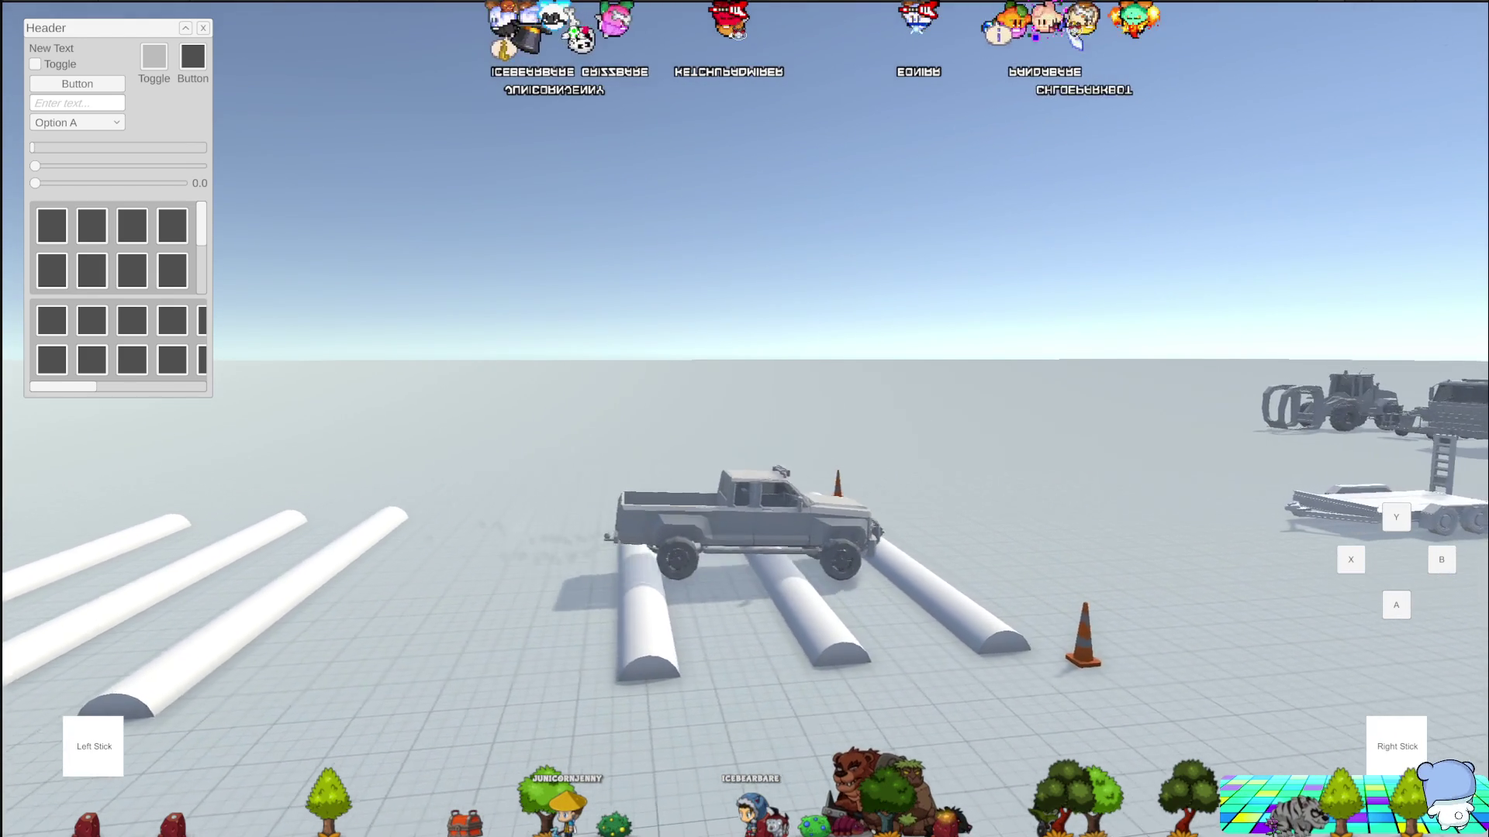
pyautogui.press('d')
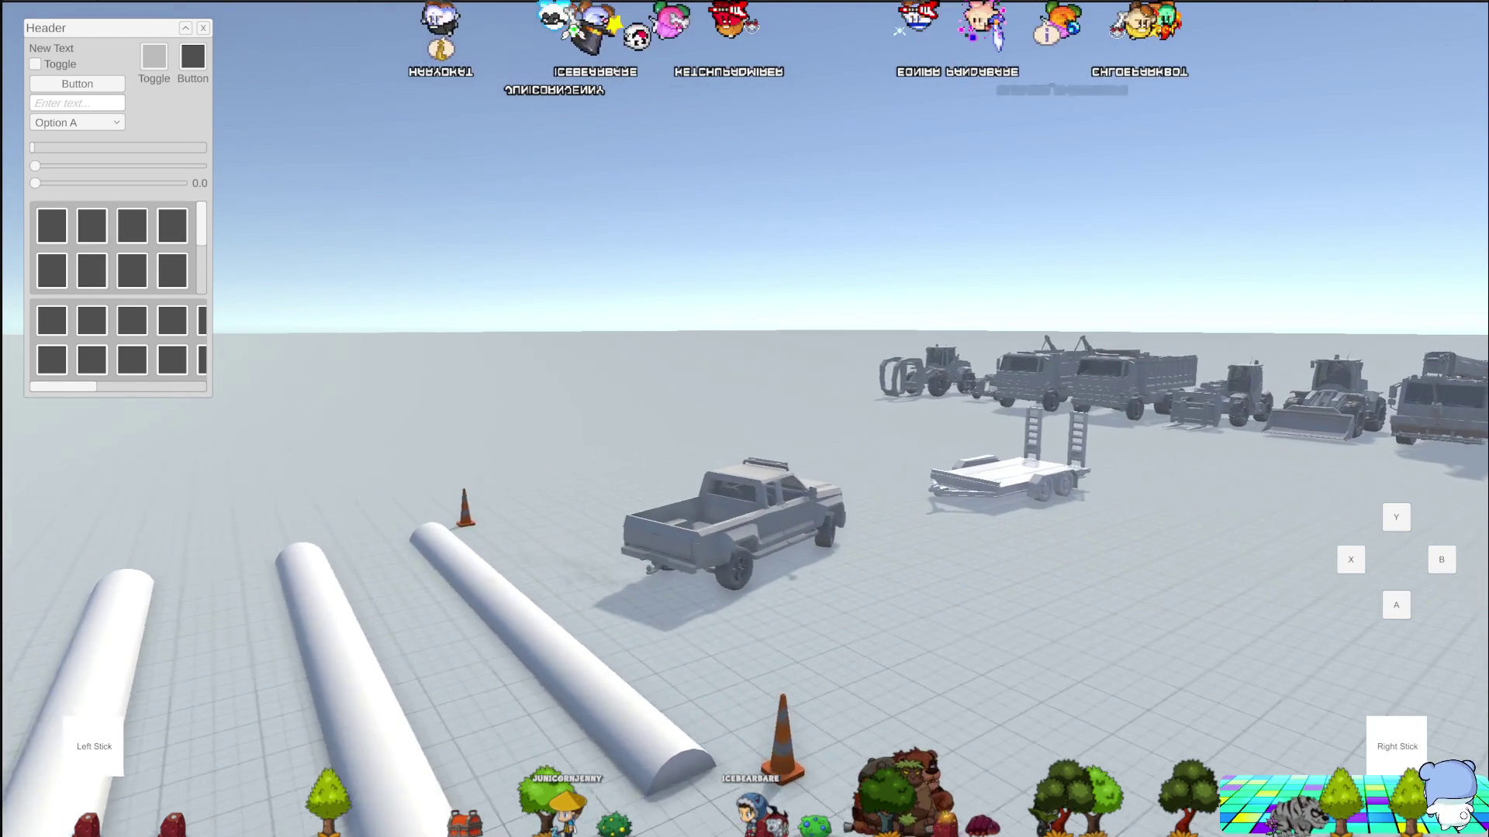
pyautogui.press('a')
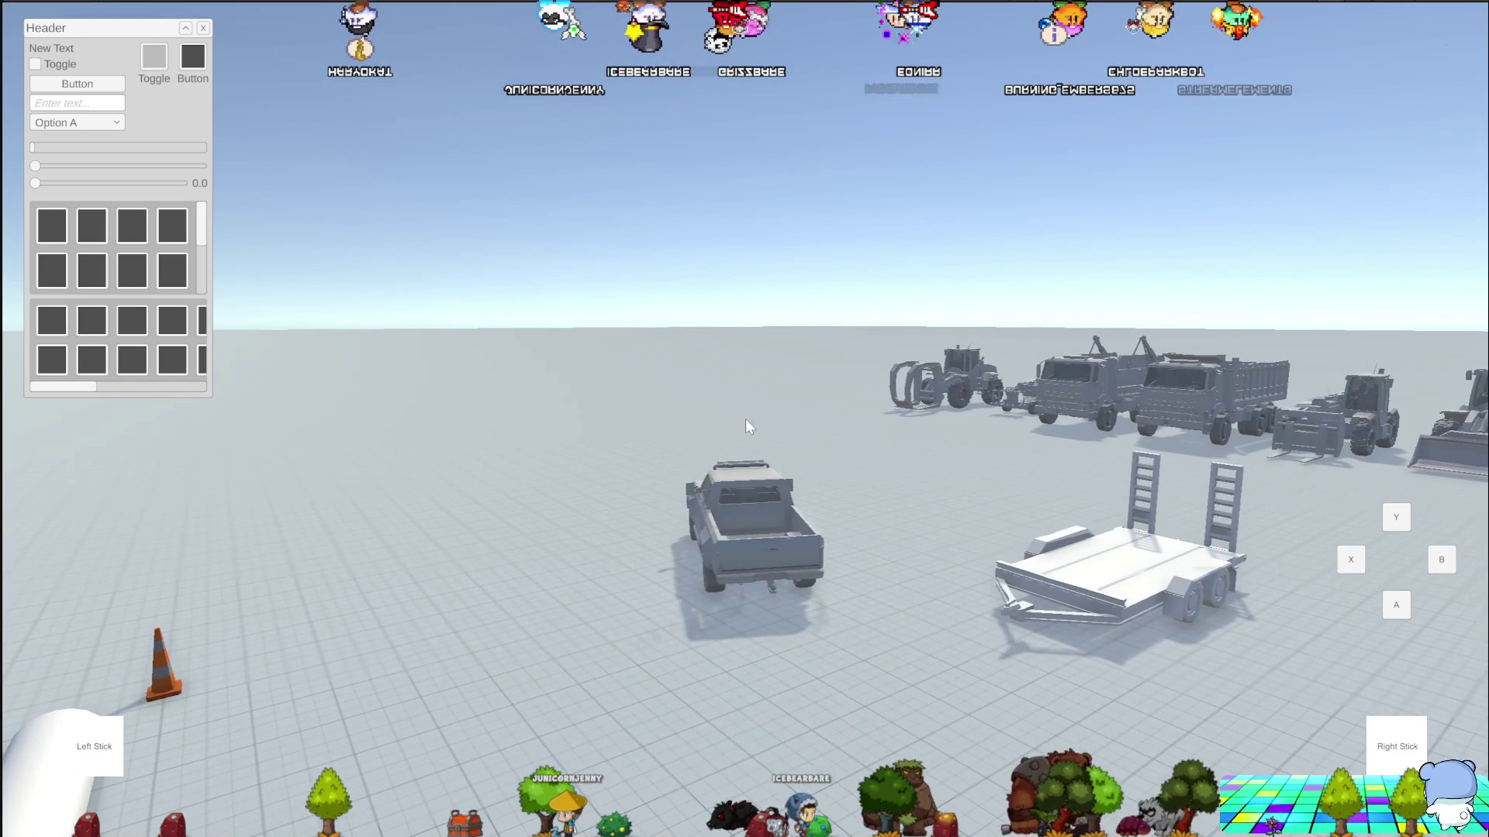
pyautogui.press('r')
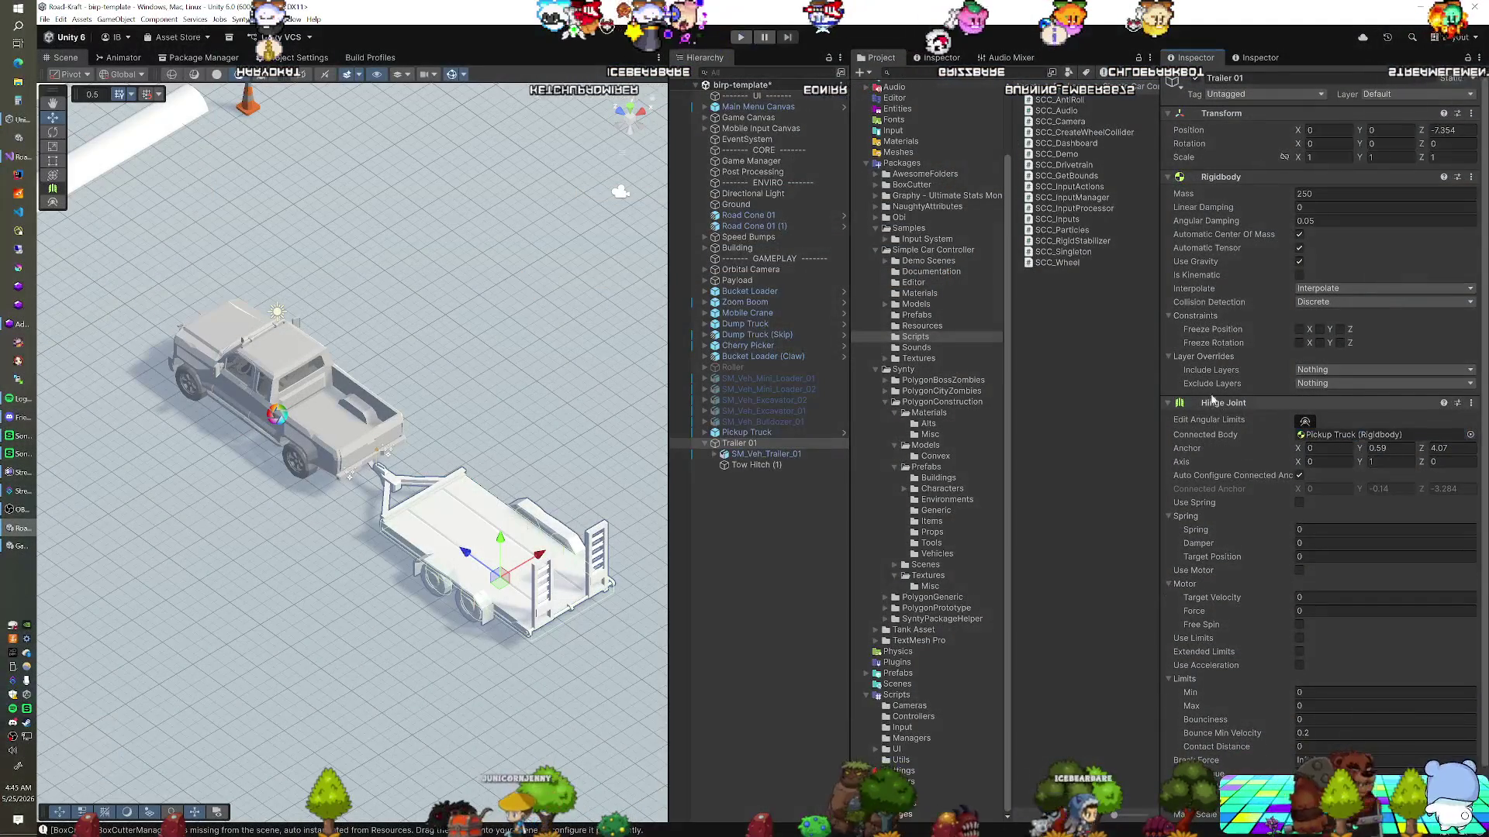
# Exit Play mode and revert the removed SCC Antiroll and SCC Rigid Stabilizer components on Pickup Truck
pyautogui.hotkey('ctrl', 'p')
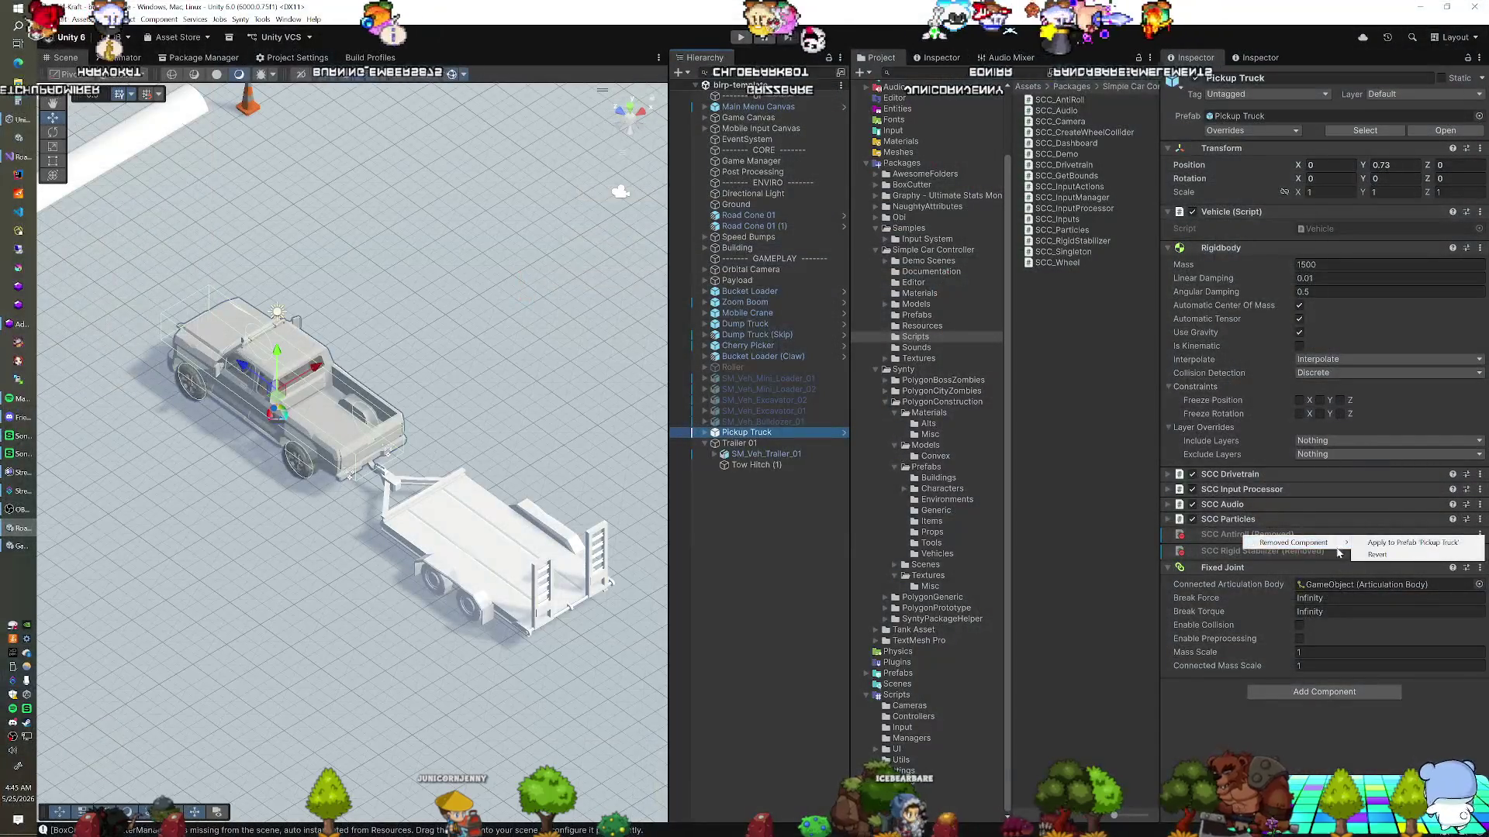
pyautogui.click(1359, 556)
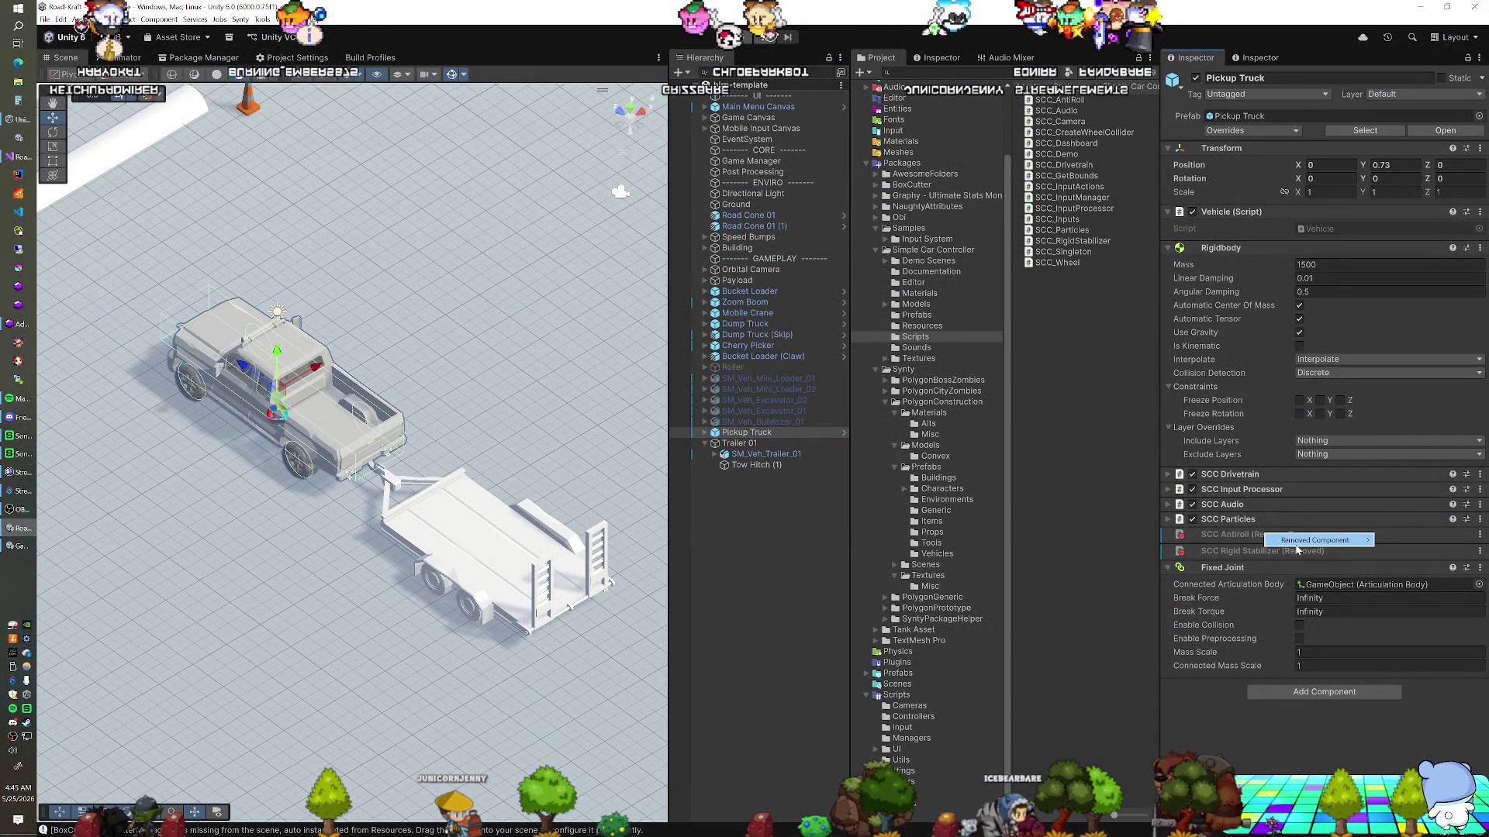
pyautogui.moveTo(1310, 540)
pyautogui.click(1231, 551)
pyautogui.rightClick(1215, 583)
pyautogui.moveTo(1247, 595)
pyautogui.click(1349, 600)
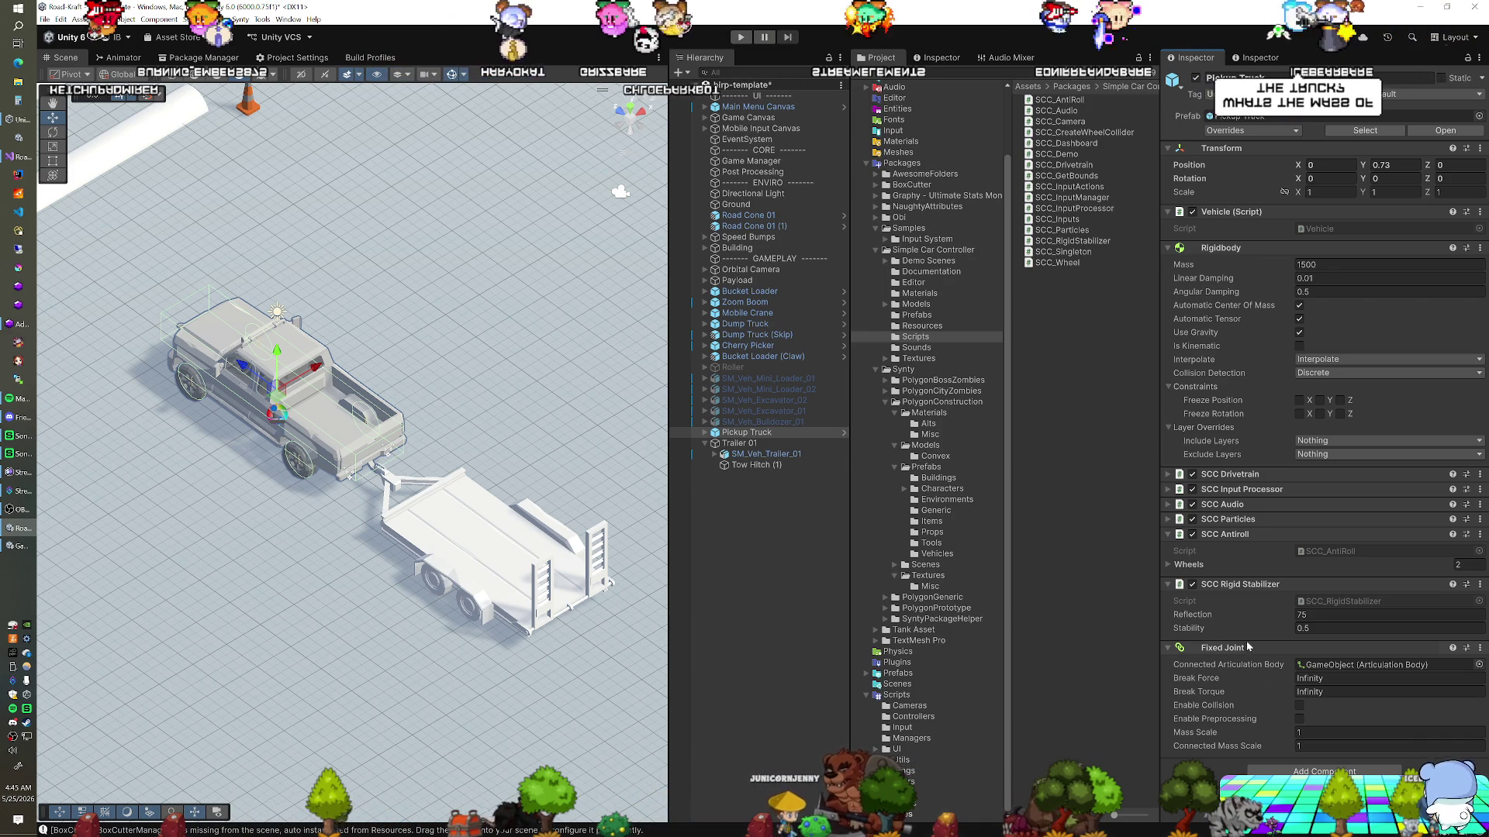
# Delete the Pickup Truck's child GameObject that holds the Articulation Body
pyautogui.click(1302, 667)
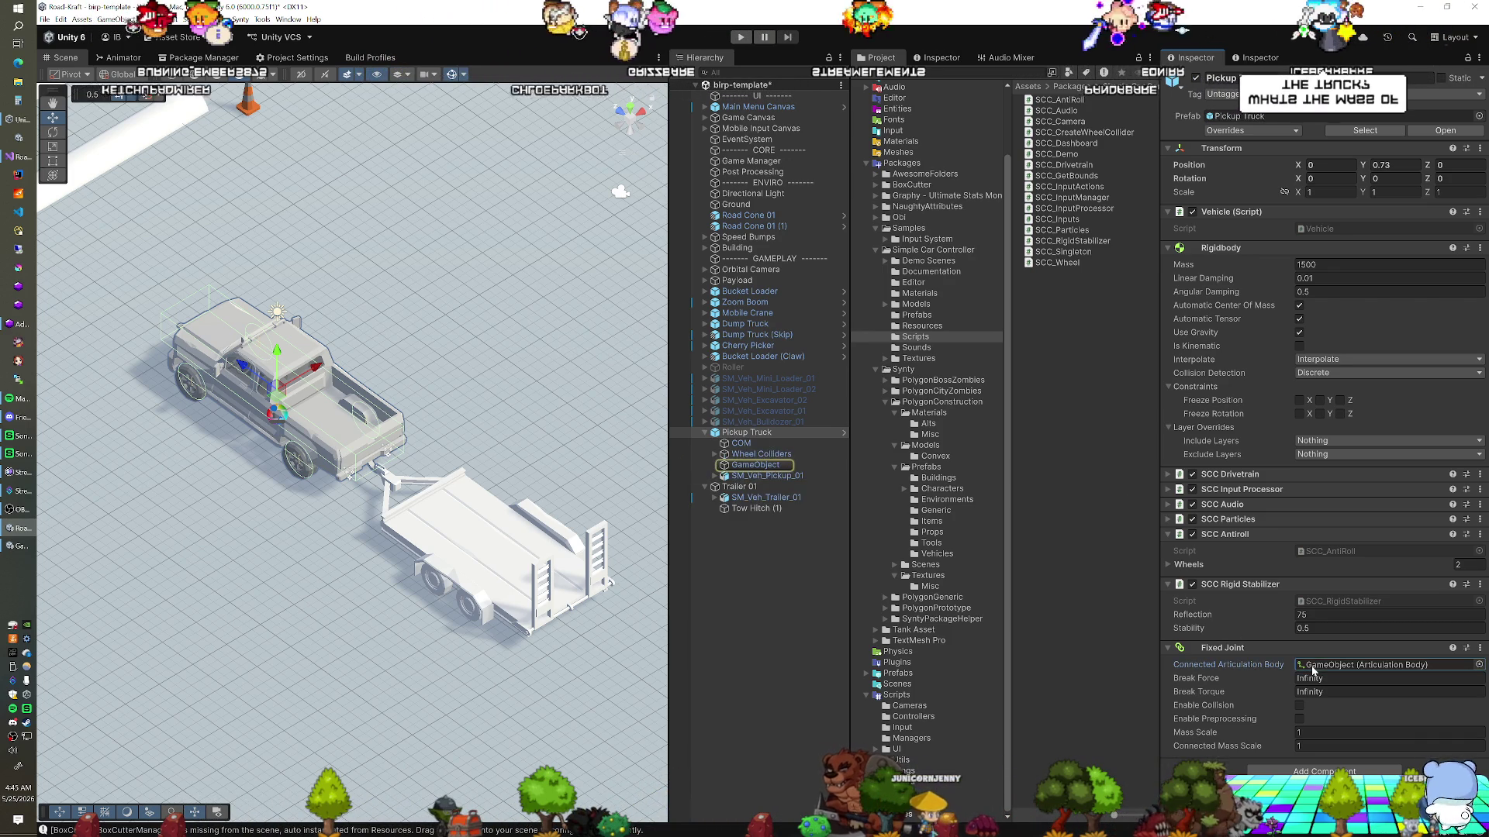
pyautogui.click(735, 455)
pyautogui.click(739, 464)
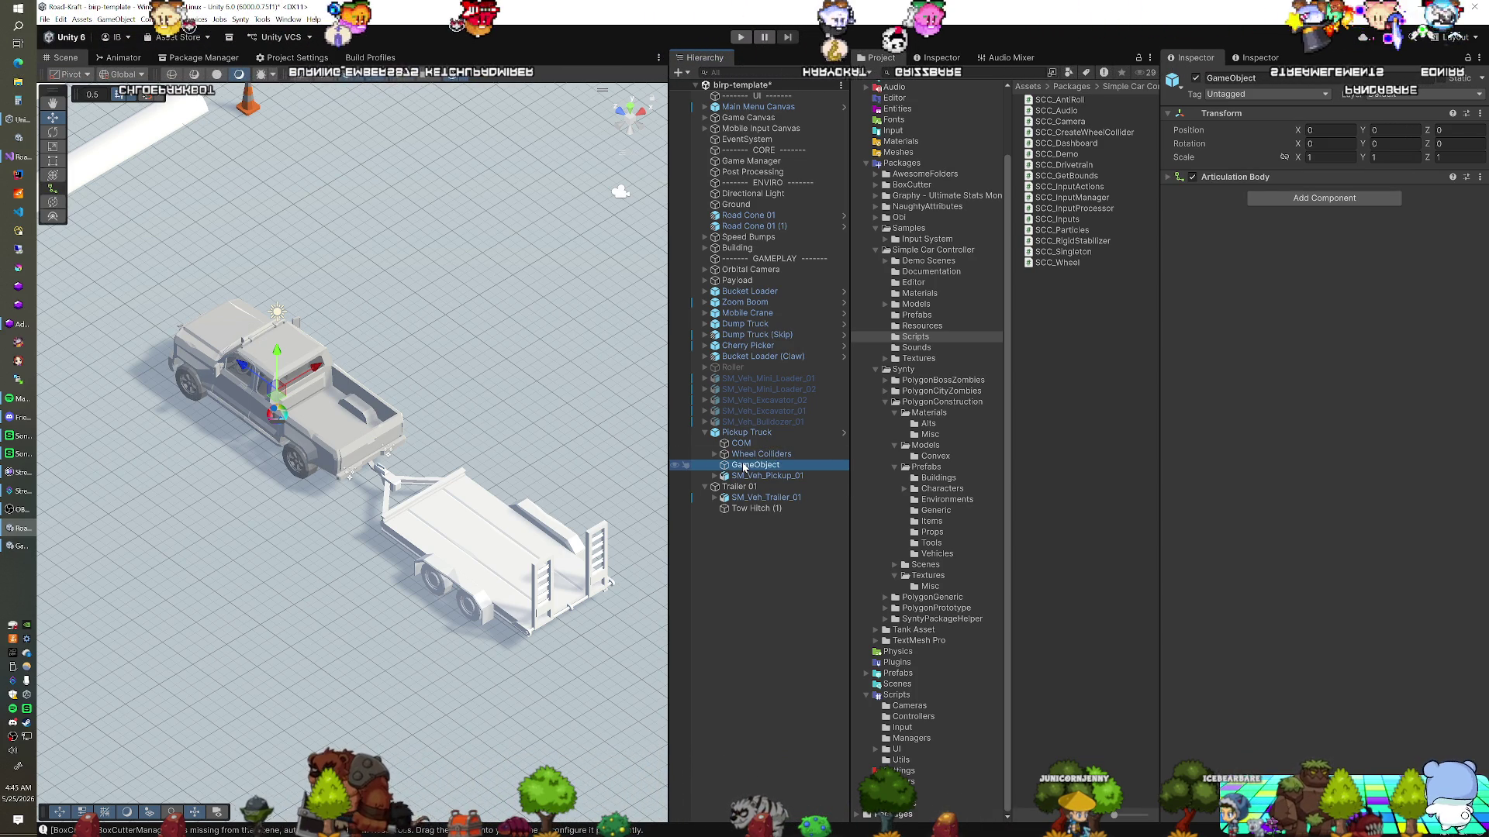
pyautogui.press('Delete')
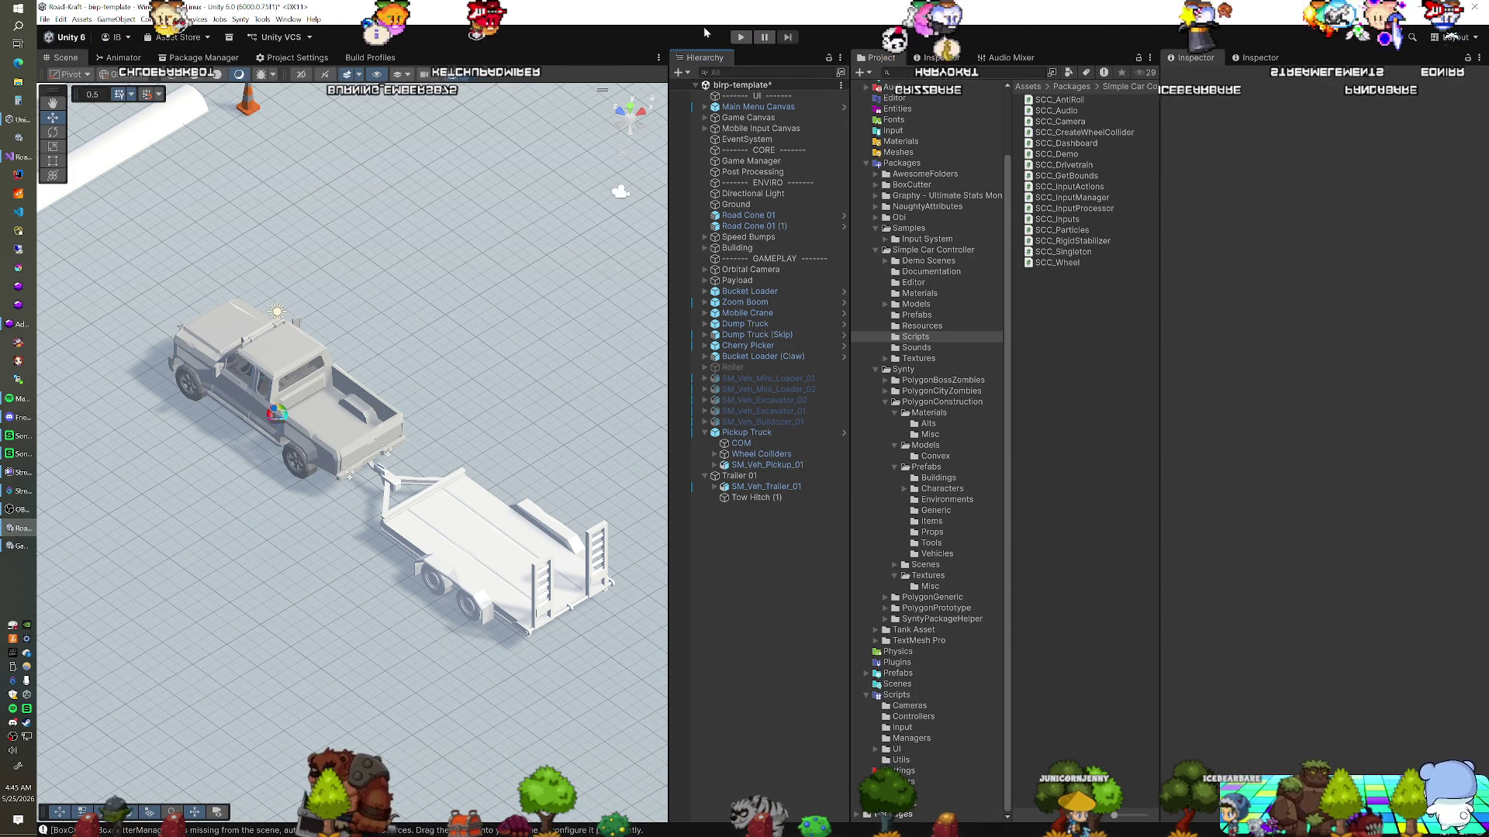
# Remove the Pickup Truck's Fixed Joint, then run and stop a Play-mode test
pyautogui.click(783, 434)
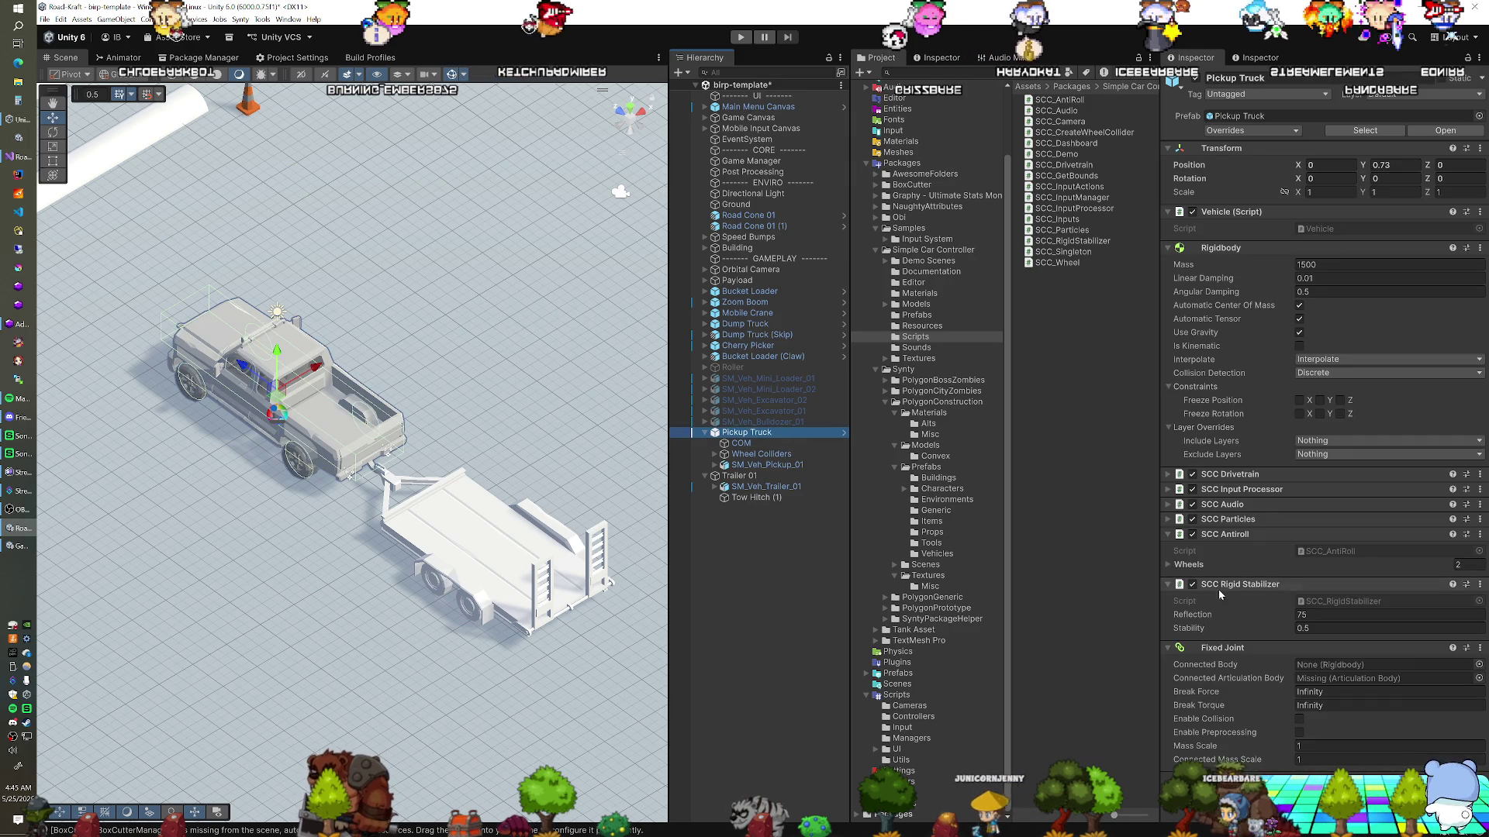
pyautogui.rightClick(1227, 655)
pyautogui.click(1249, 673)
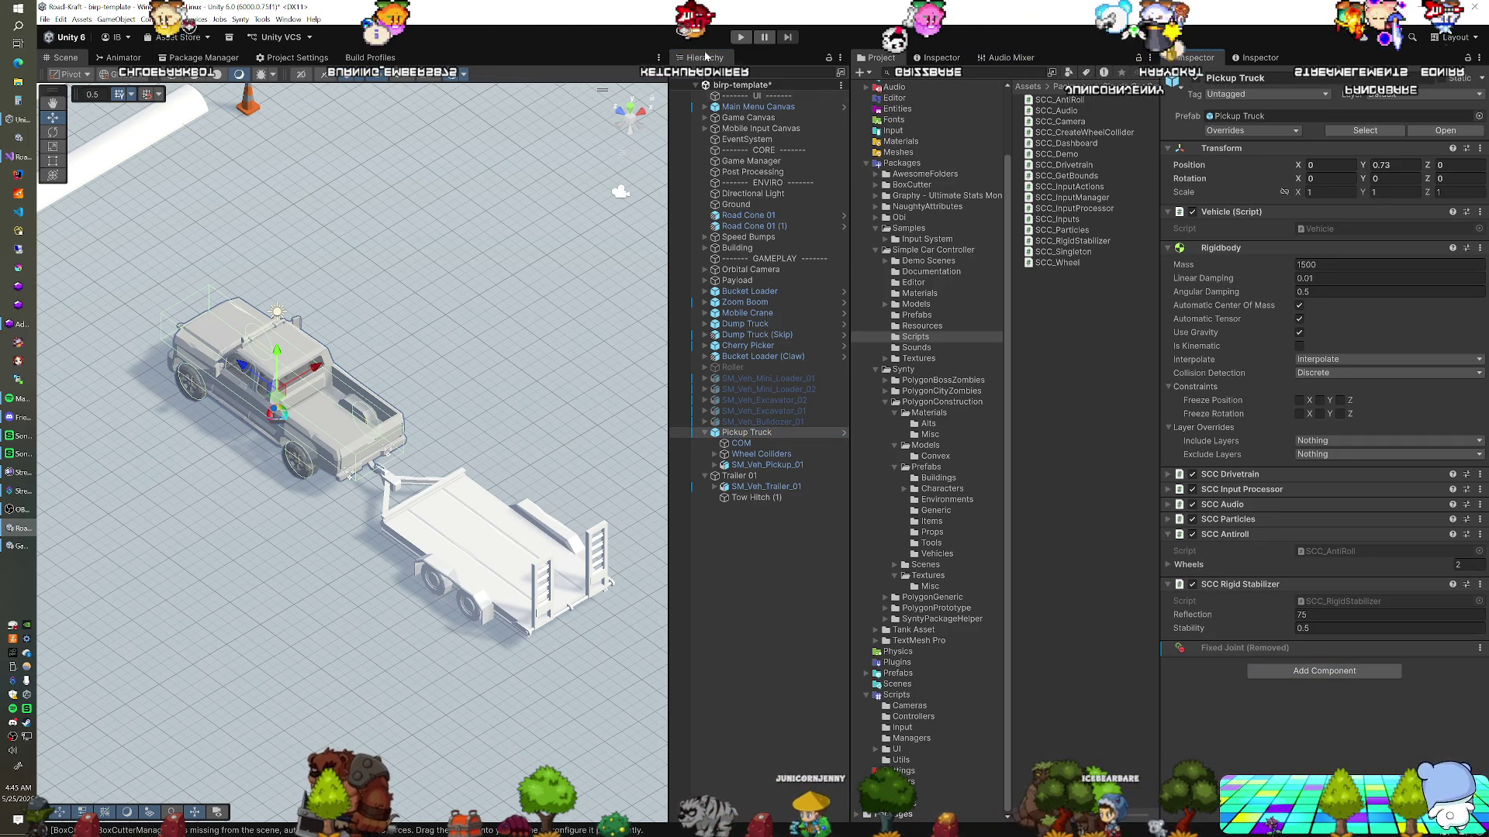
pyautogui.hotkey('ctrl', 'p')
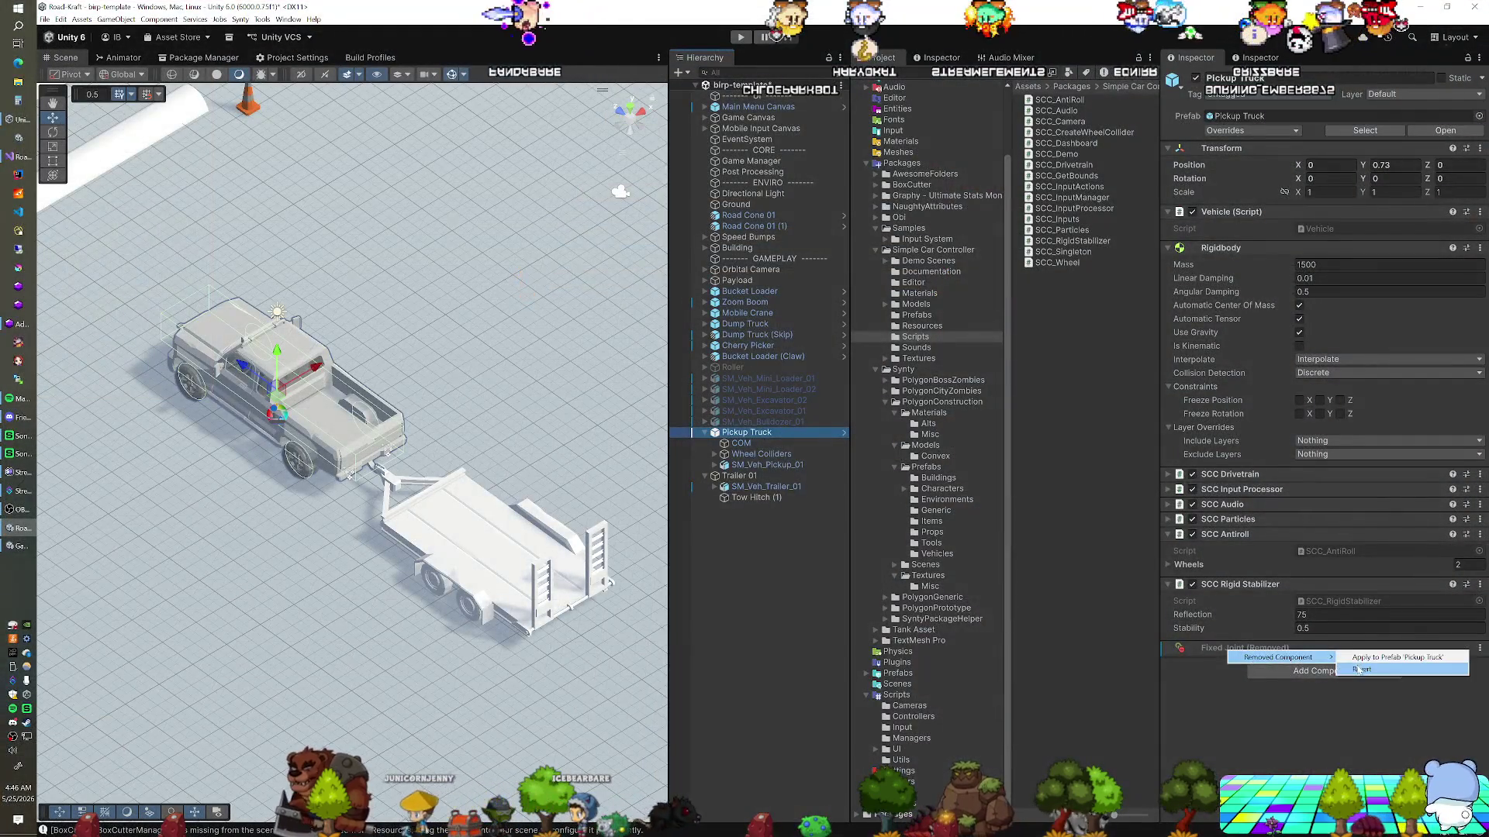
pyautogui.click(1359, 670)
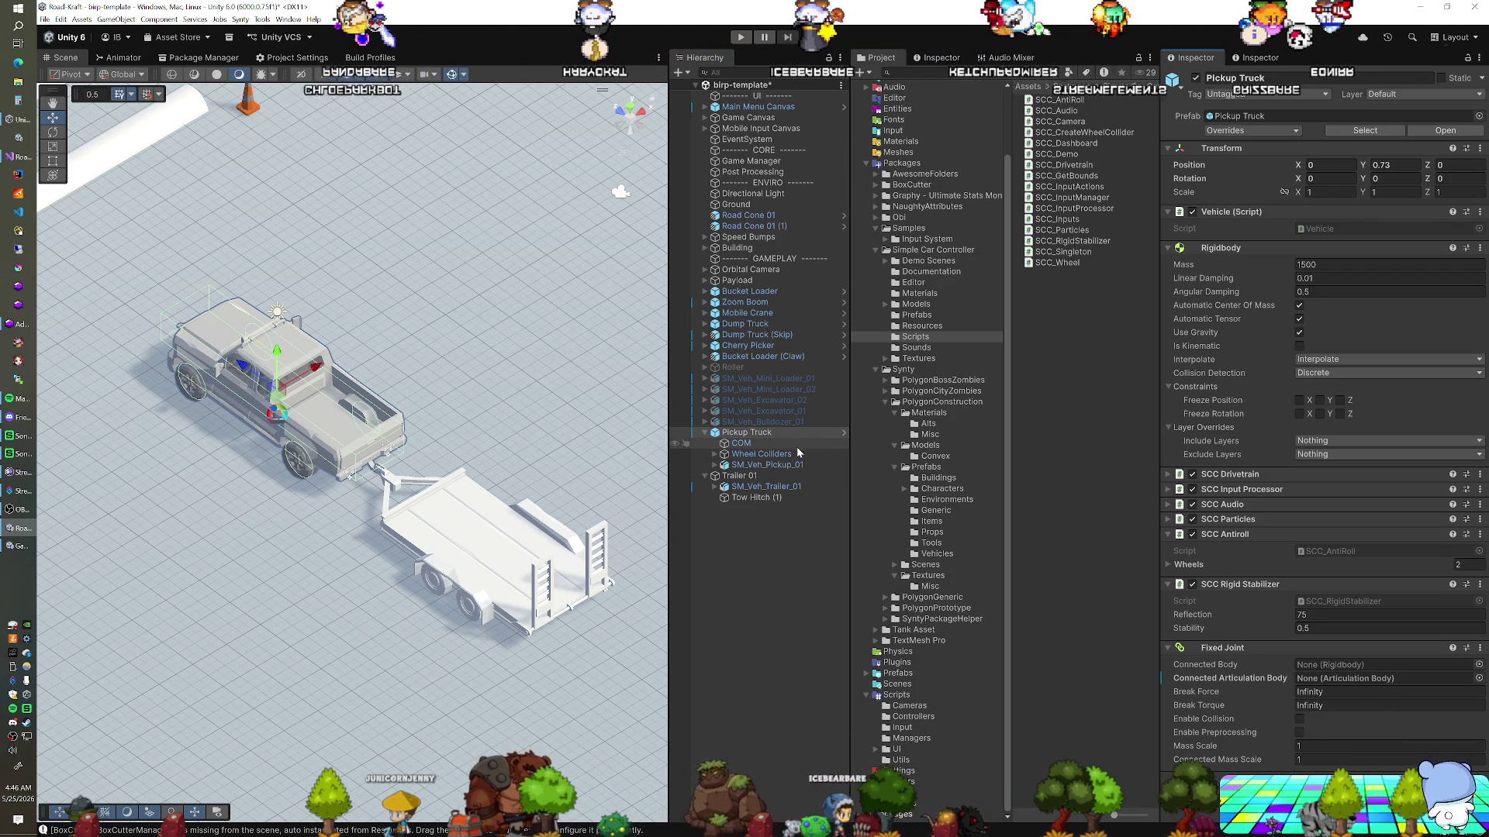
# Inspect the Fixed Joint's connected body in the Pickup Truck prefab, then return to the scene and select COM
pyautogui.click(838, 436)
pyautogui.click(841, 434)
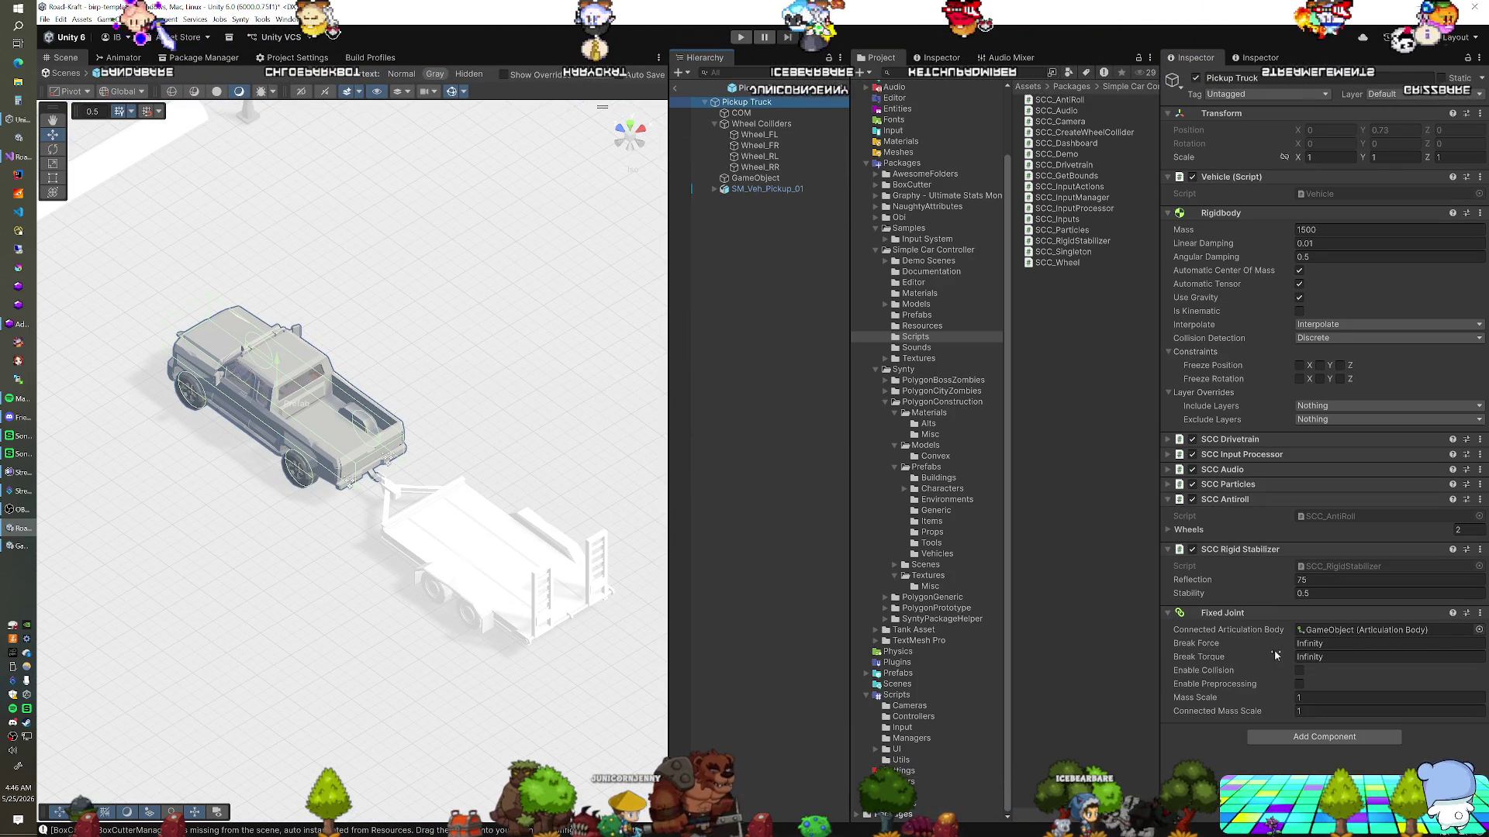
pyautogui.click(1322, 630)
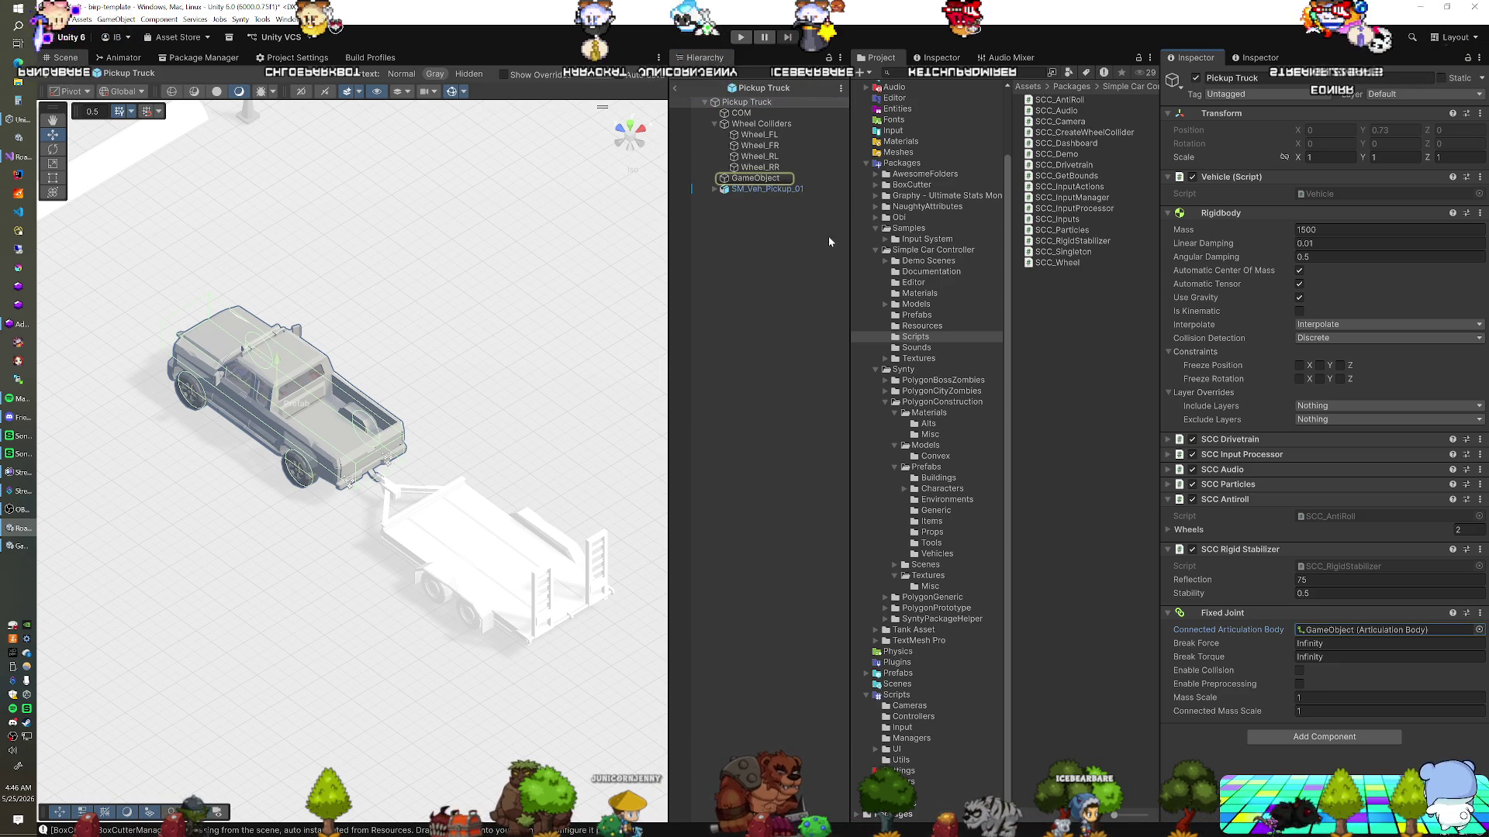
pyautogui.click(724, 103)
pyautogui.click(677, 88)
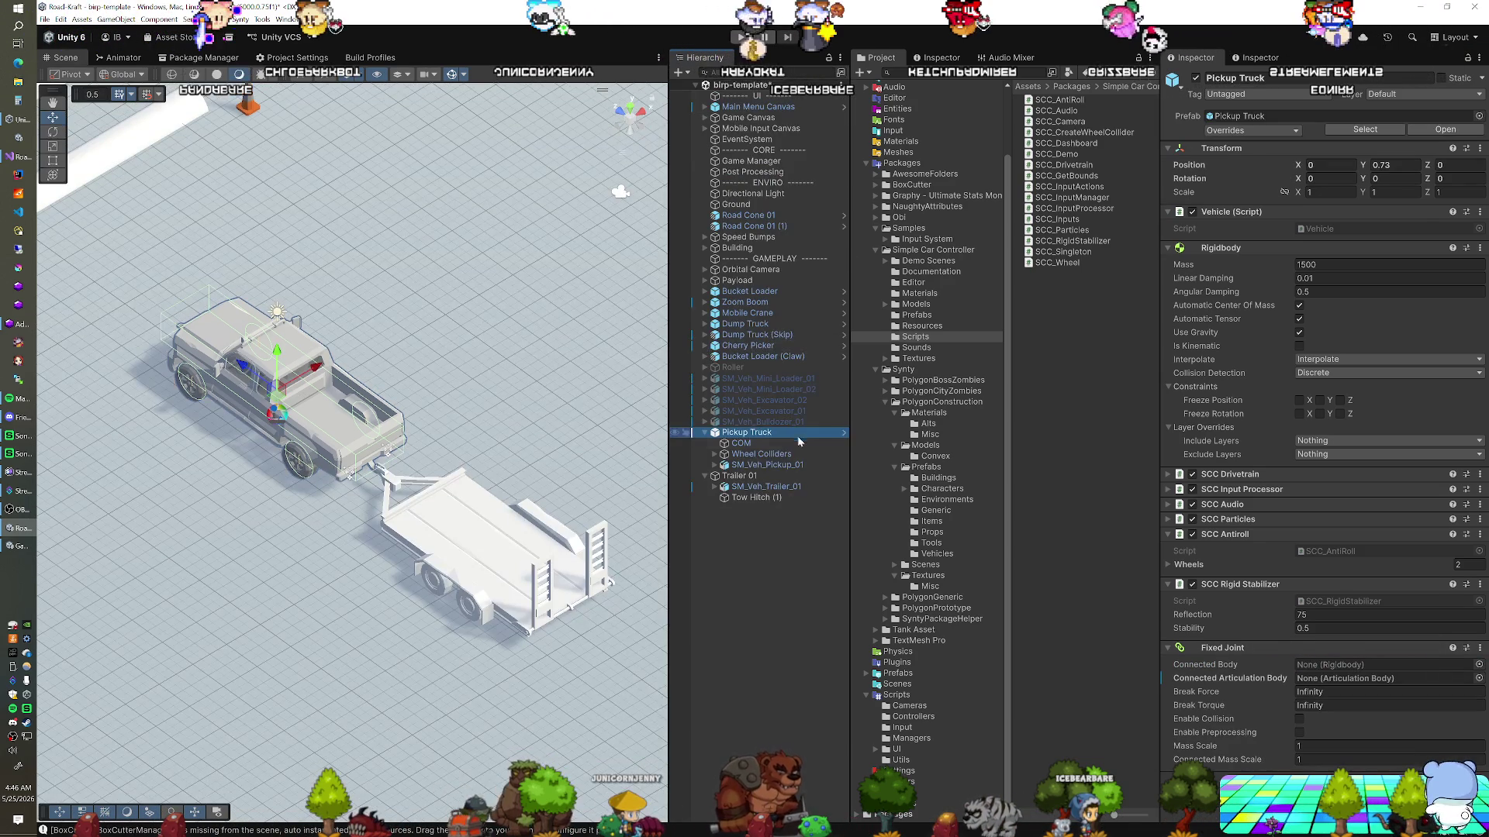
pyautogui.click(712, 446)
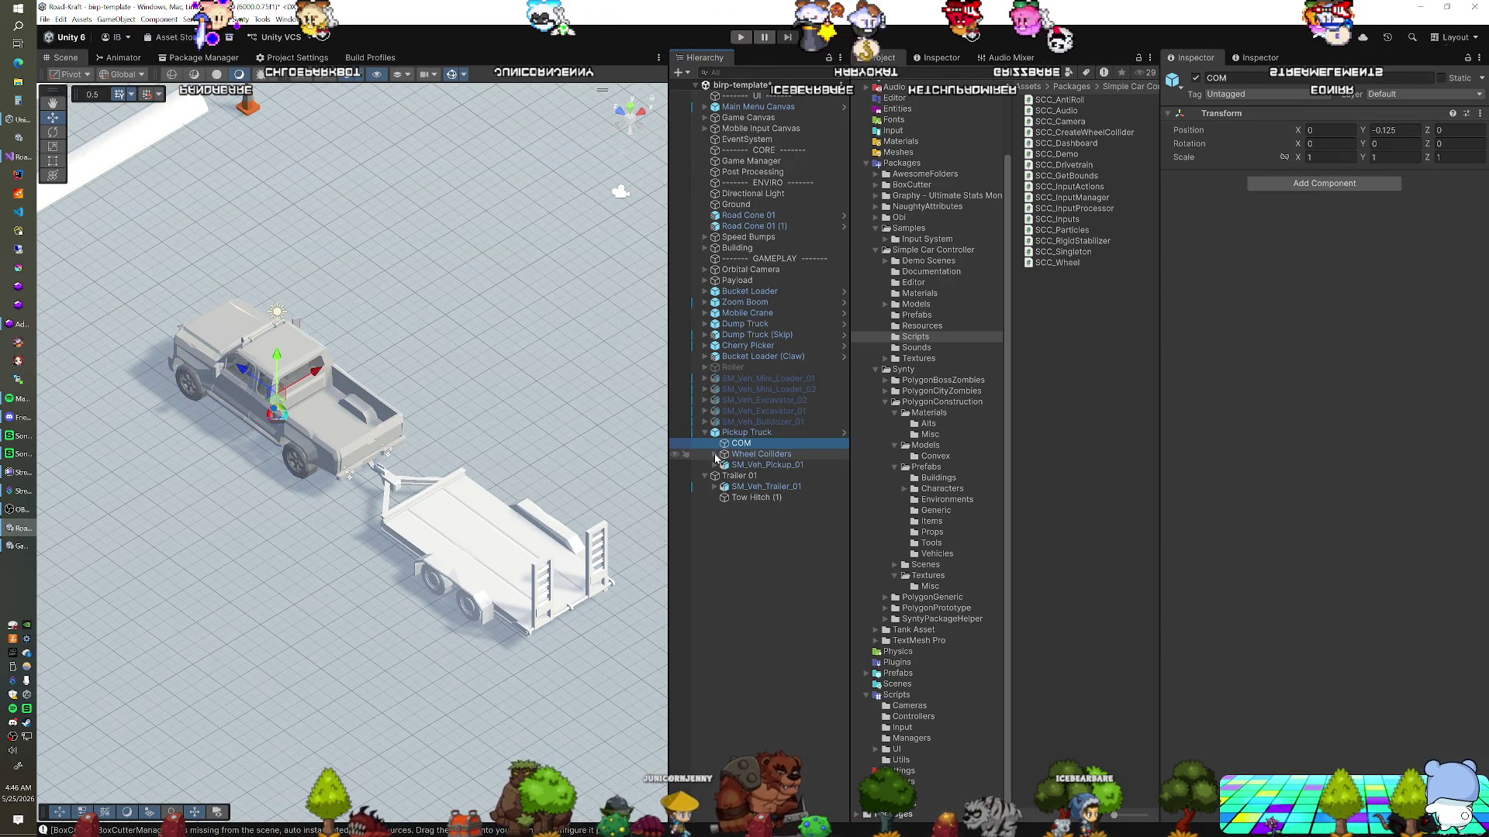
pyautogui.rightClick(747, 433)
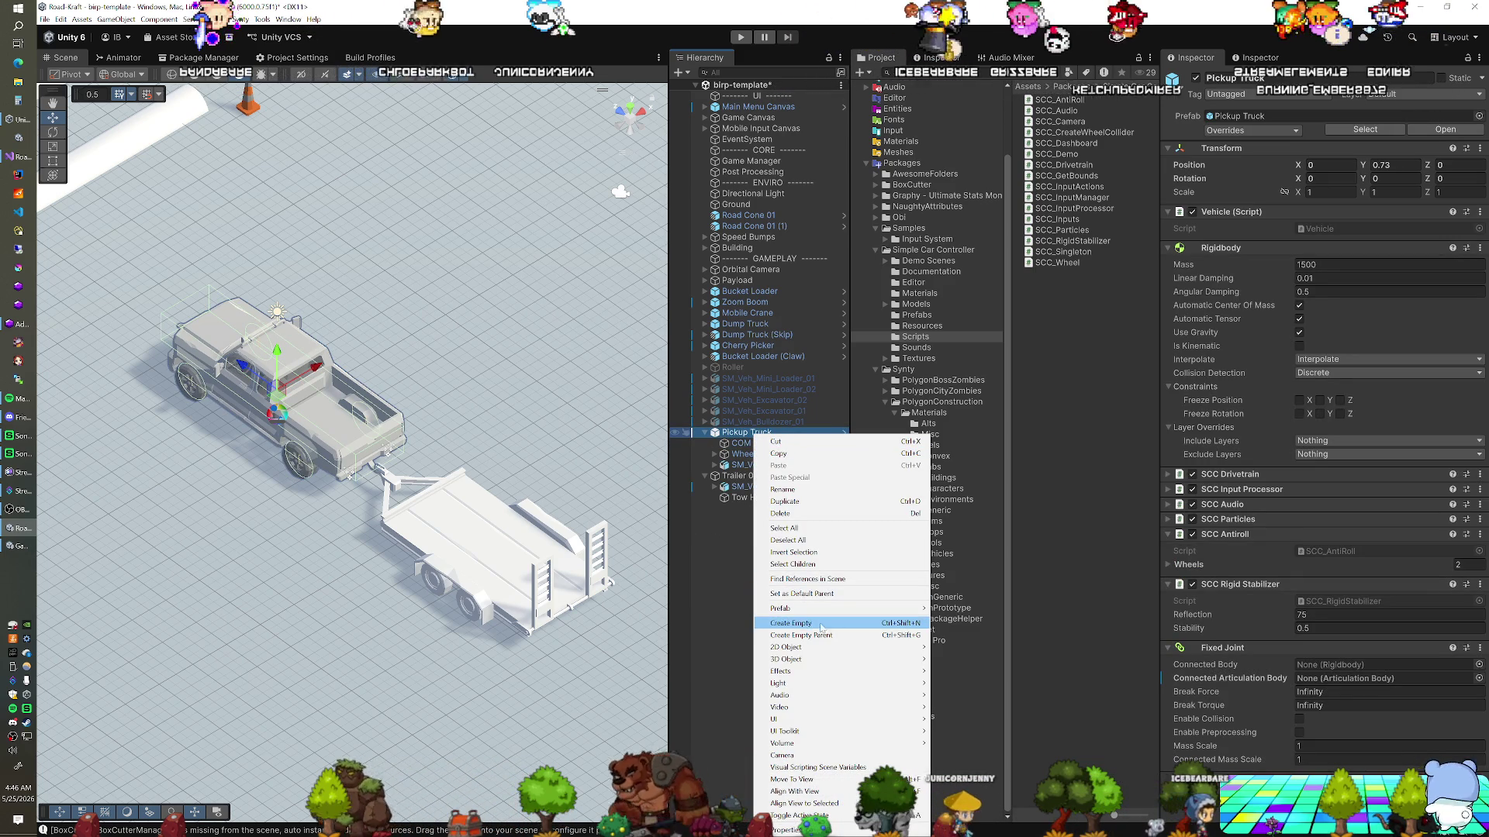
# Revert all Pickup Truck prefab overrides and check the restored GameObject child's Articulation Body
pyautogui.moveTo(828, 615)
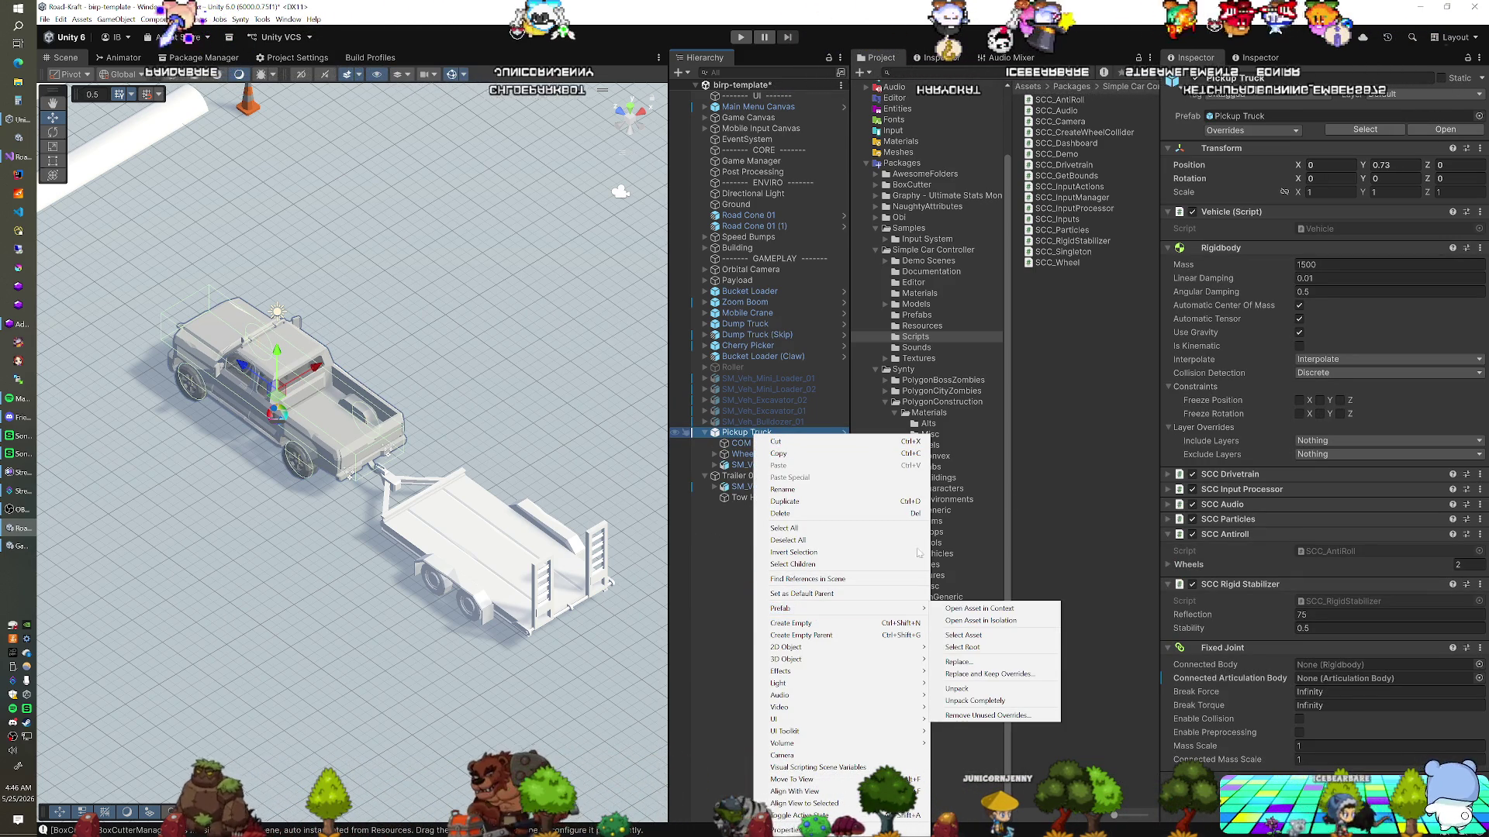
pyautogui.click(1252, 130)
pyautogui.click(1253, 130)
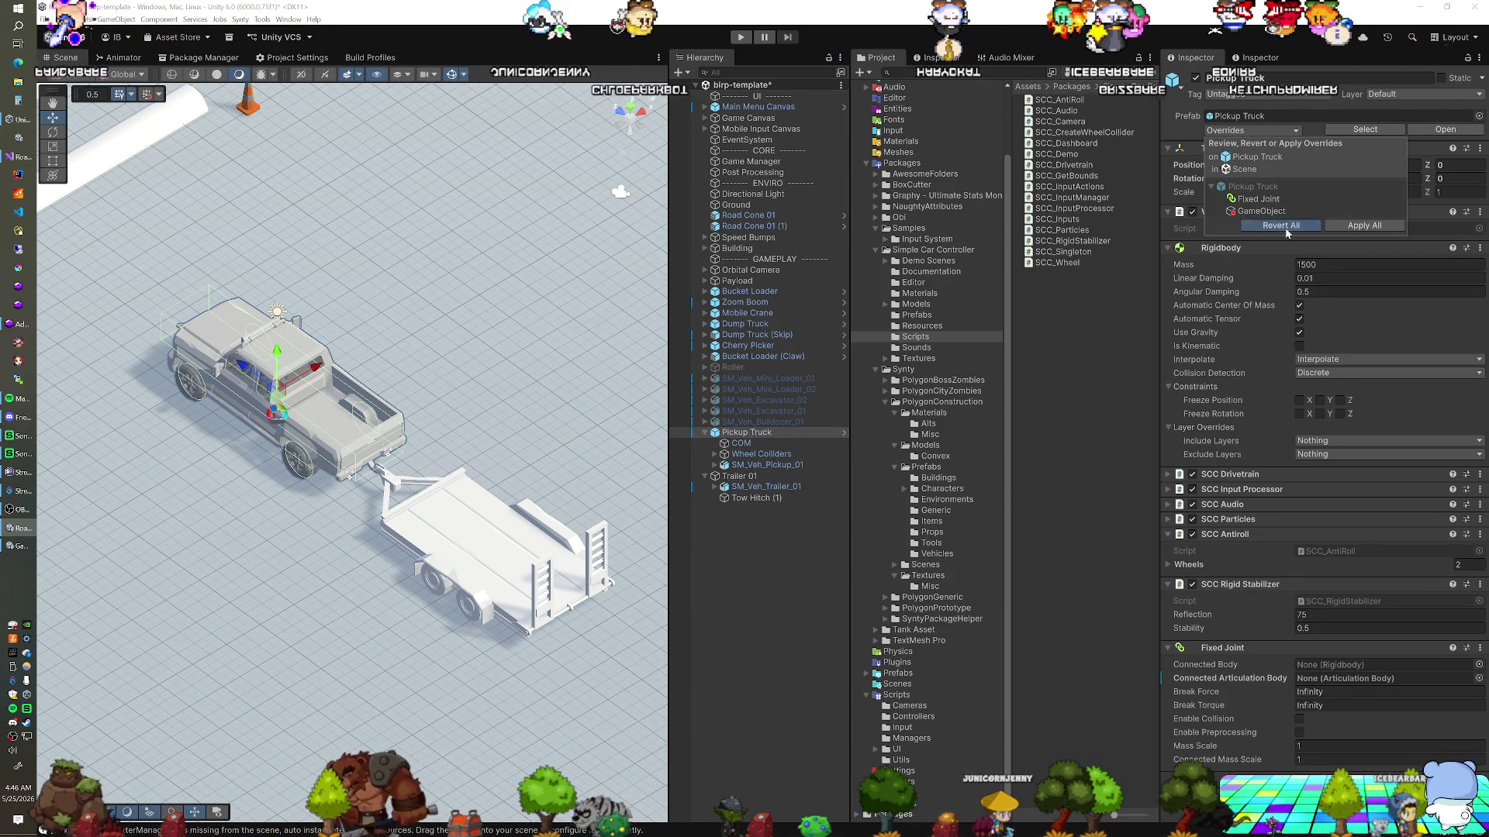
pyautogui.click(1364, 225)
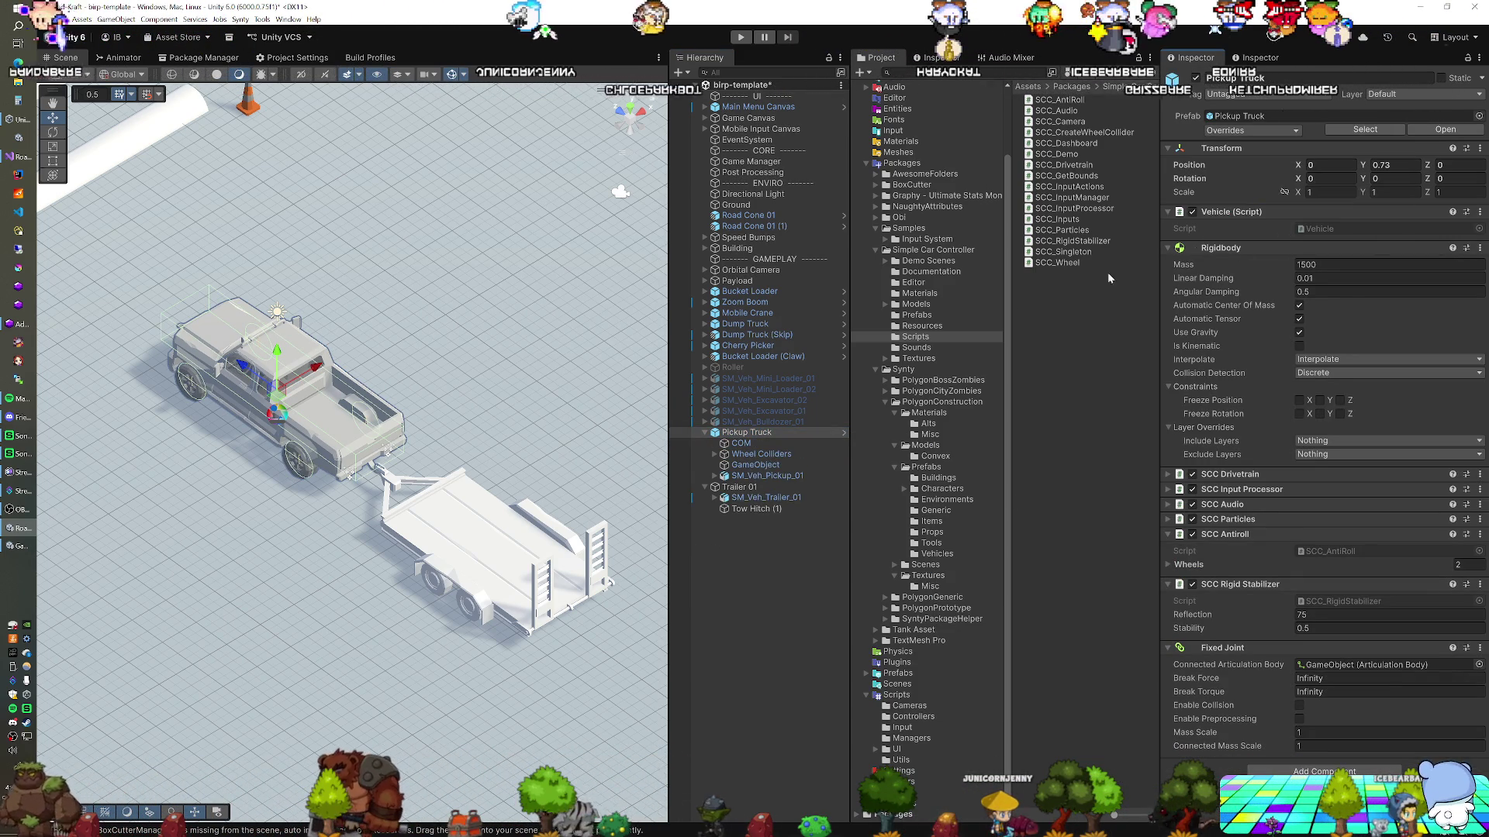
pyautogui.click(758, 467)
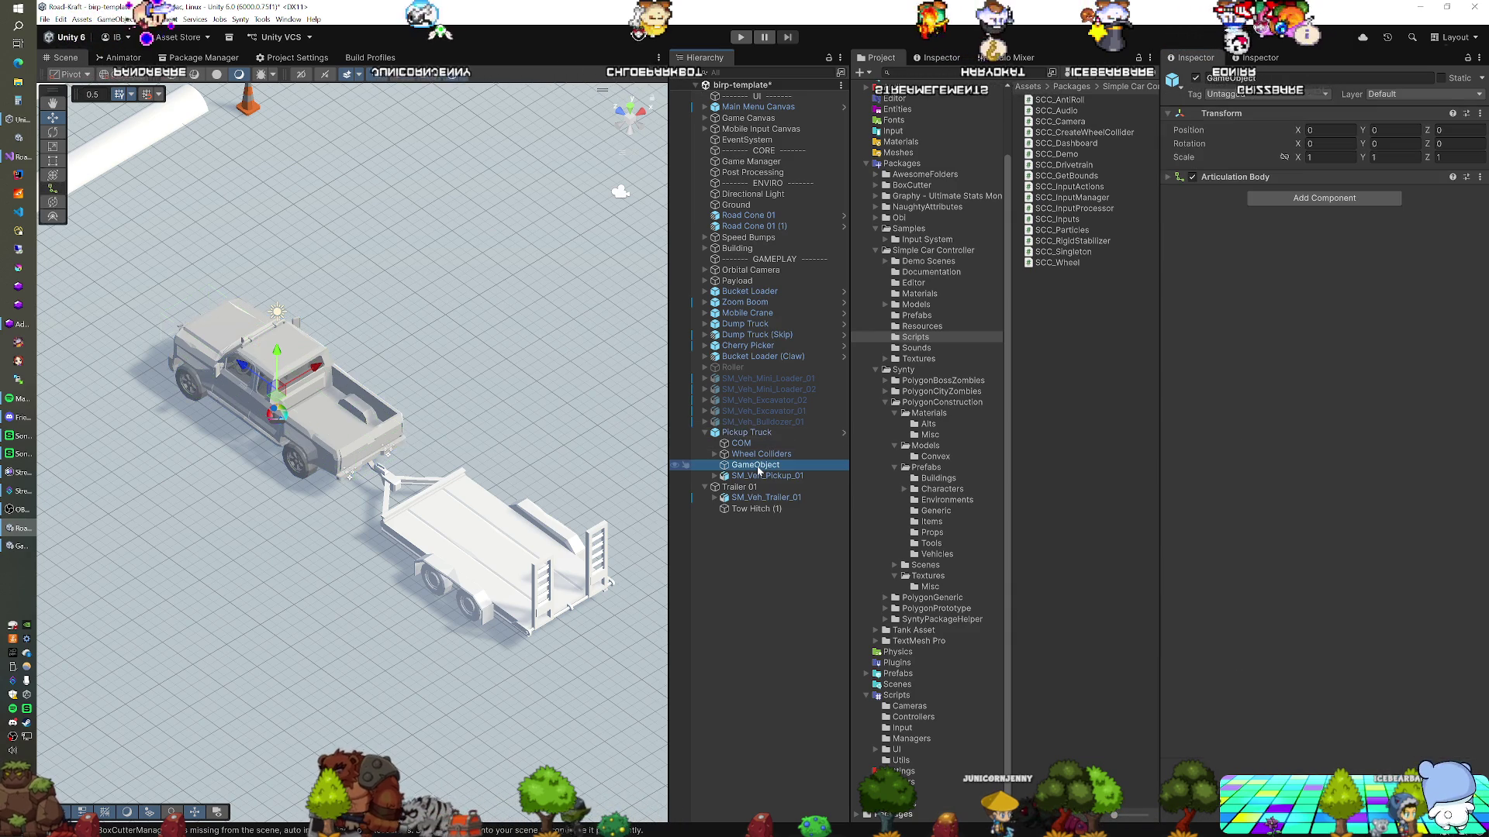
pyautogui.click(1173, 179)
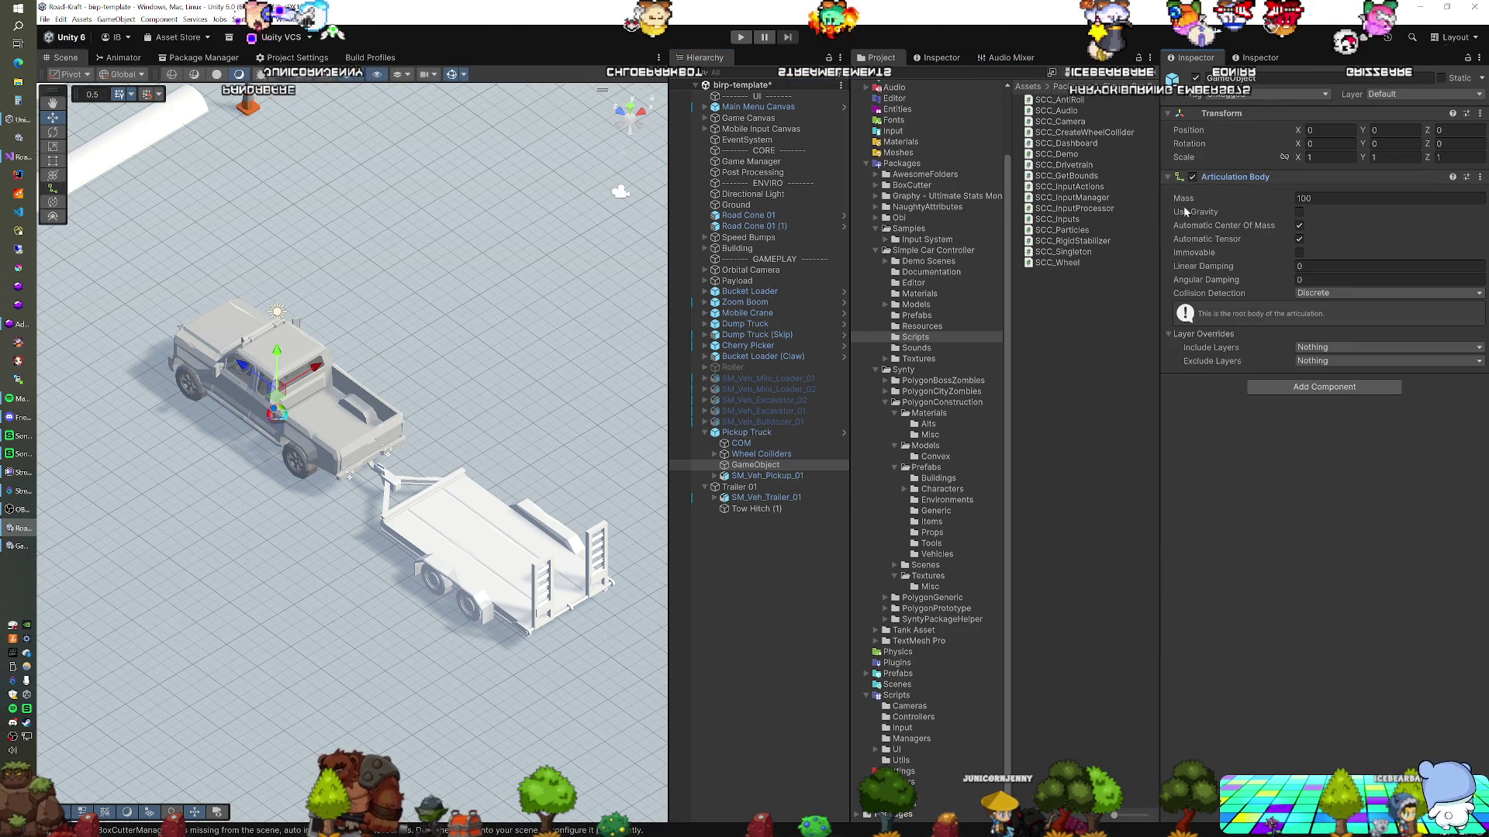
pyautogui.click(748, 433)
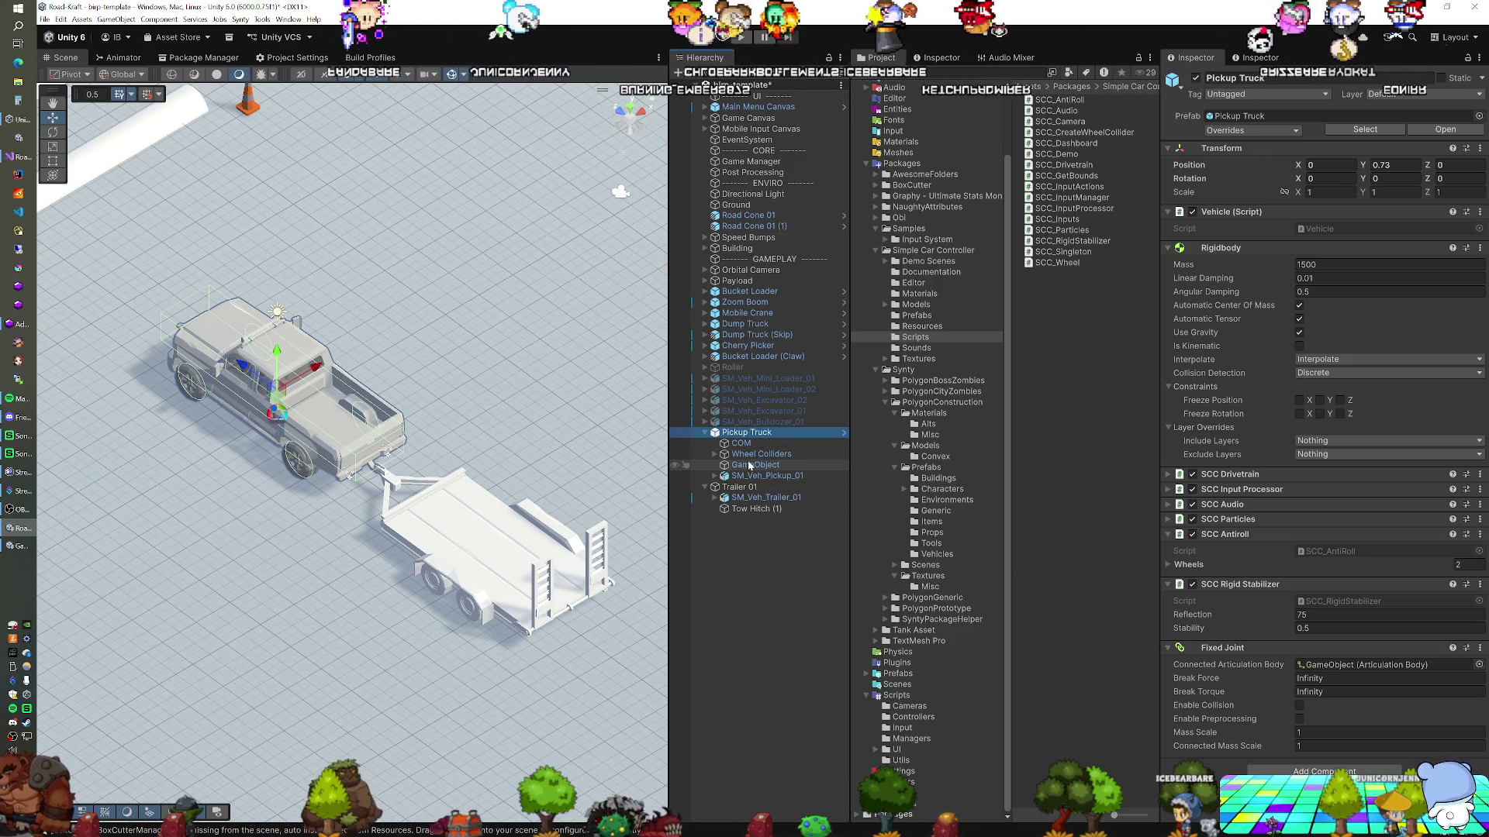
pyautogui.click(748, 468)
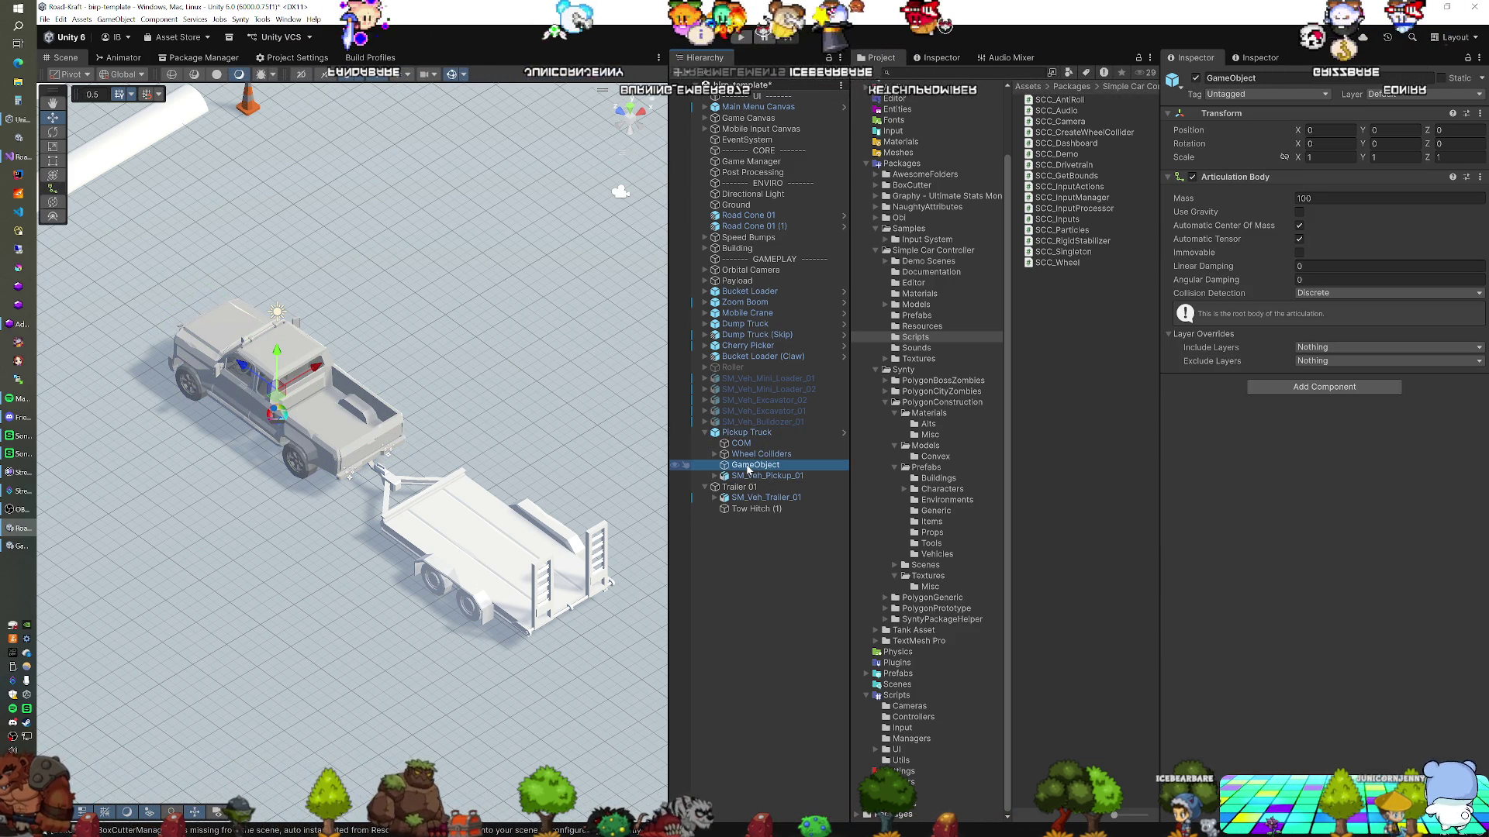
pyautogui.click(844, 432)
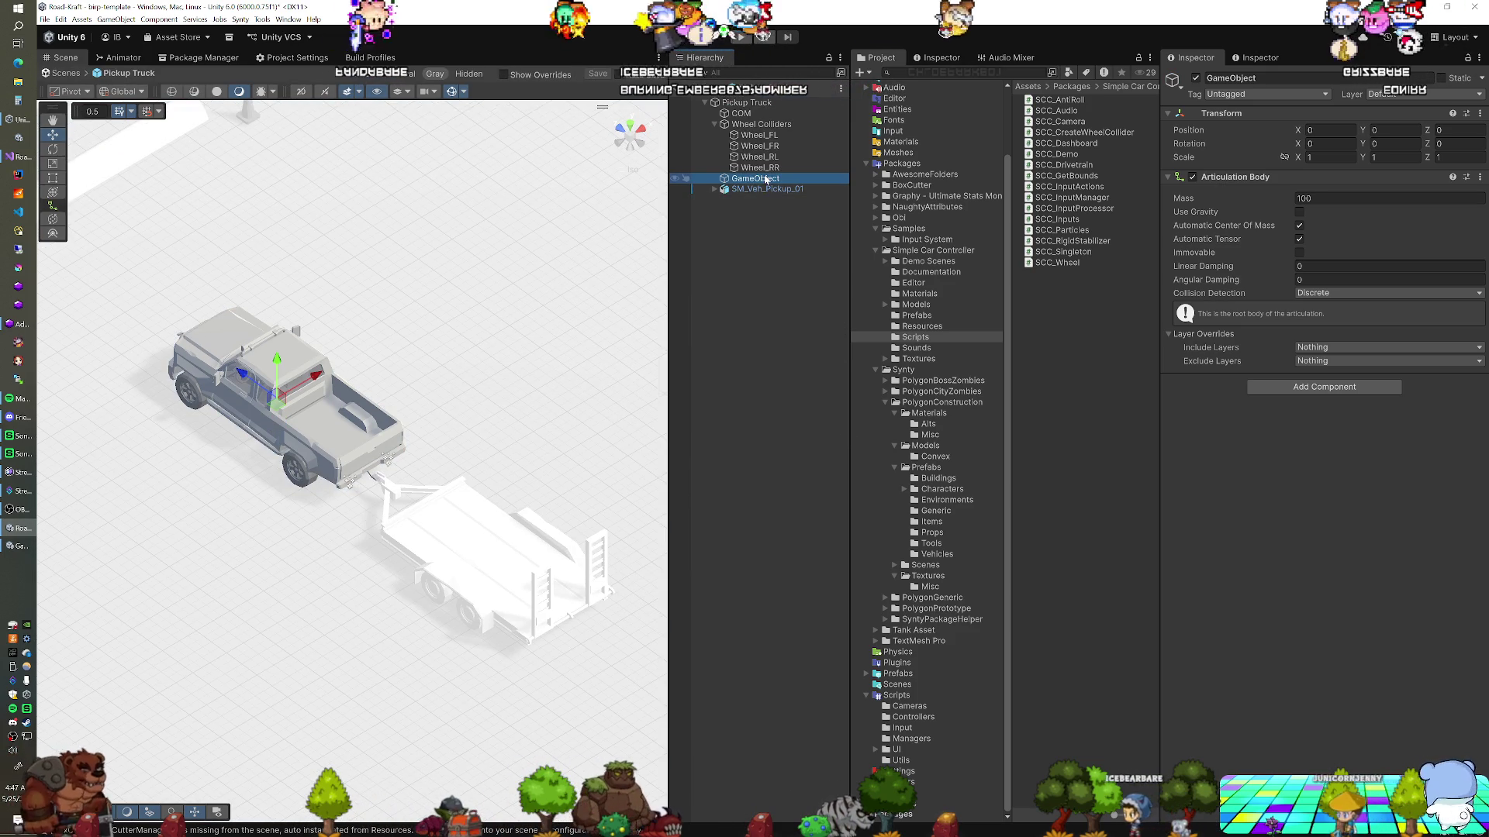
# Rename the prefab's articulation child to 'Articulation Root' and return to the main scene
pyautogui.press('F2')
pyautogui.write('Arti')
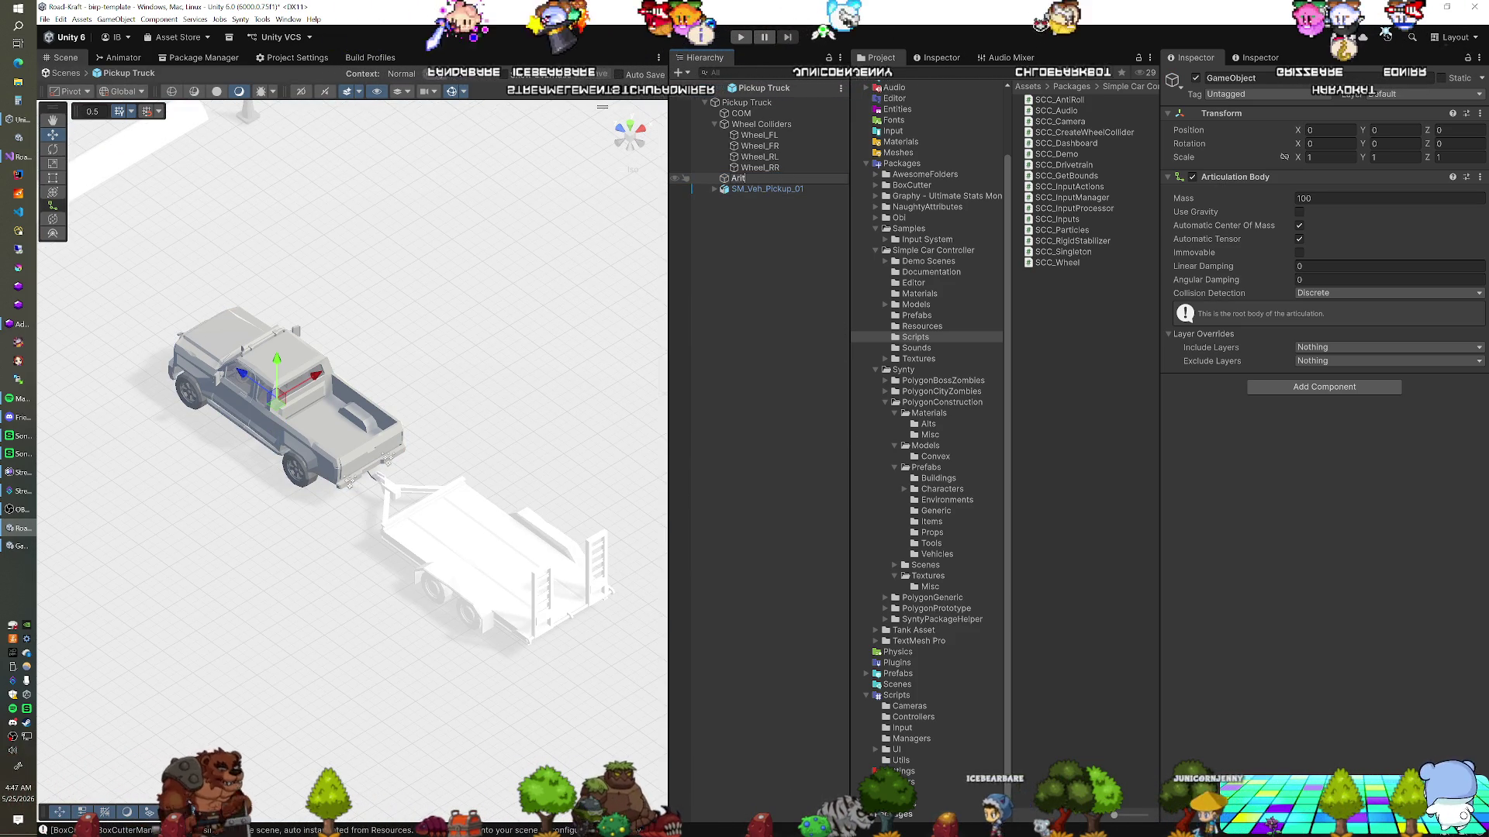
pyautogui.write('ulcation Root')
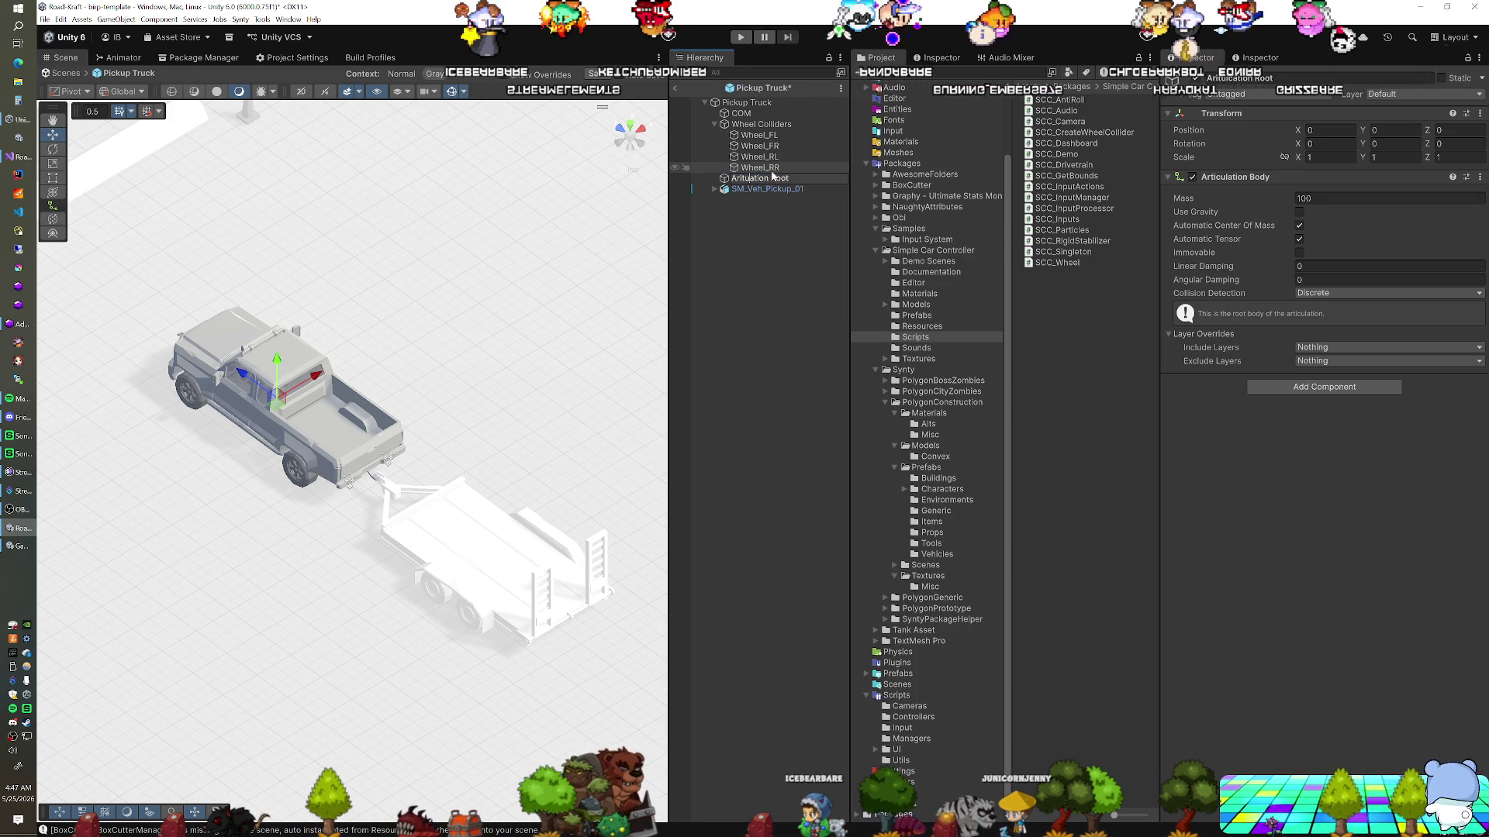
pyautogui.press('Return')
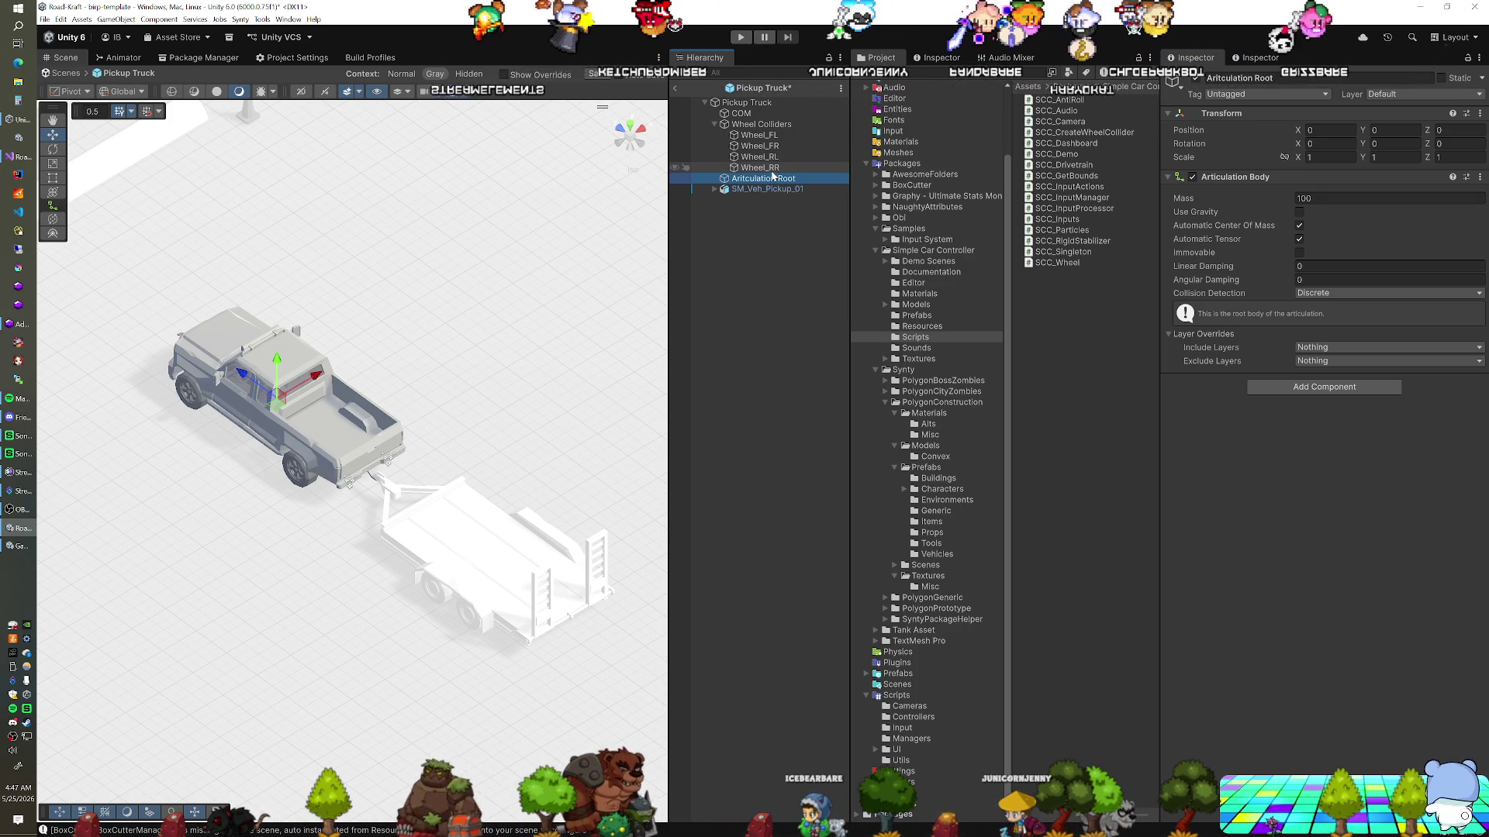
pyautogui.click(679, 90)
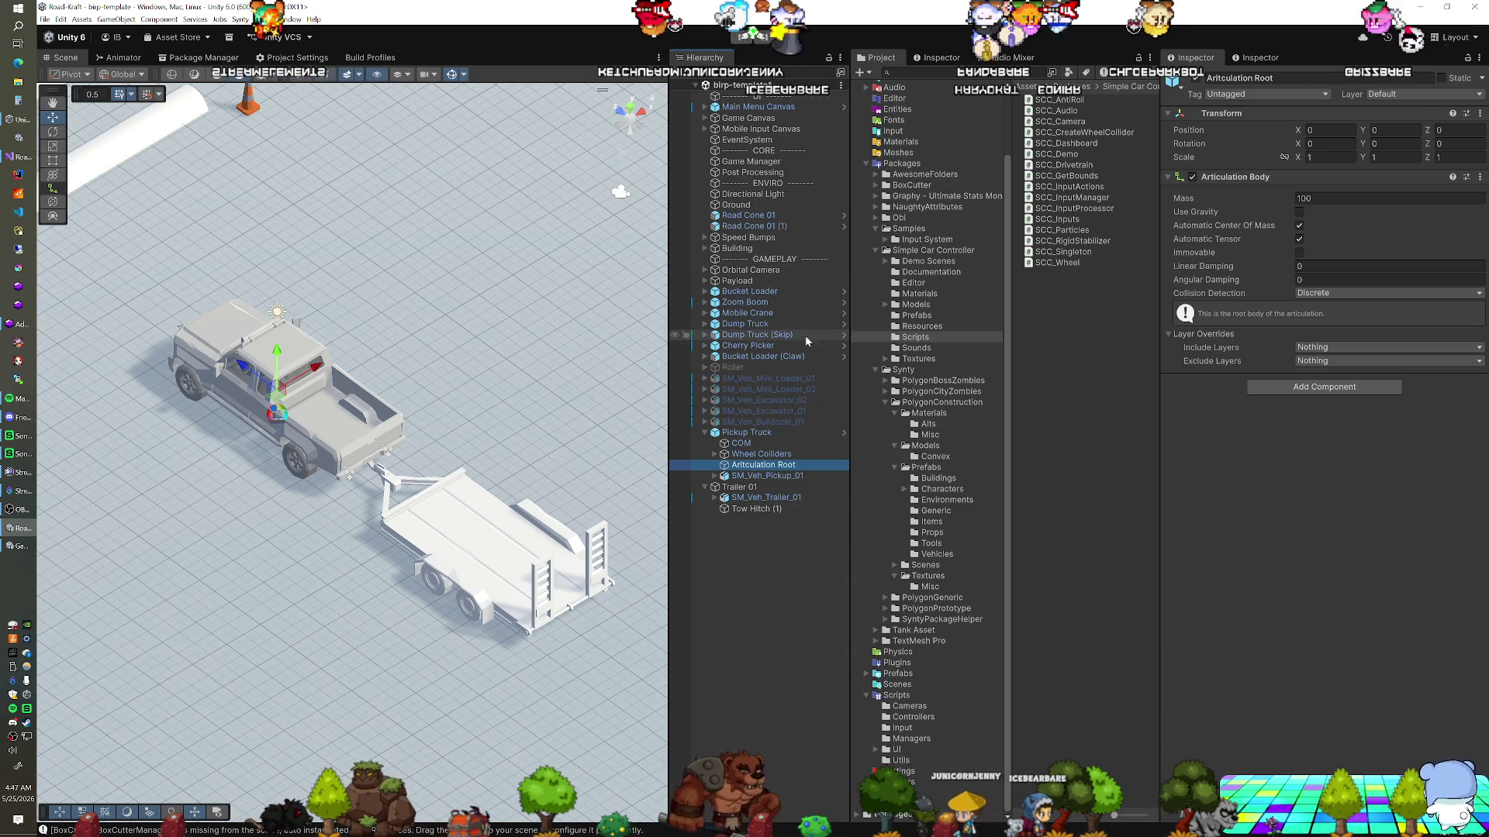
pyautogui.click(788, 432)
# Check the Trailer 01 hinge and Pickup Truck joints, then test towing in Play mode
pyautogui.click(739, 487)
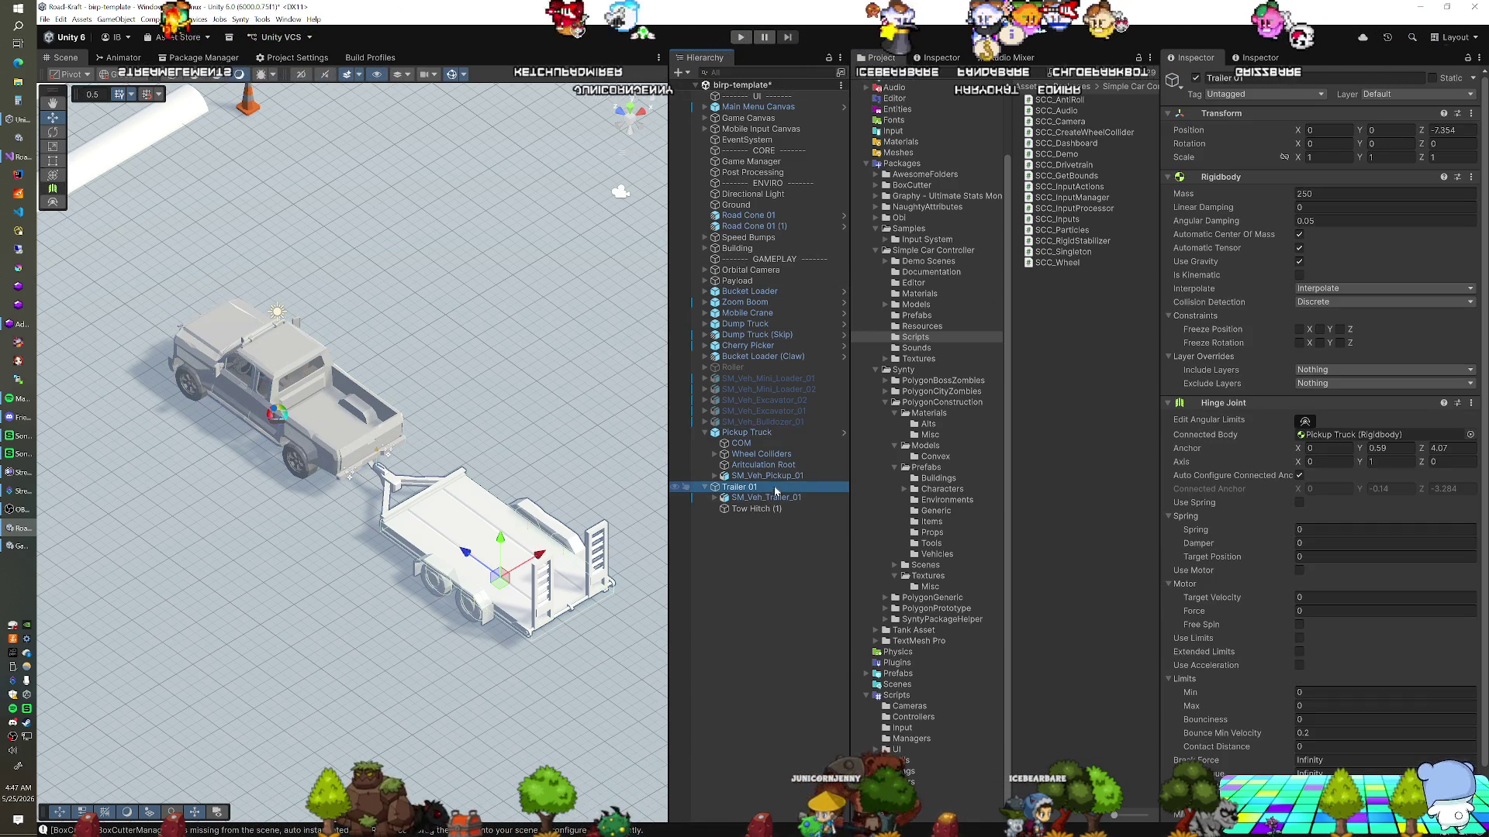
pyautogui.click(791, 433)
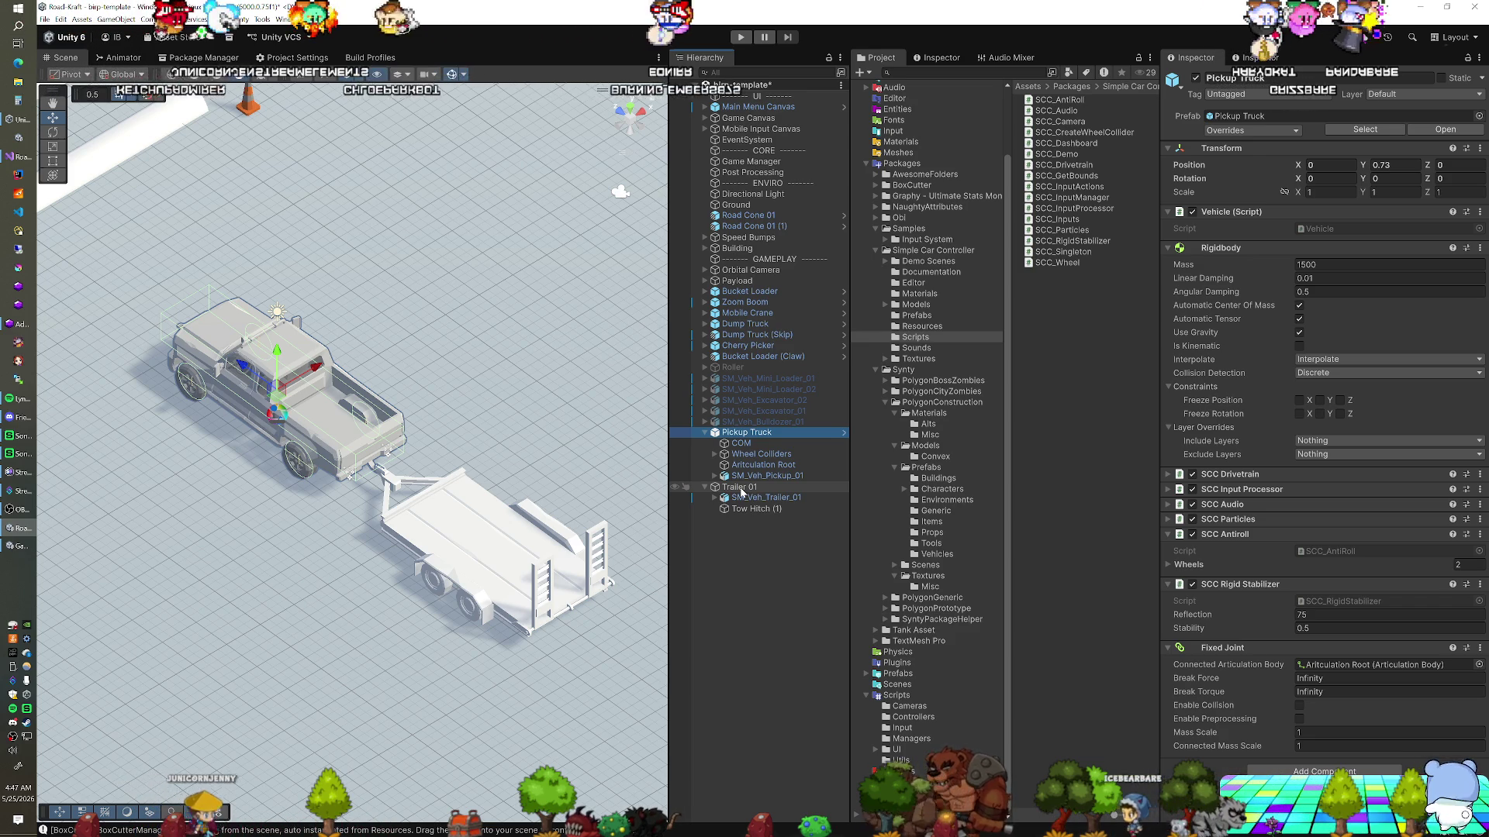
pyautogui.hotkey('ctrl', 'p')
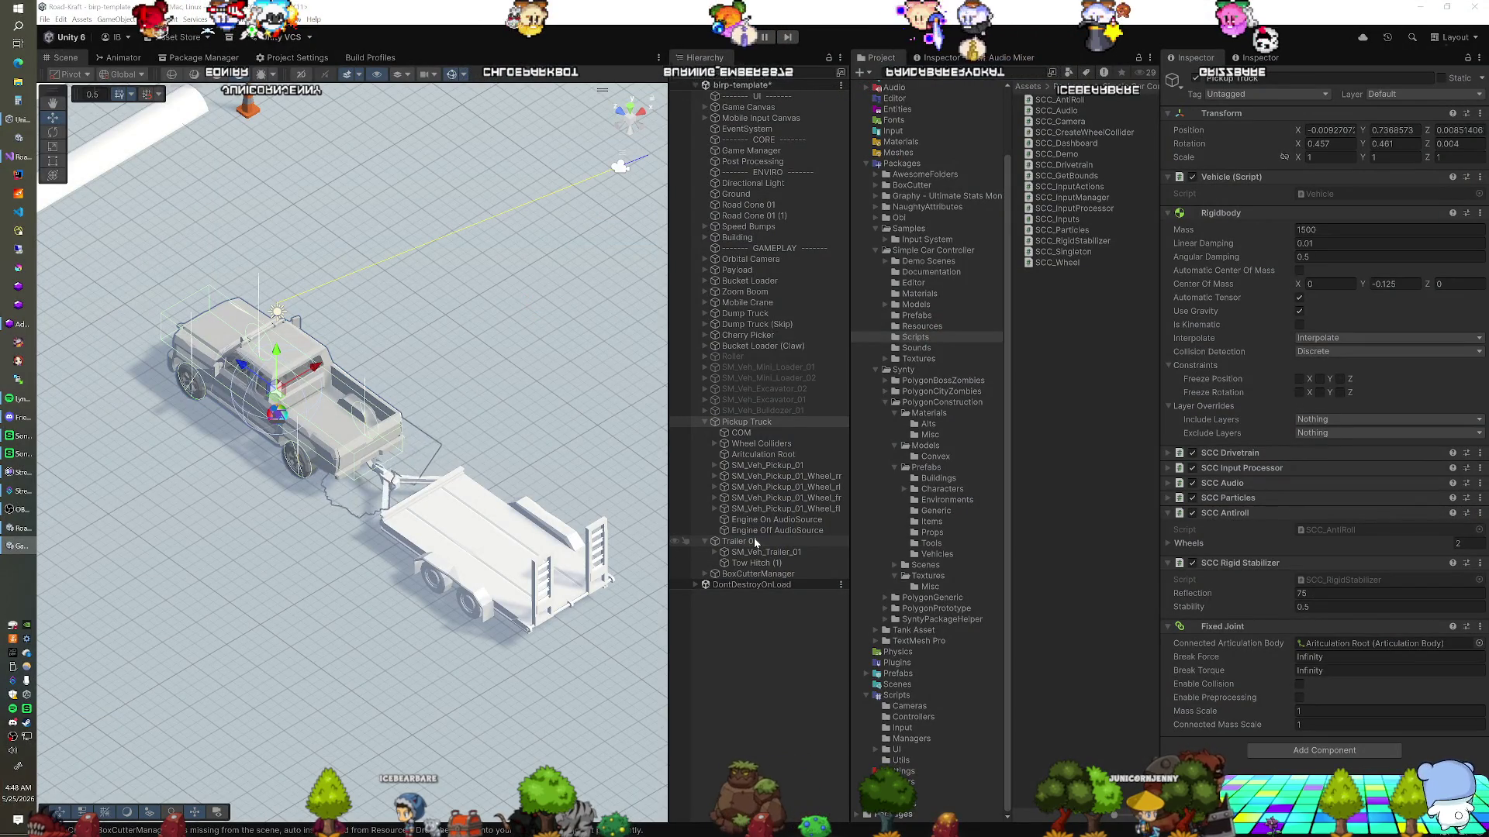
pyautogui.click(1168, 453)
# Set Engine Torque in the Pickup Truck's SCC Drivetrain configuration to 10000
pyautogui.scroll(-5, 1304, 604)
pyautogui.click(1306, 604)
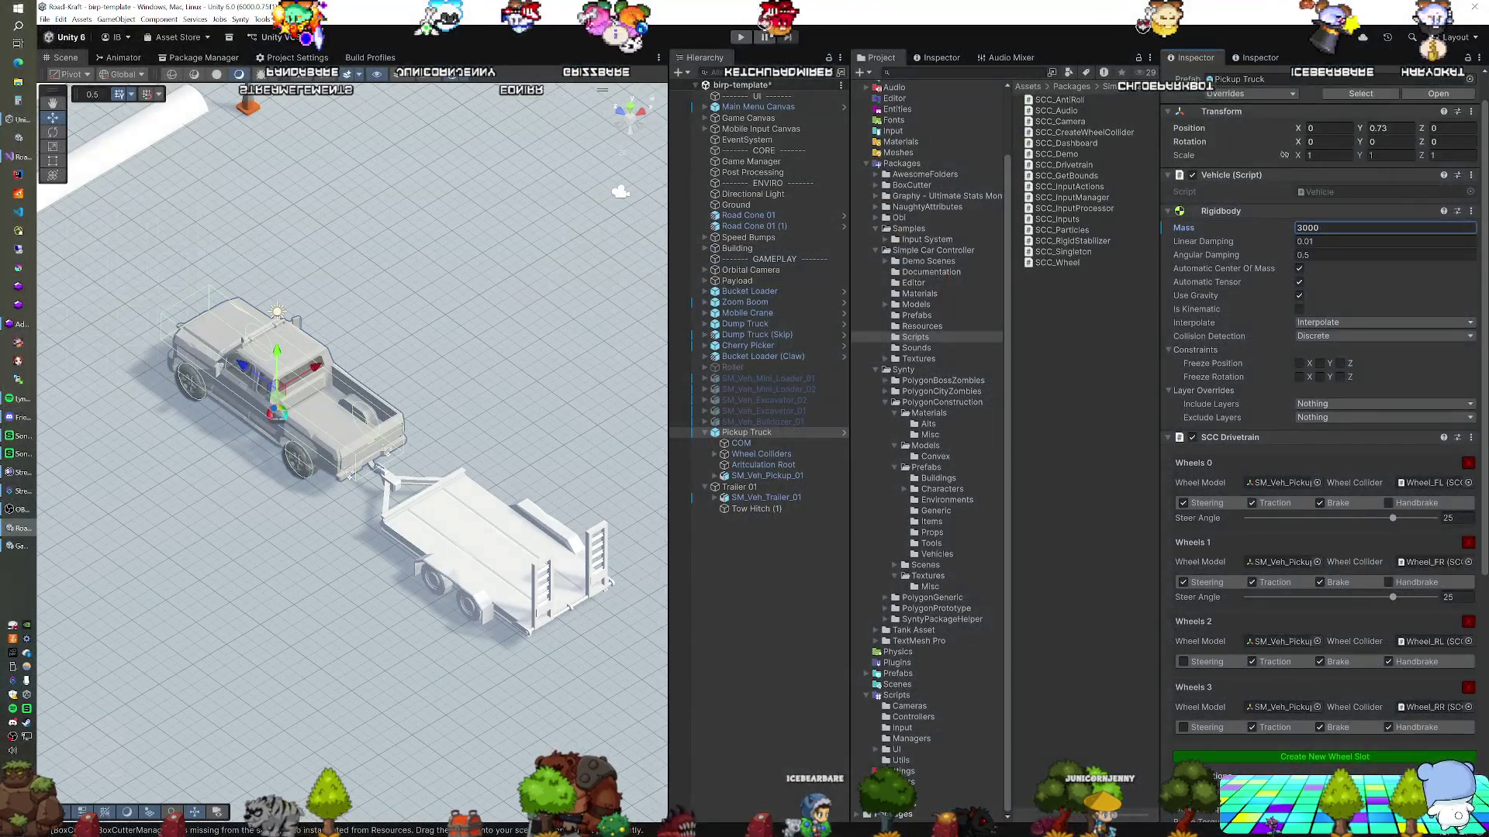
pyautogui.scroll(-4, 1348, 484)
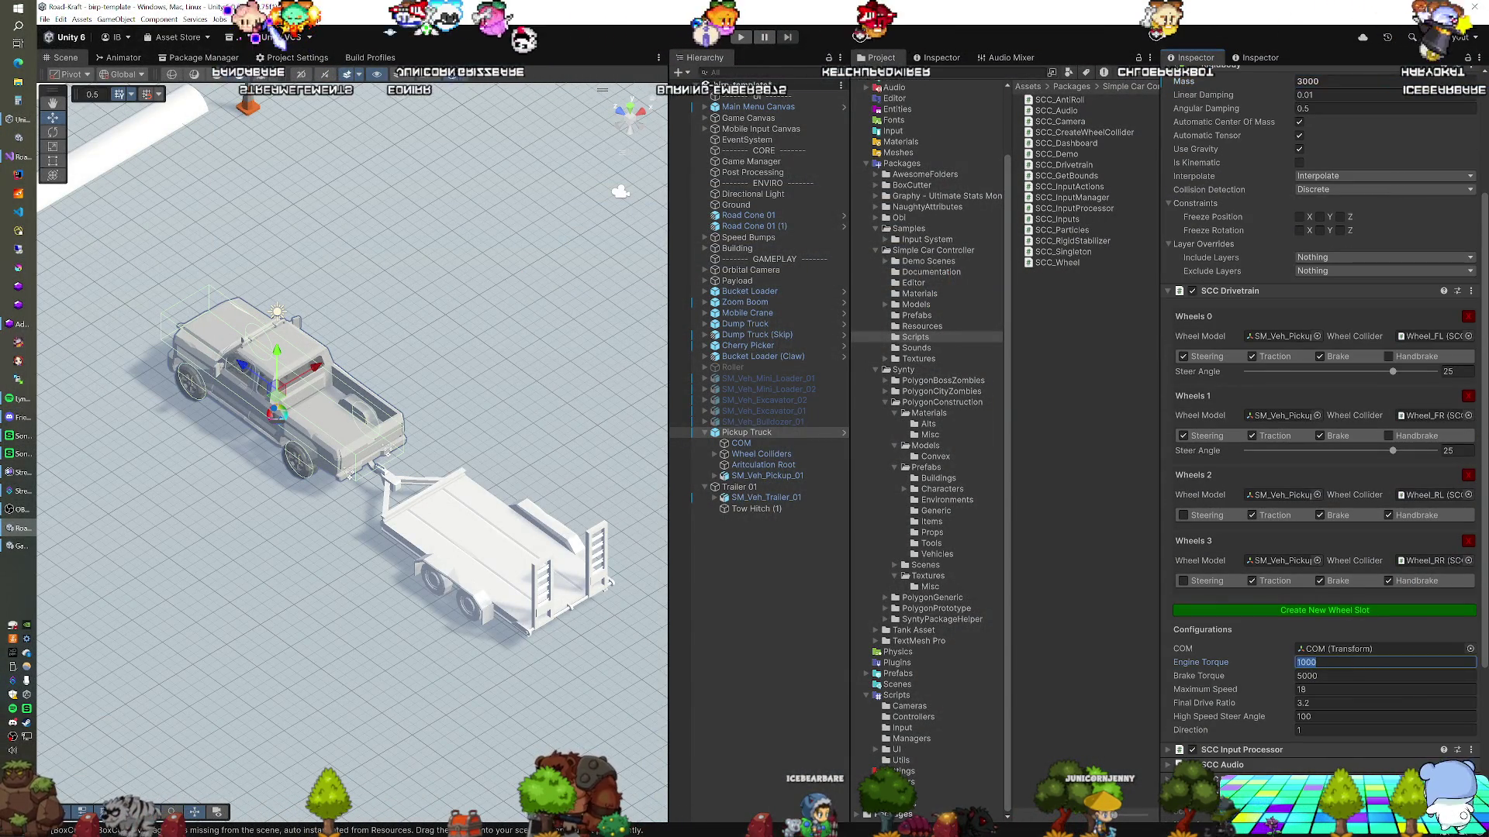
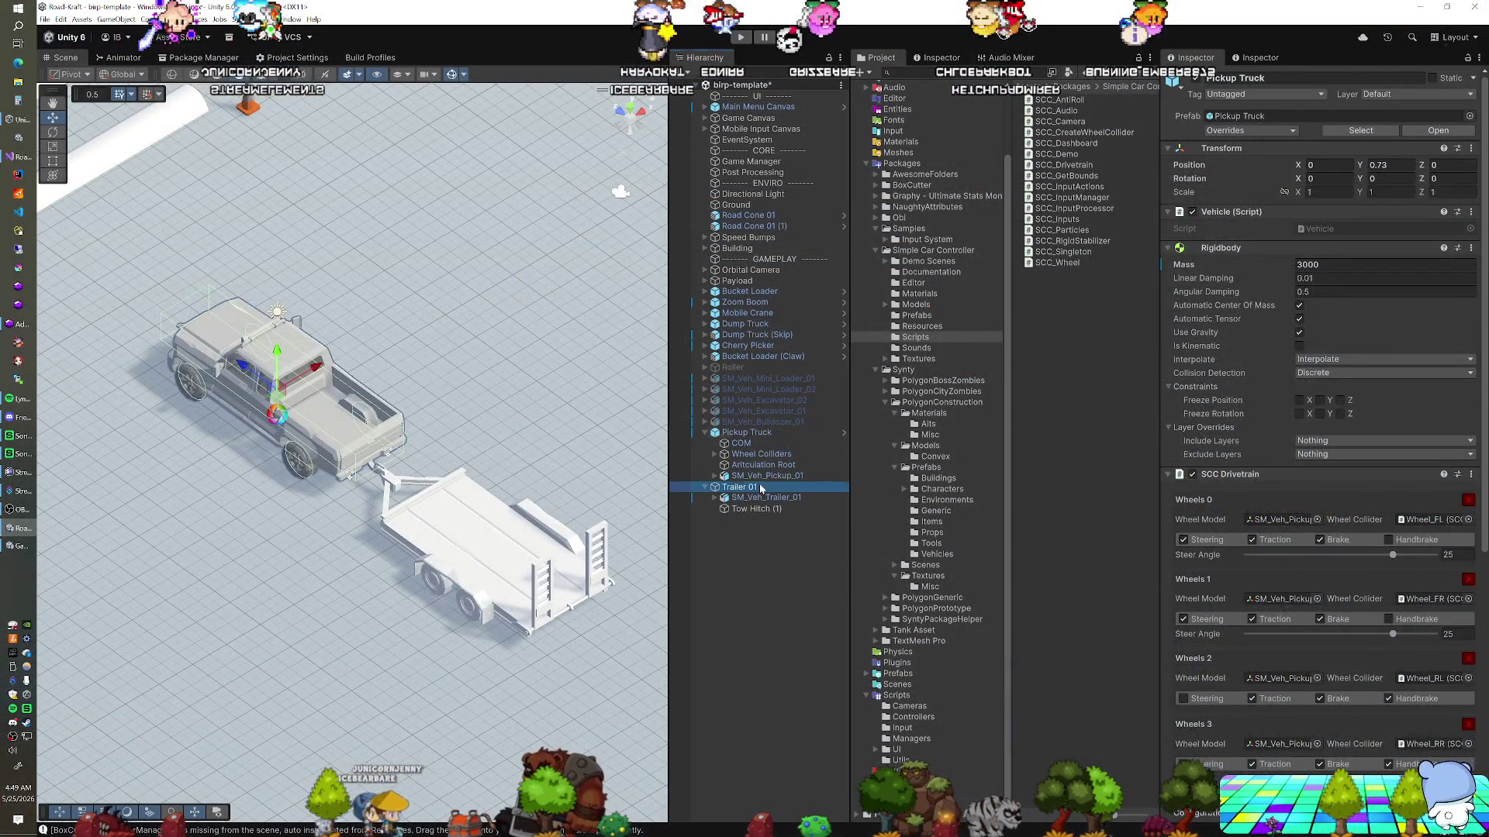
# Remove Trailer 01's hinge connection, test-play the towing scene, then view the truck's prefab overrides
pyautogui.click(760, 488)
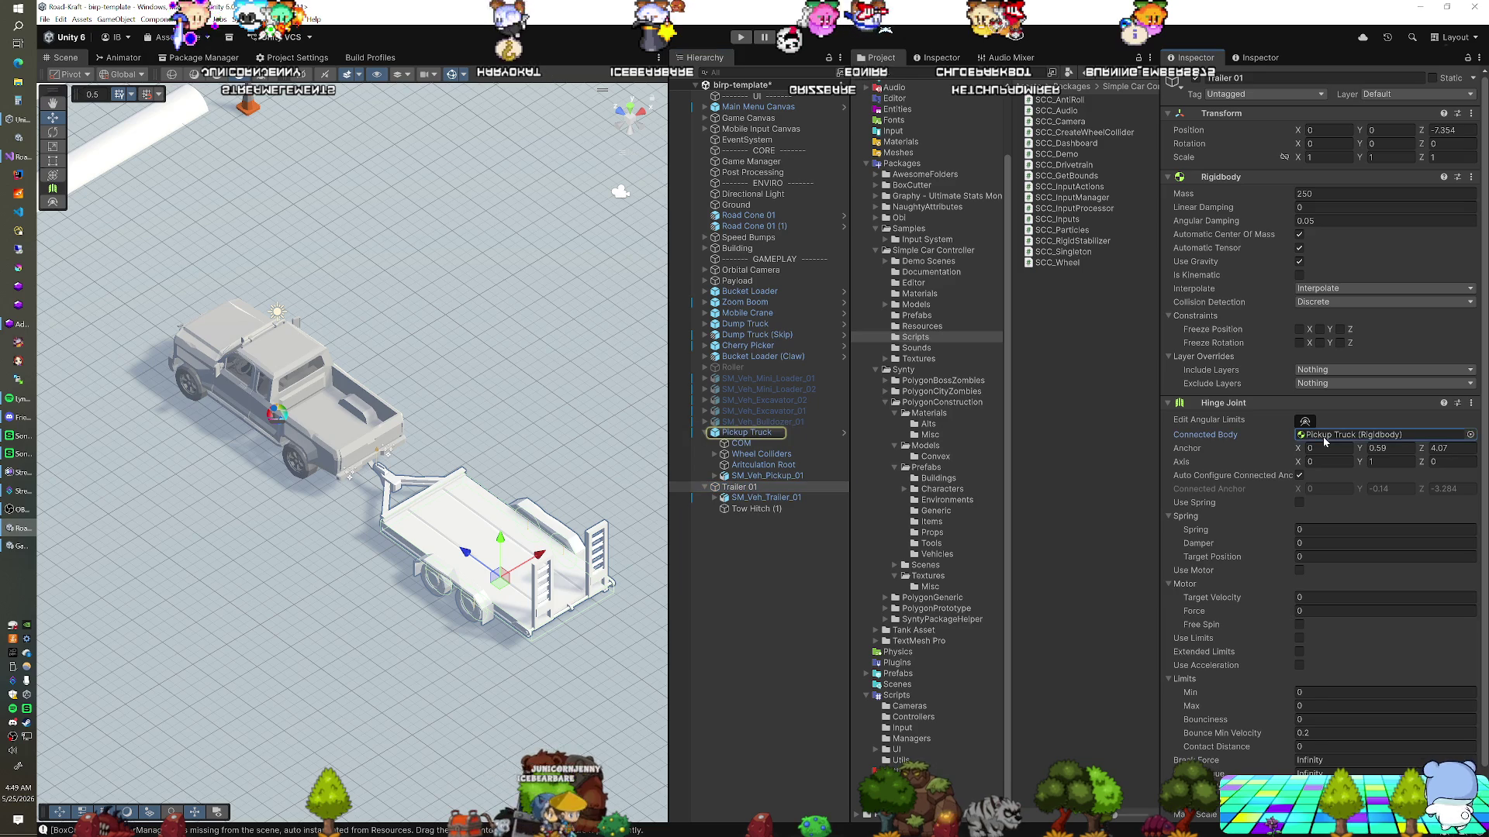
pyautogui.press('Delete')
pyautogui.click(742, 38)
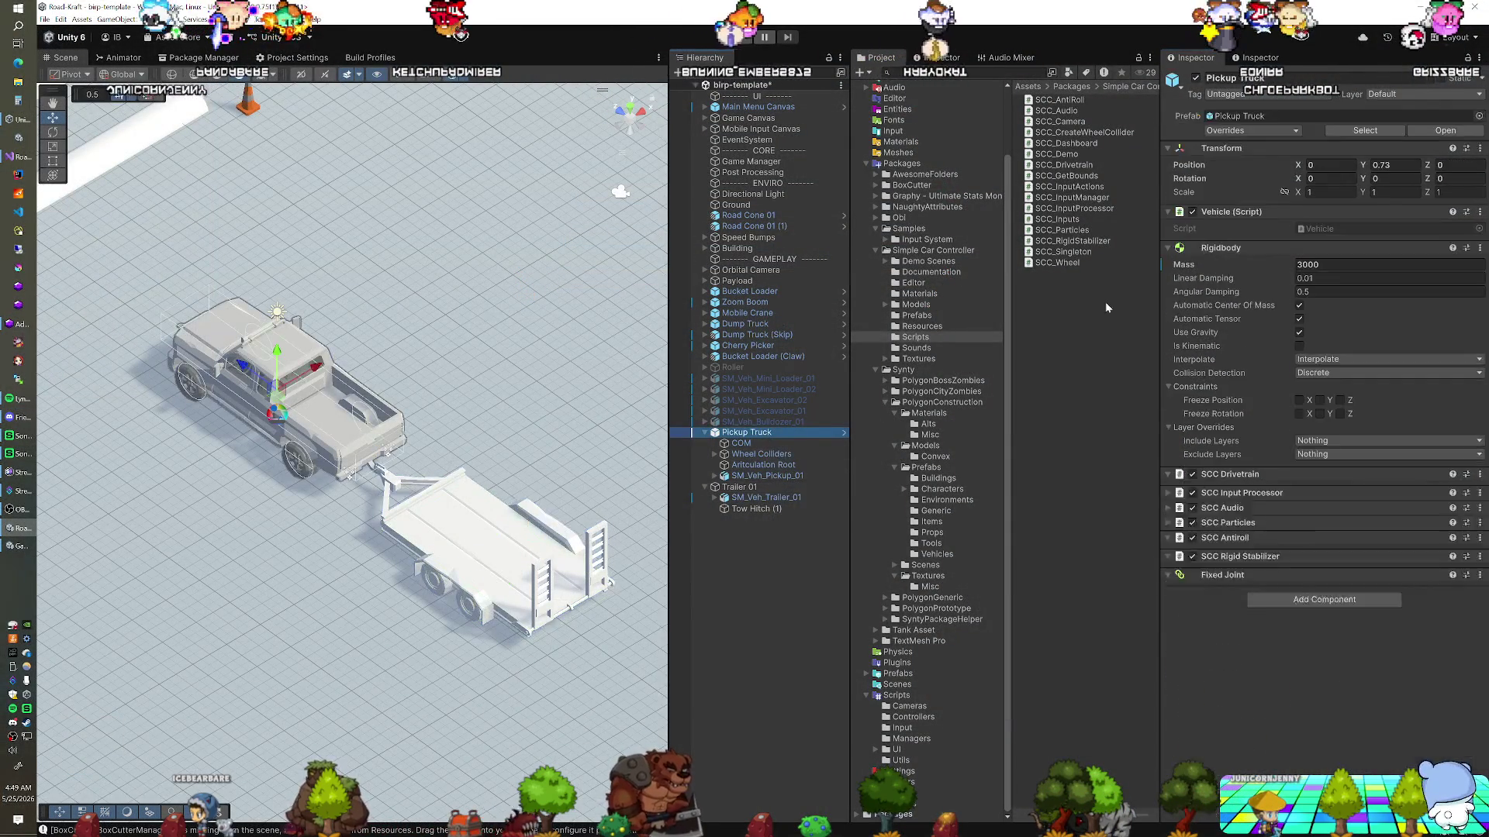
pyautogui.click(1287, 131)
# Revert all Pickup Truck prefab overrides so its Rigidbody mass returns to 1500
pyautogui.click(1284, 224)
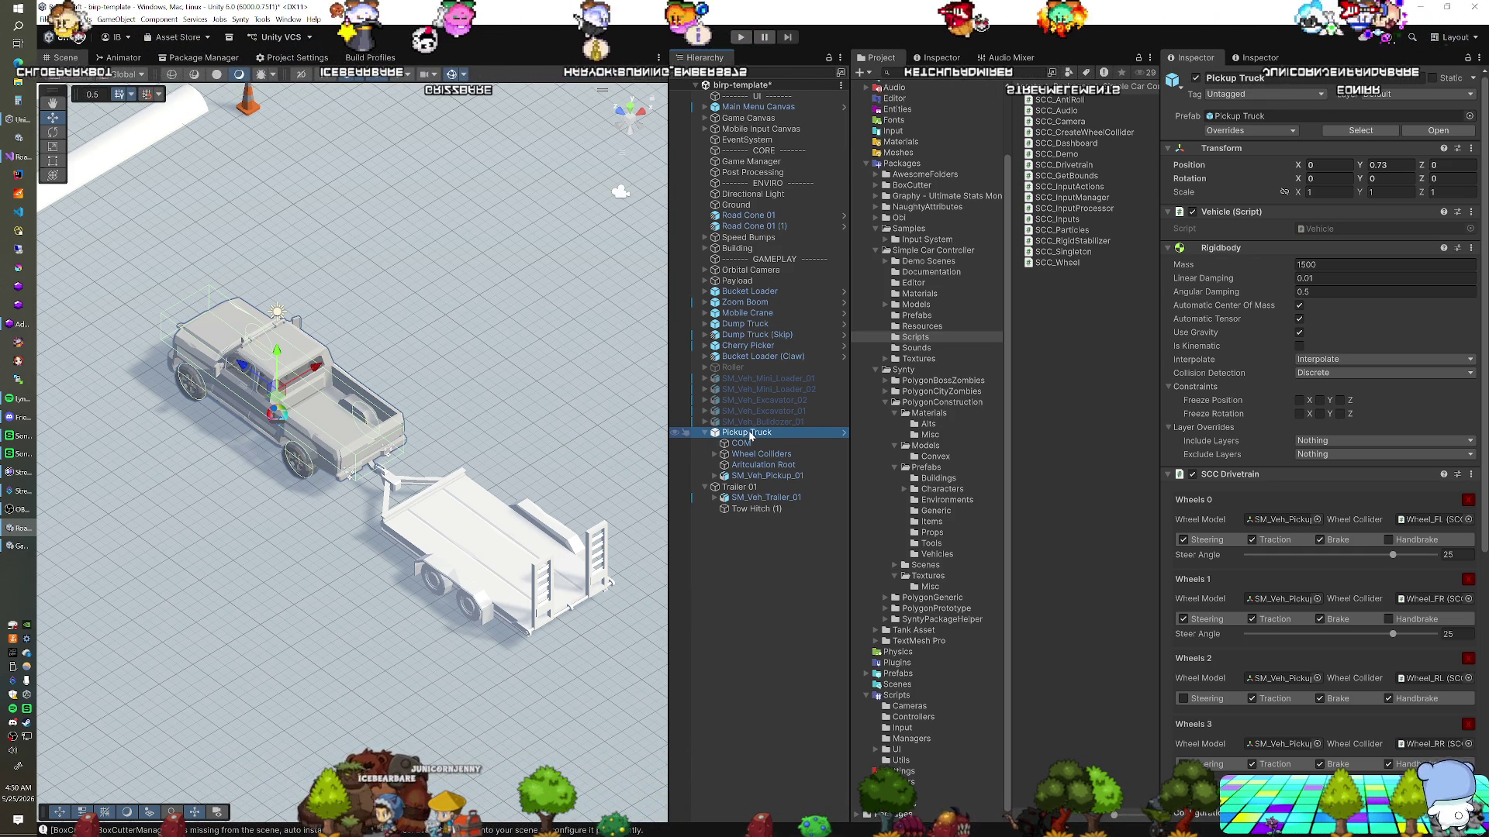
# Play-test the scene, check the truck's Rigidbody mass, then return to the FixMyTrailer script
pyautogui.click(785, 32)
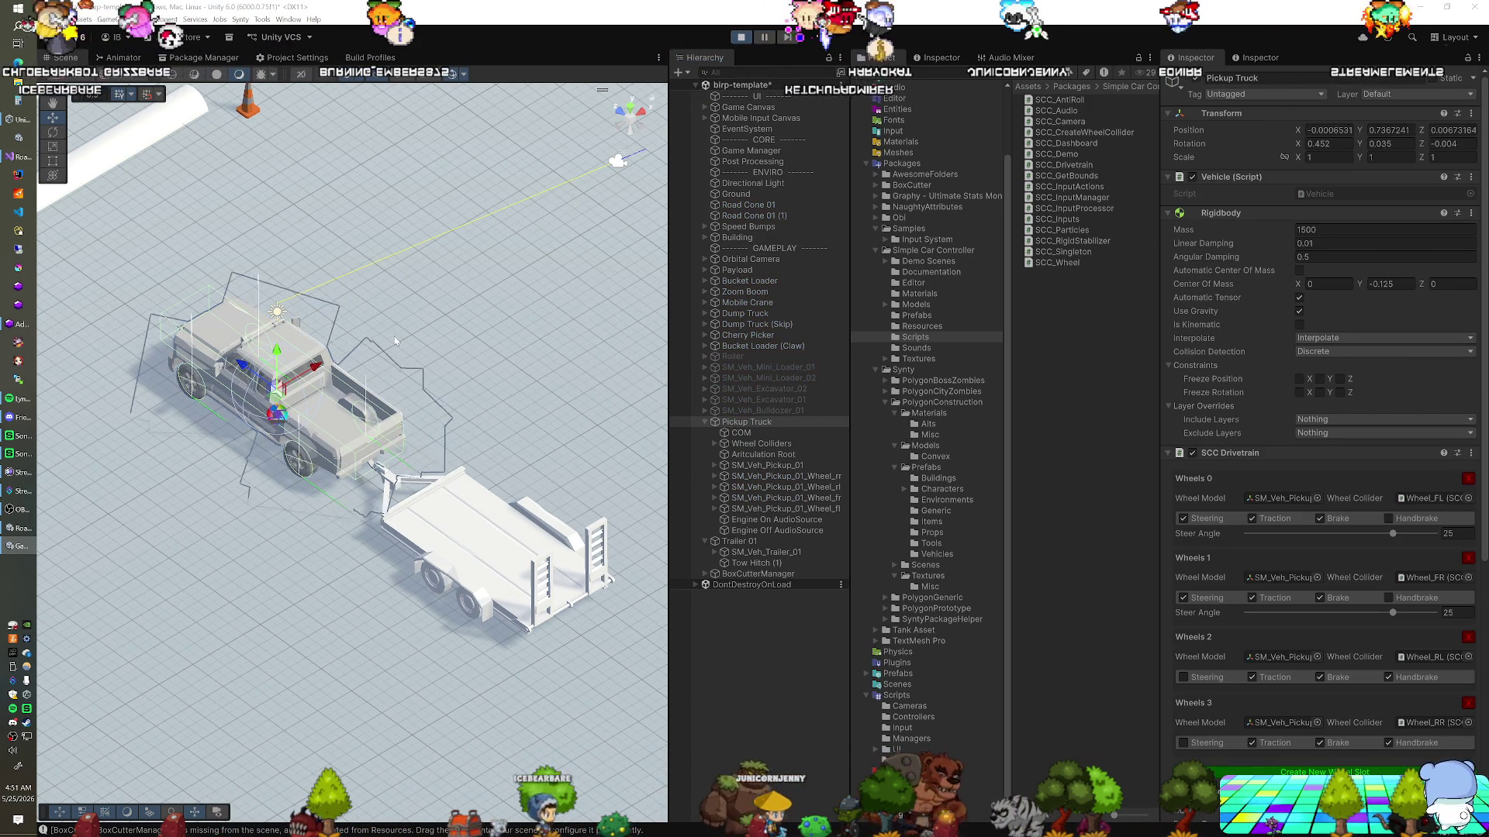
pyautogui.click(1349, 230)
pyautogui.click(1315, 230)
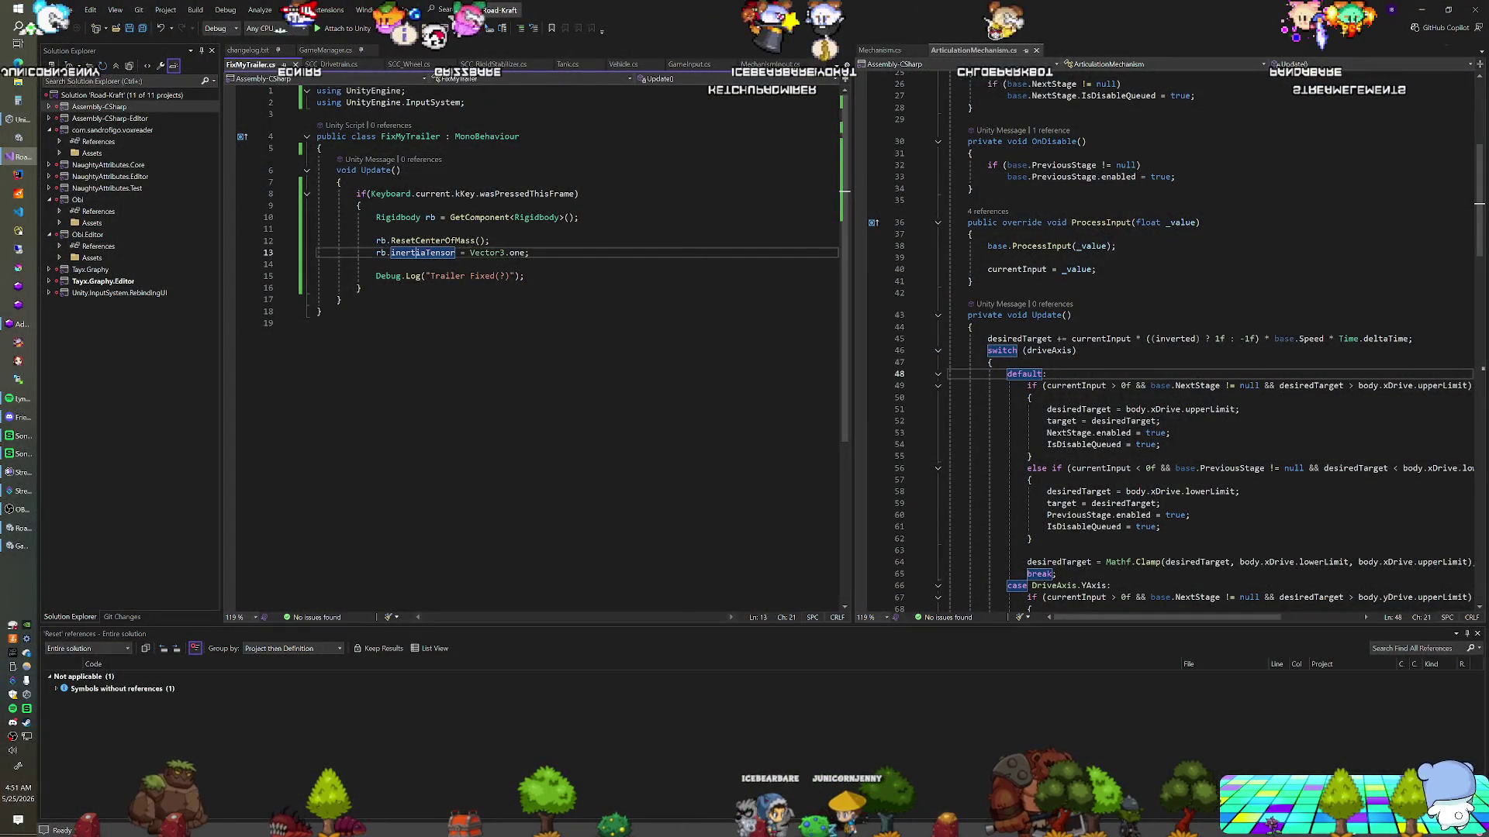
pyautogui.click(322, 147)
# Declare a bool fixQueued field and delete the old Rigidbody reset code from the if block
pyautogui.press('Return')
pyautogui.press('Return')
pyautogui.write('bool fixQueued;')
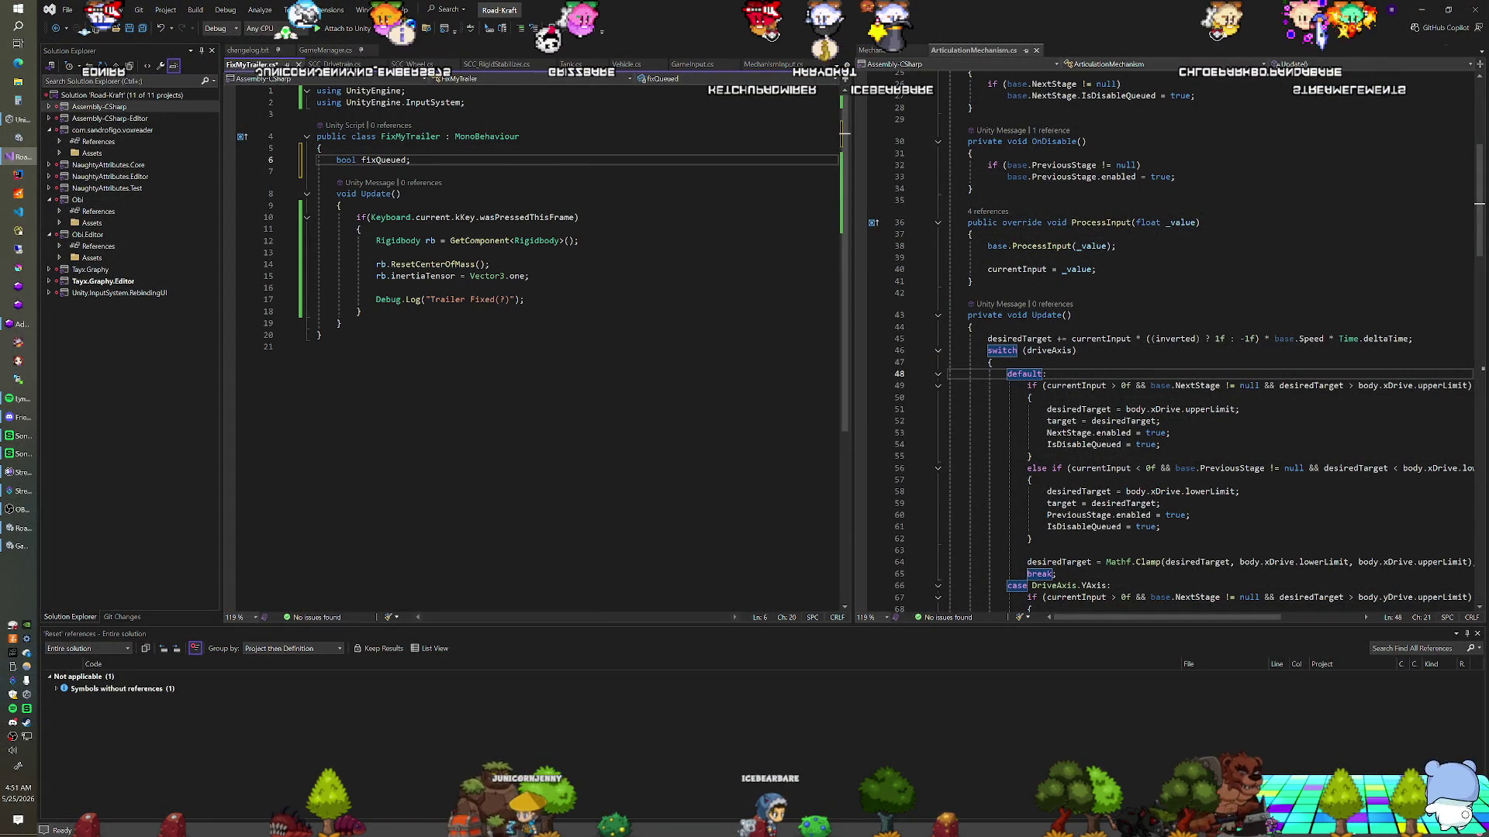
pyautogui.moveTo(525, 299); pyautogui.dragTo(377, 252)
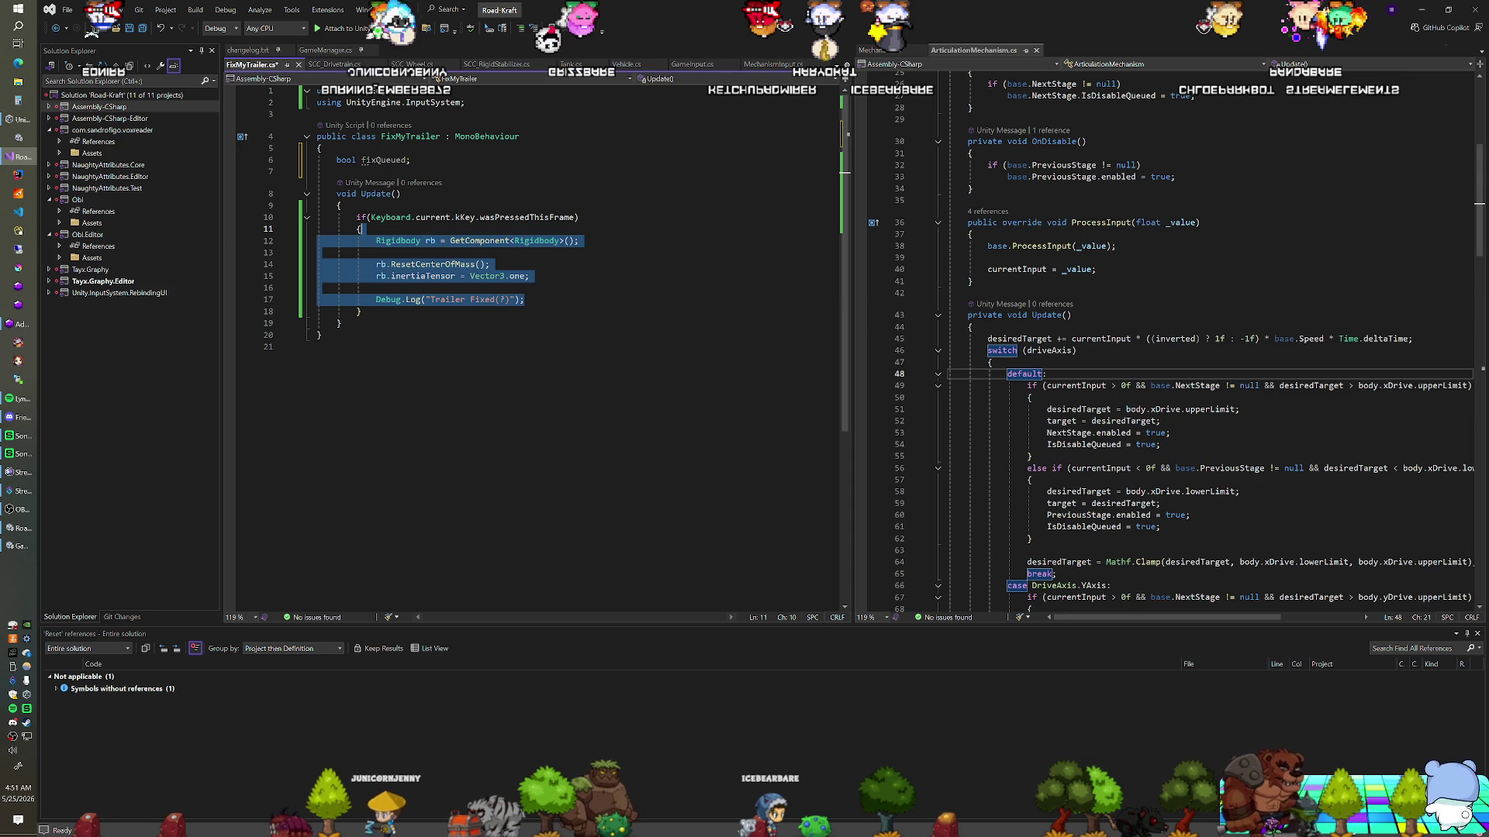
pyautogui.press('Delete')
pyautogui.press('Up')
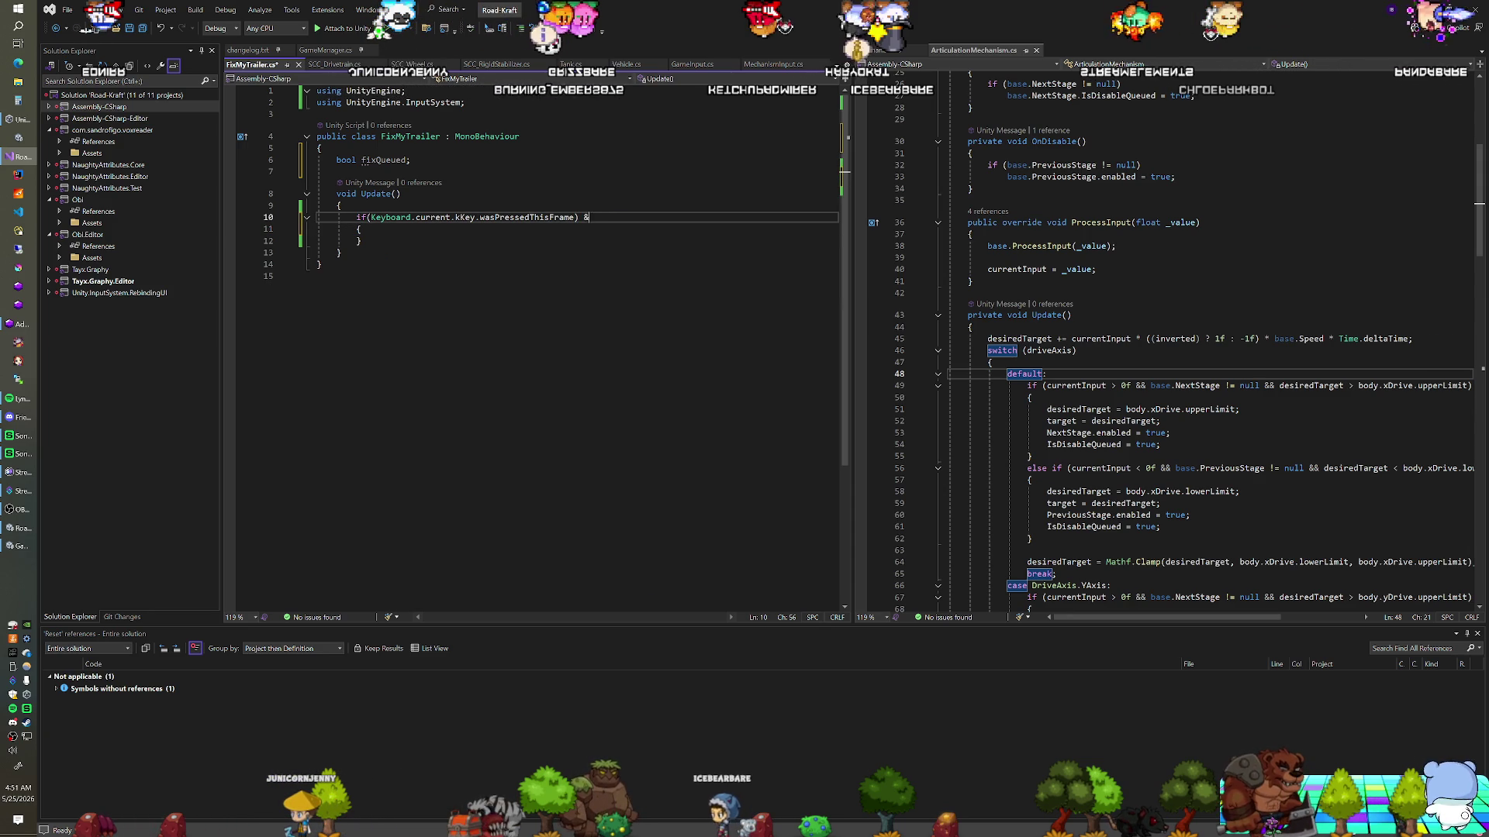
# Add && !fixQueued to the key-check condition in Update
pyautogui.write('&& !fixed')
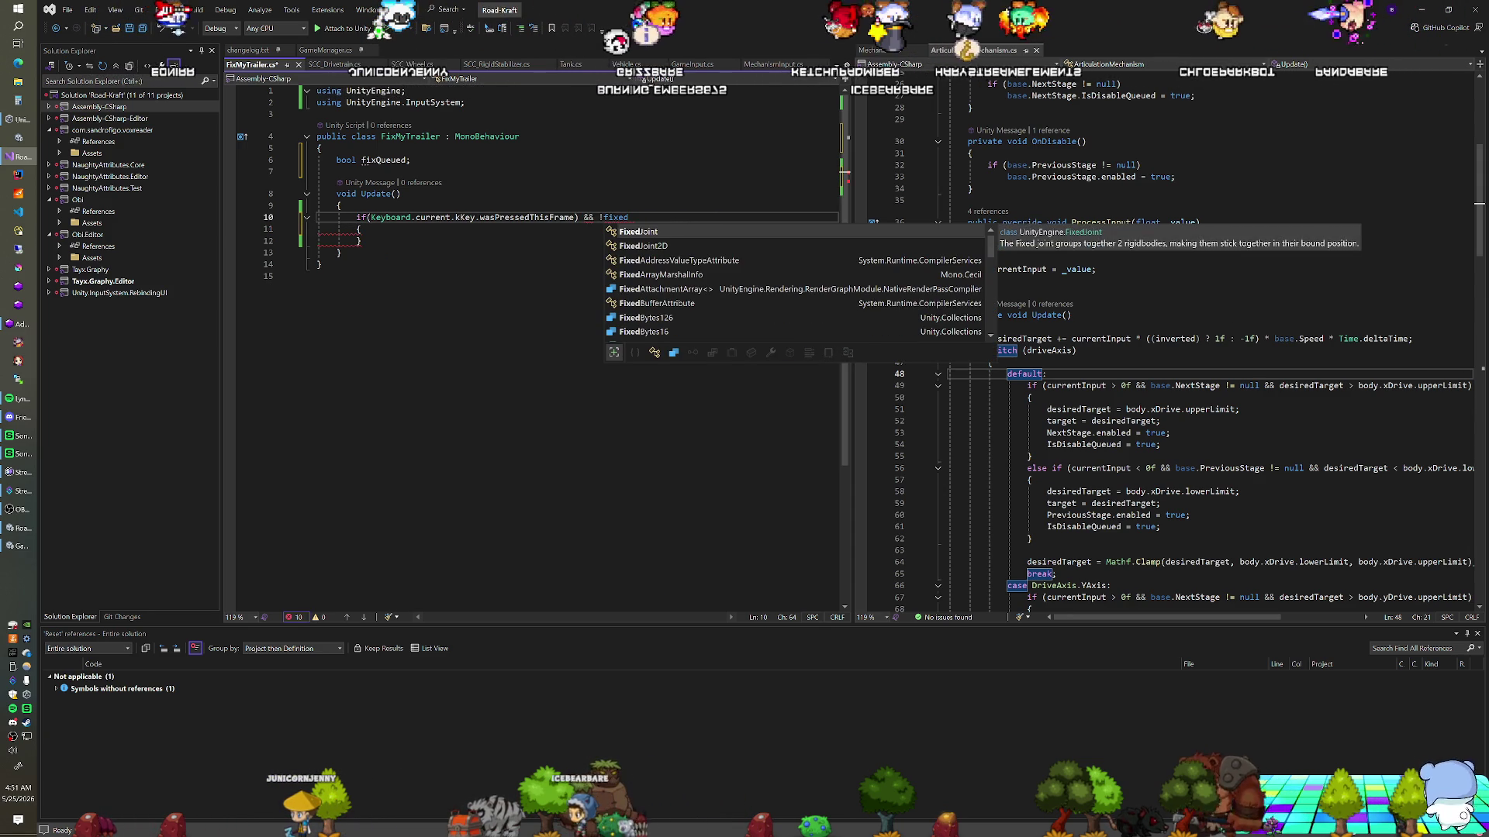
pyautogui.press('BackSpace')
pyautogui.press('BackSpace')
pyautogui.write('S')
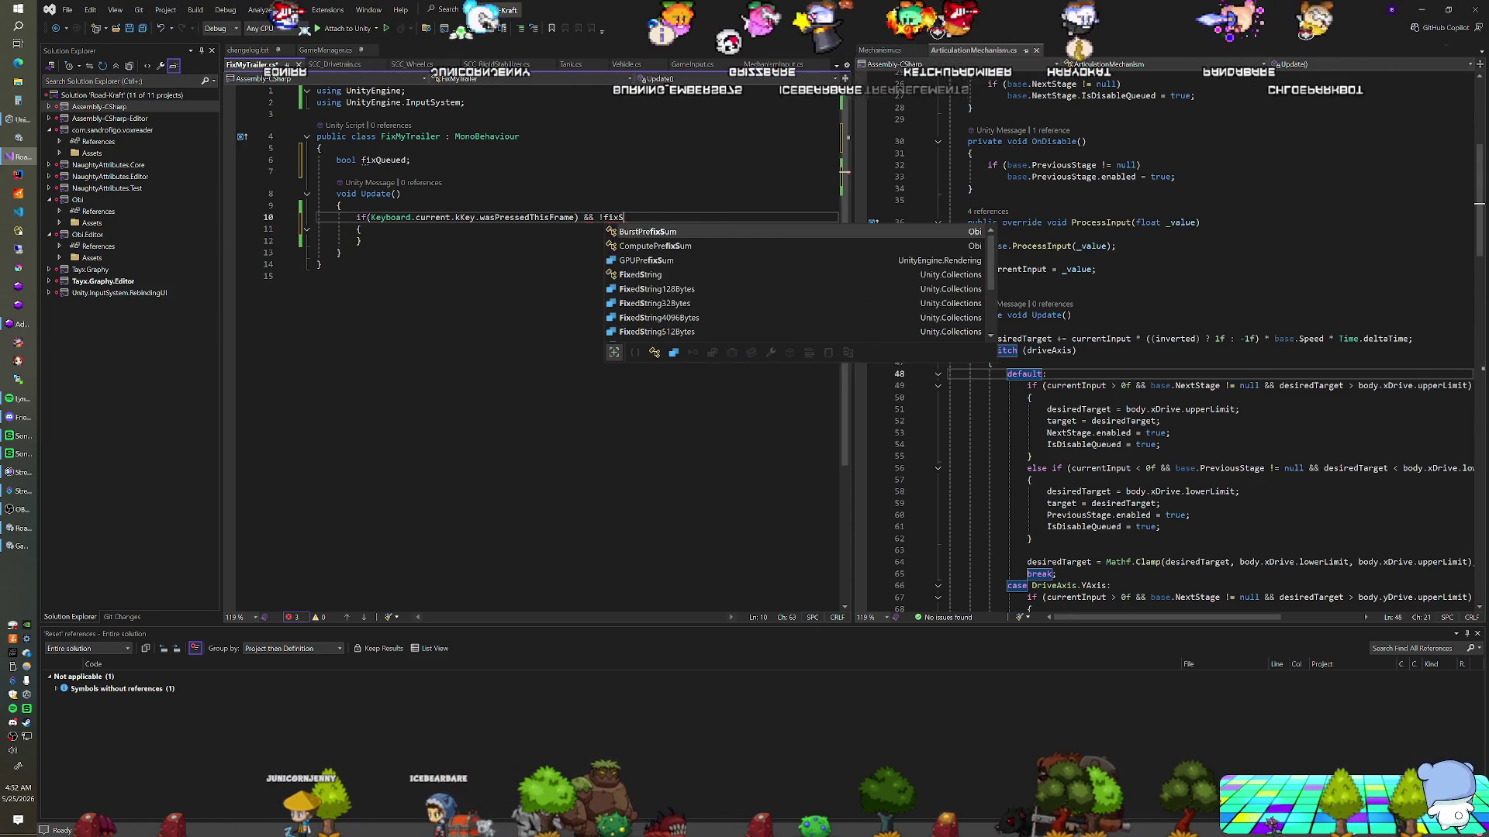
pyautogui.press('BackSpace')
pyautogui.write('Q')
pyautogui.press('Tab')
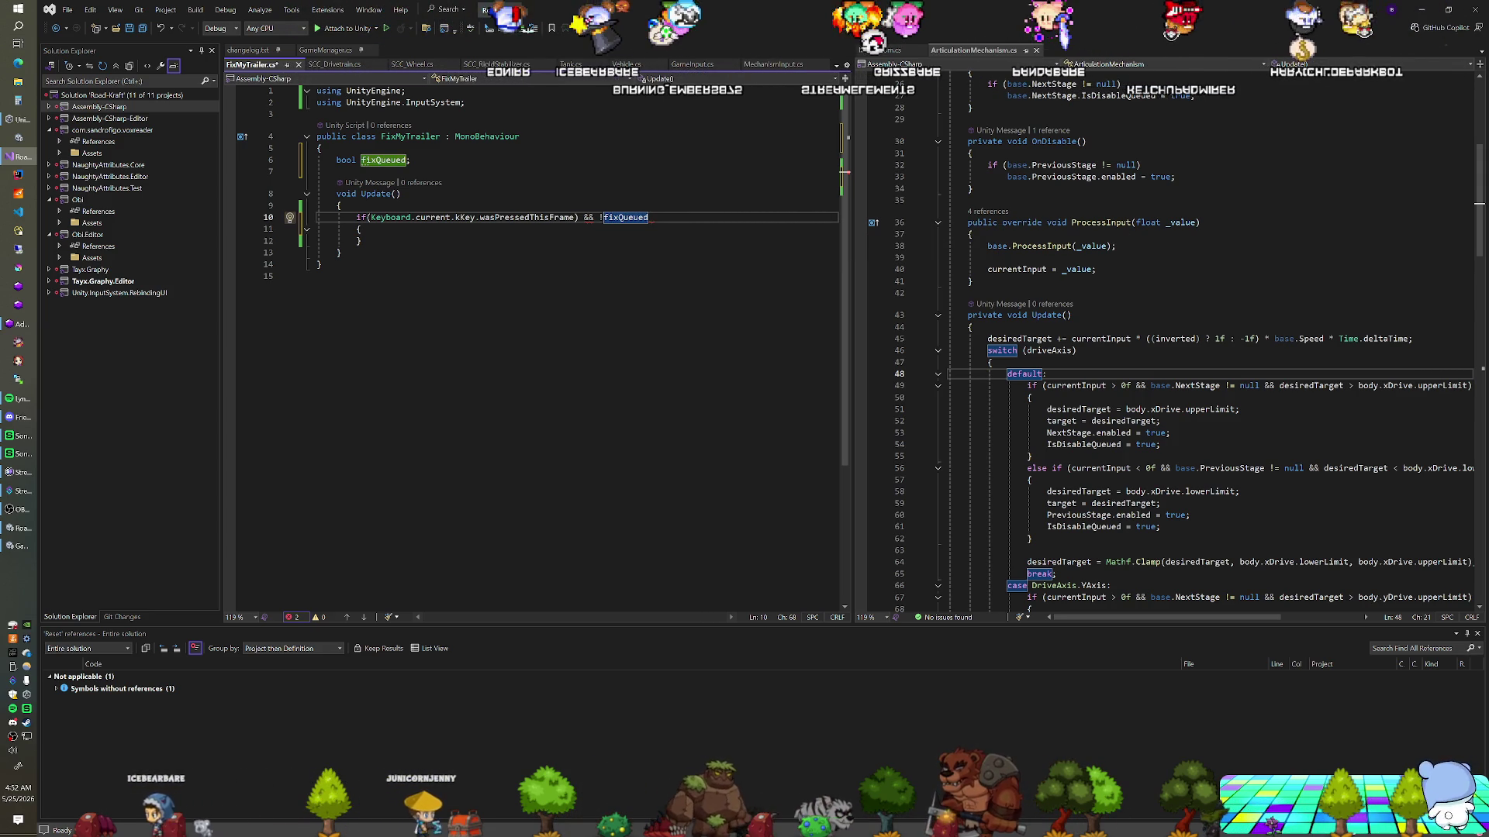
pyautogui.click(578, 218)
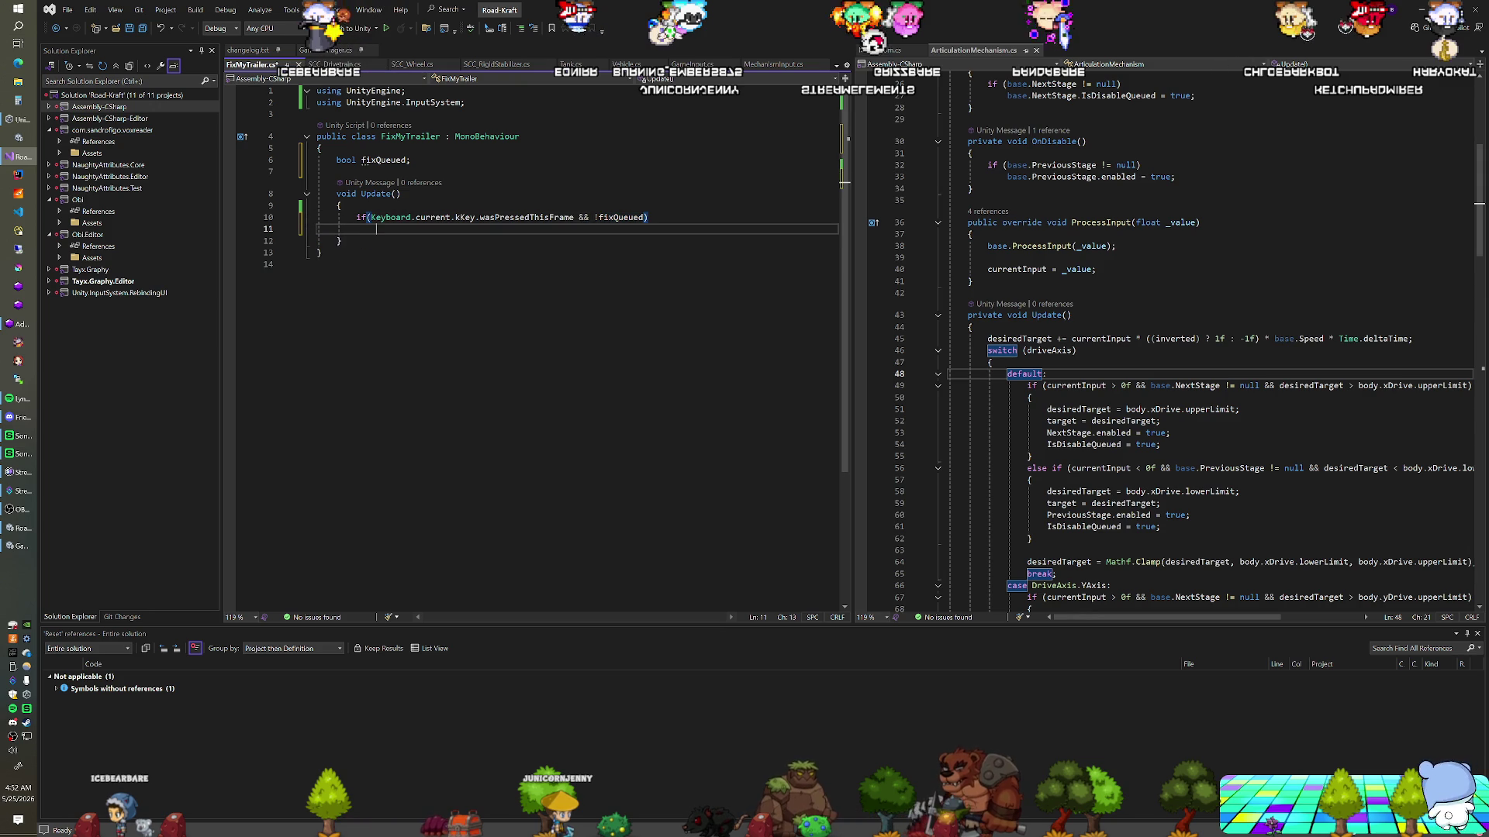
pyautogui.write('fixQu')
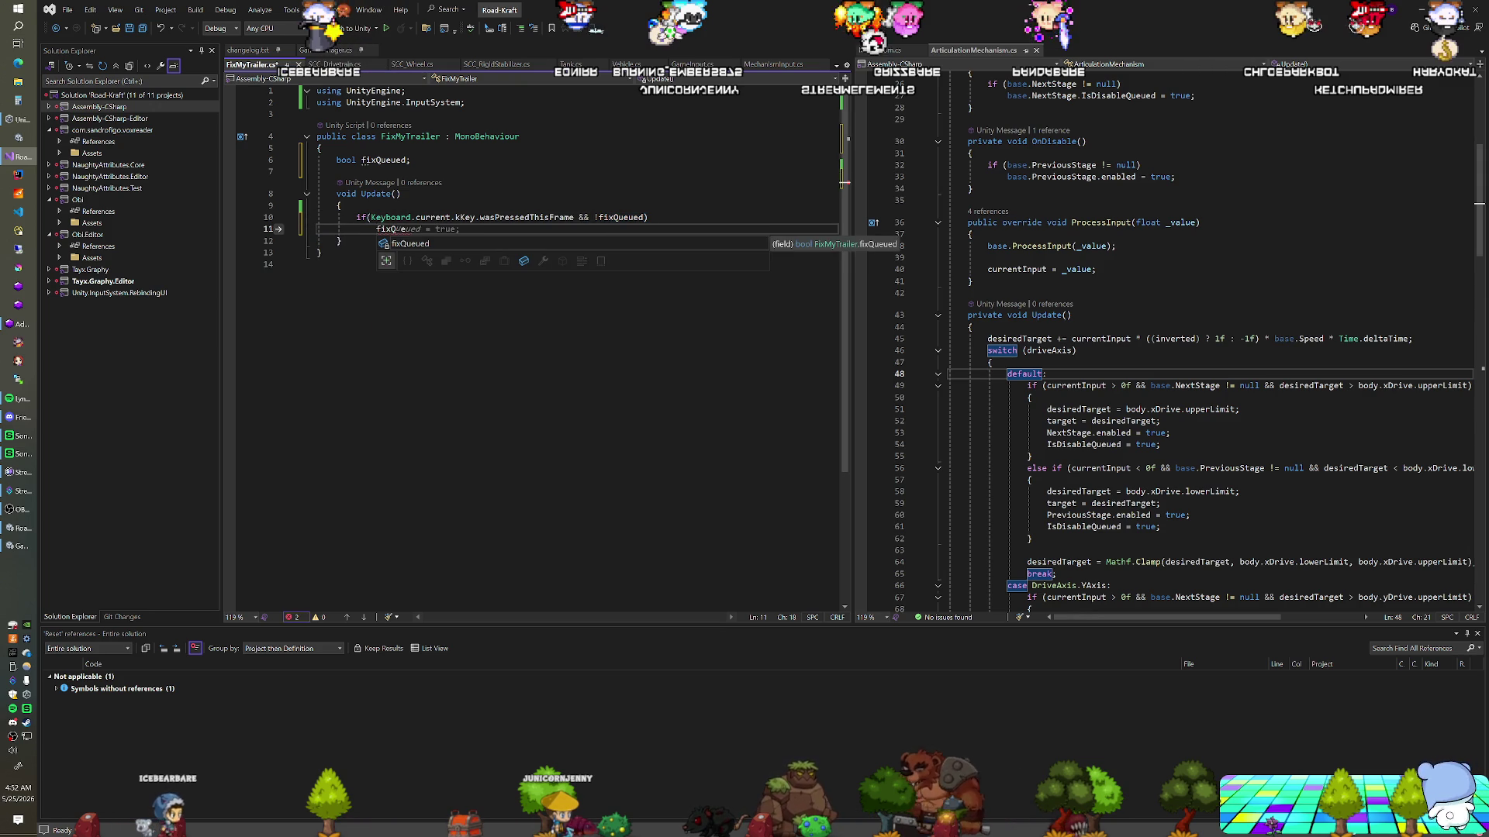
# Change the fixQueued field declaration to a Coroutine fixRoutine field
pyautogui.click(336, 171)
pyautogui.hotkey('shift', 'Up')
pyautogui.hotkey('shift', 'Up')
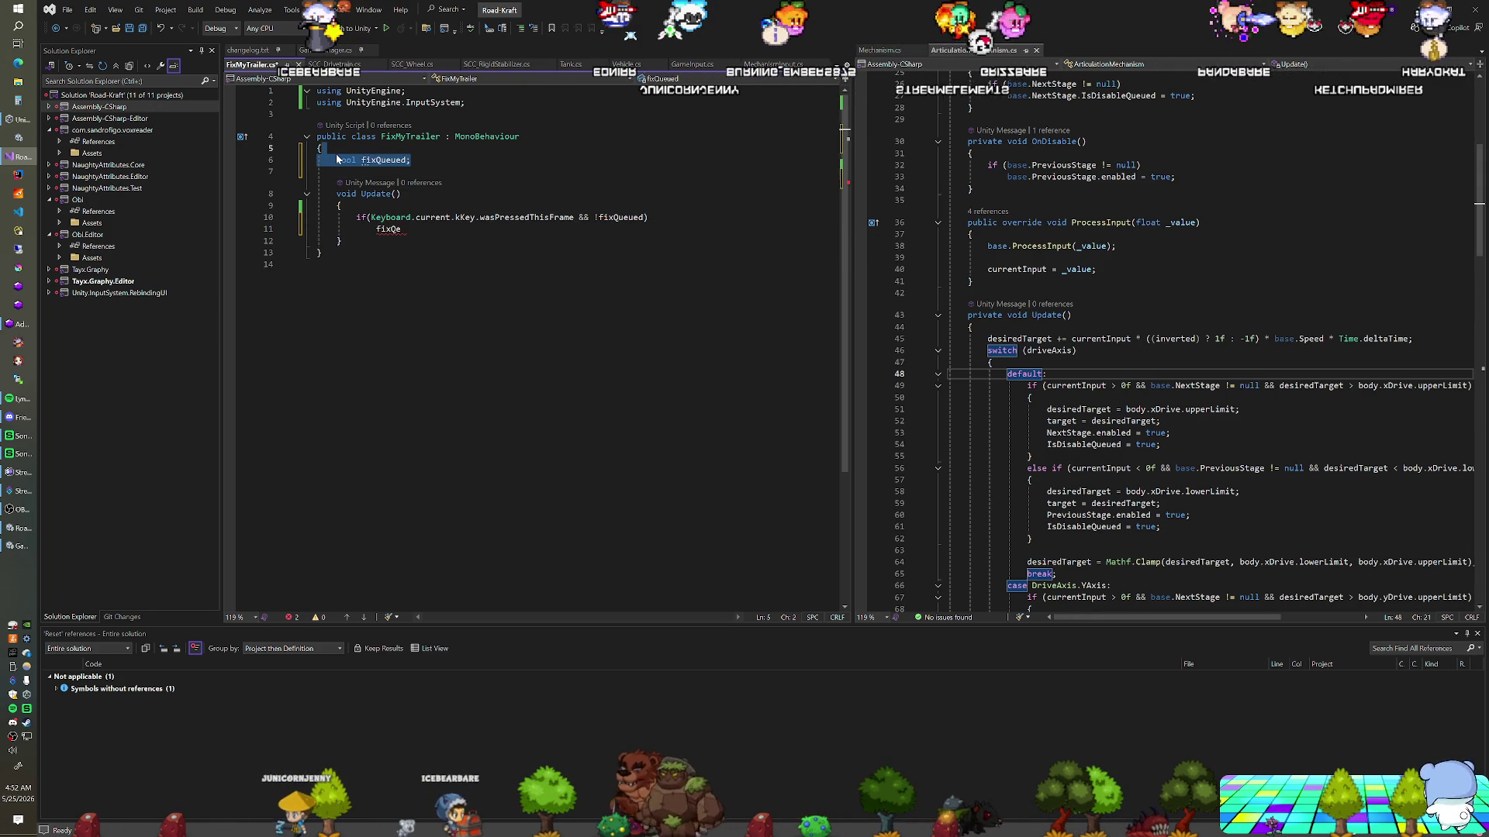
pyautogui.write('Coroutine')
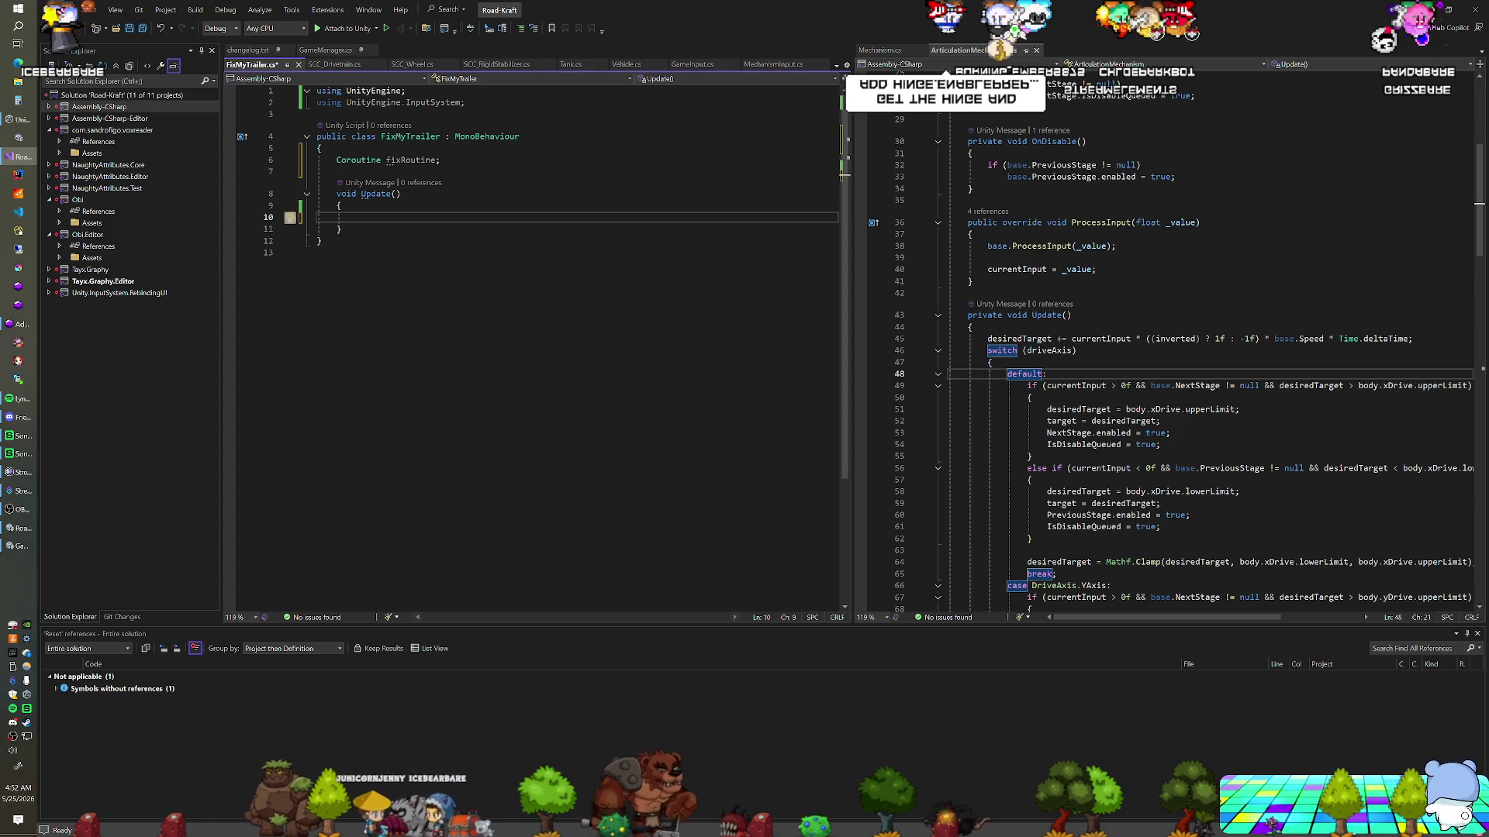
# Call StartCoroutine(CoFixTrailer()) inside the K-key if block
pyautogui.click(400, 229)
pyautogui.press('BackSpace')
pyautogui.press('BackSpace')
pyautogui.press('BackSpace')
pyautogui.write('Start')
pyautogui.press('Tab')
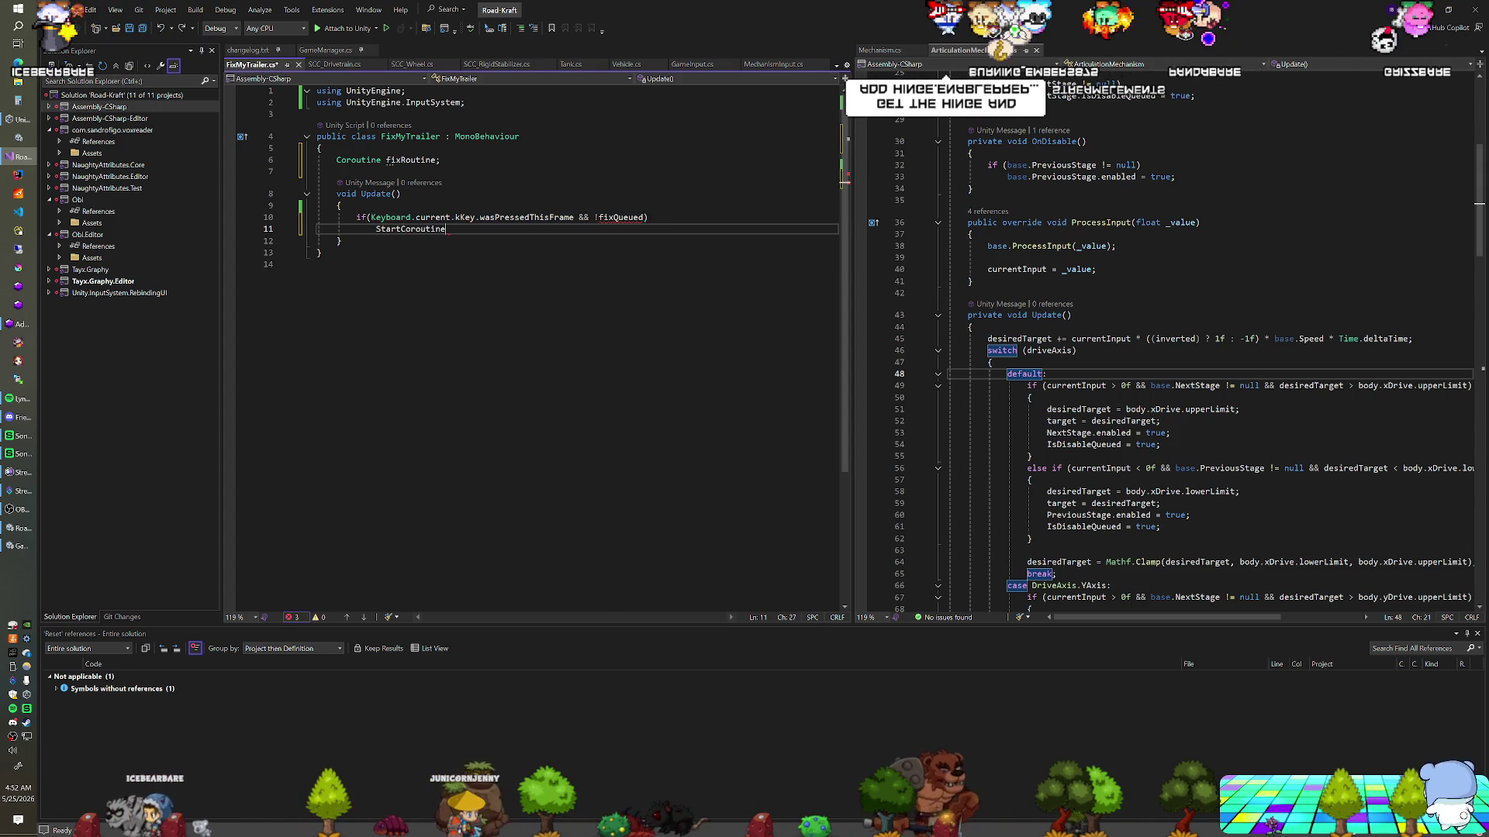
pyautogui.write('(CoFix')
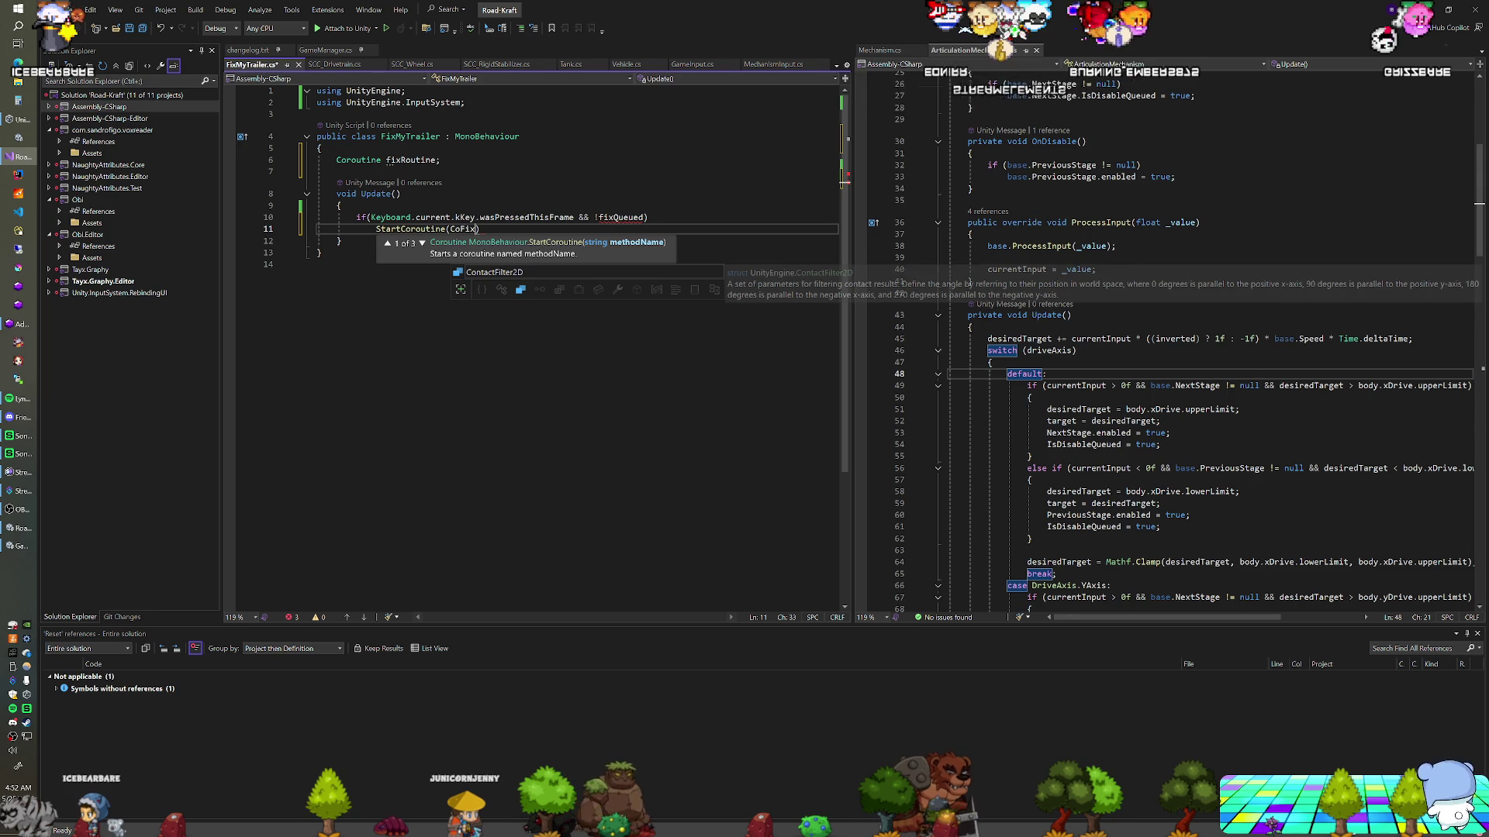
pyautogui.write('ler()')
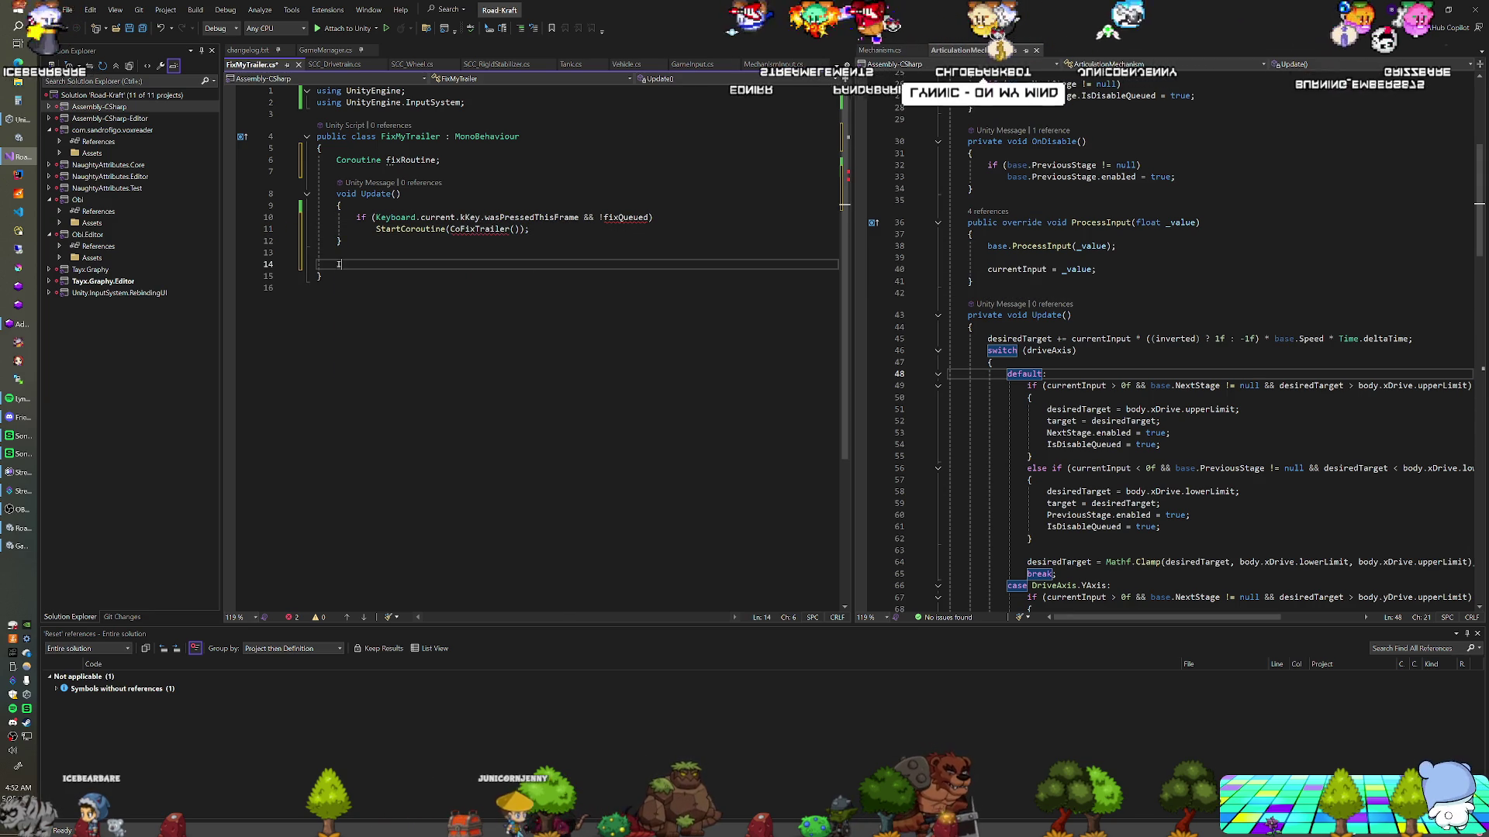
pyautogui.write('En')
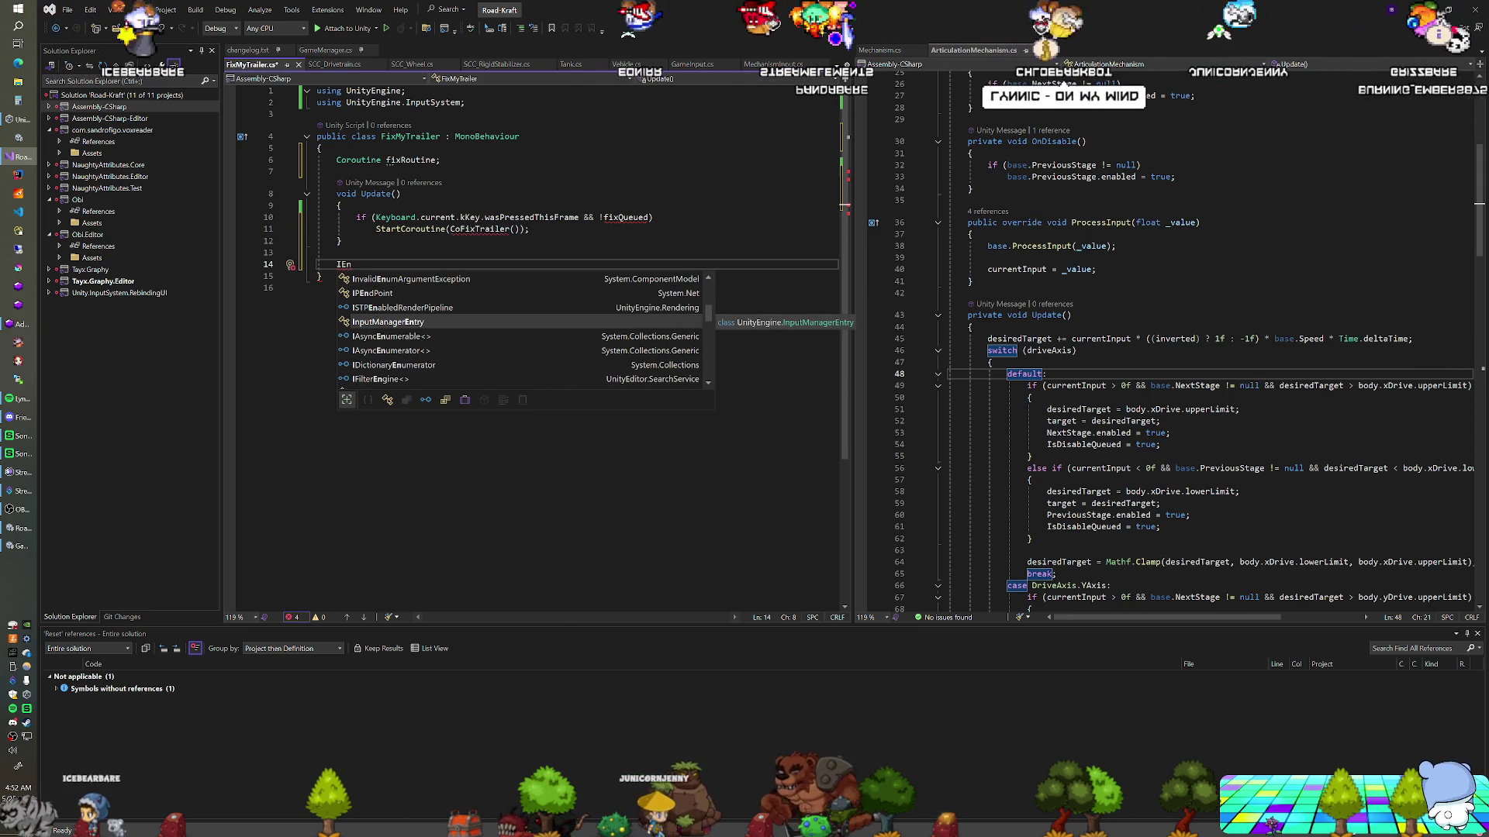
# Add using System.Collections; at the top of the file
pyautogui.click(473, 103)
pyautogui.press('Return')
pyautogui.write('using System.Co')
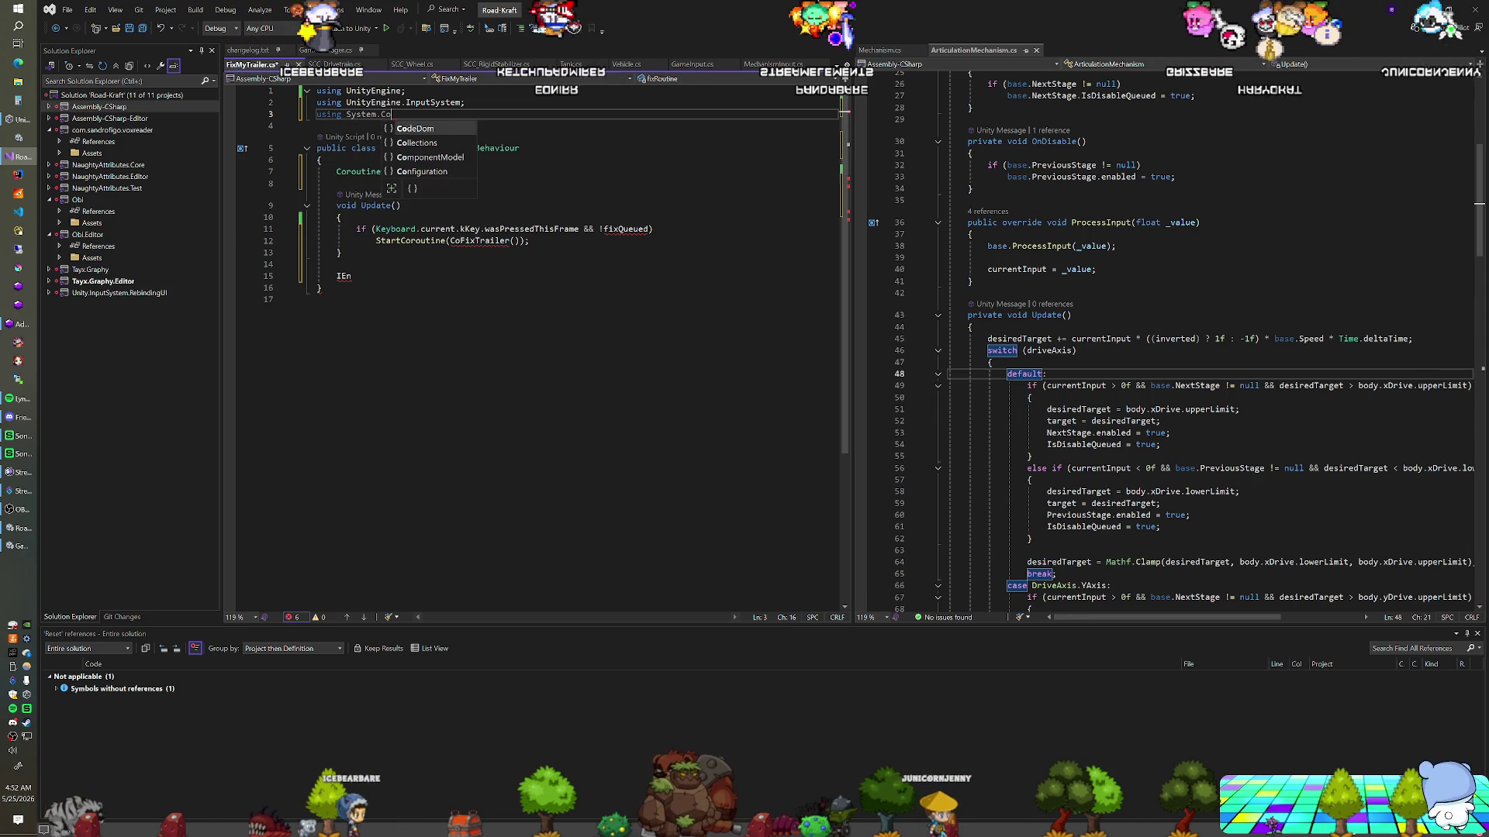
# Declare an empty IEnumerator CoFixTrailer() method with its braces
pyautogui.click(351, 276)
pyautogui.write('I')
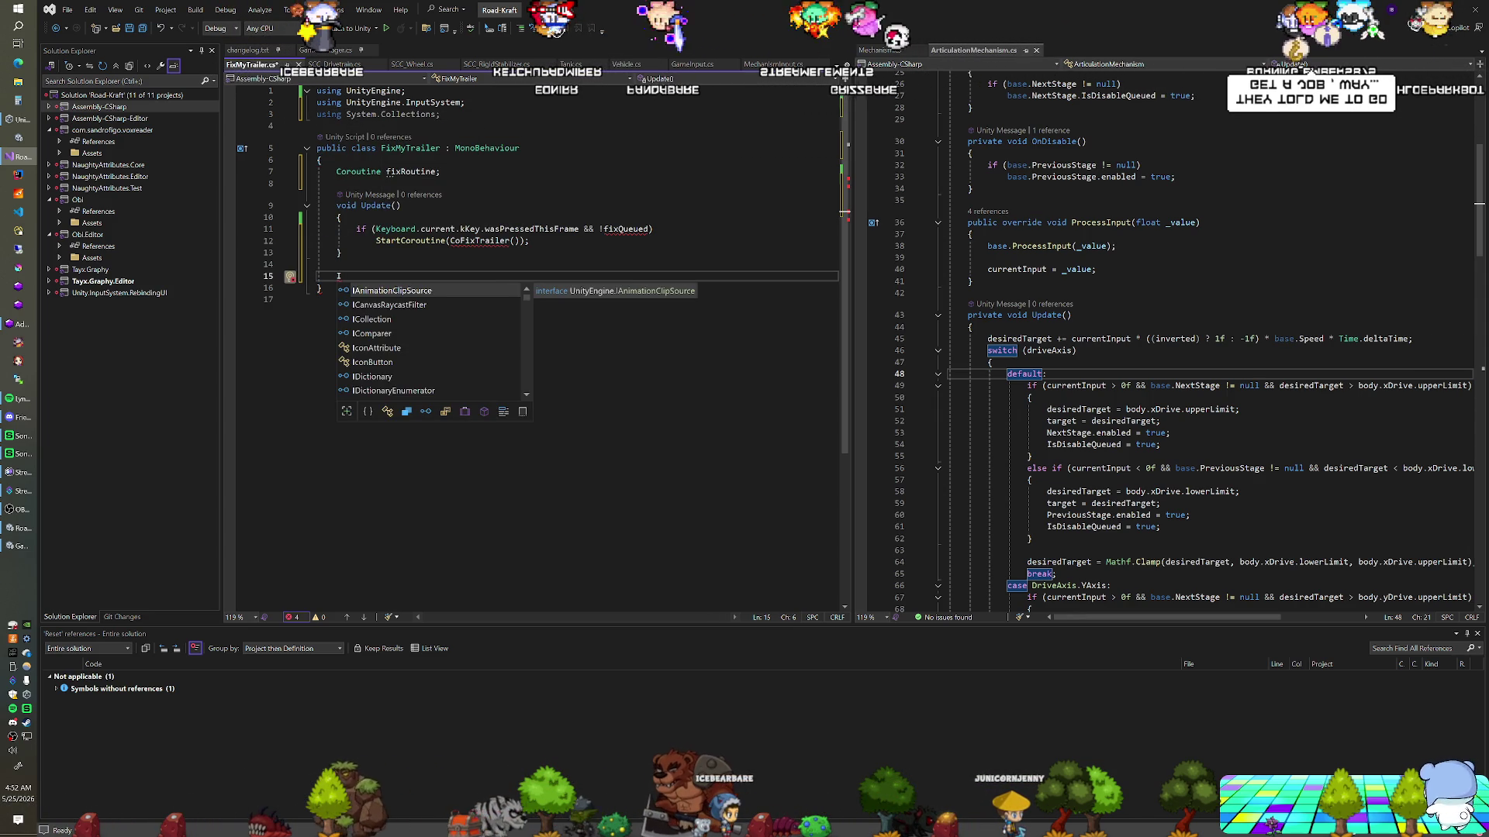
pyautogui.press('Escape')
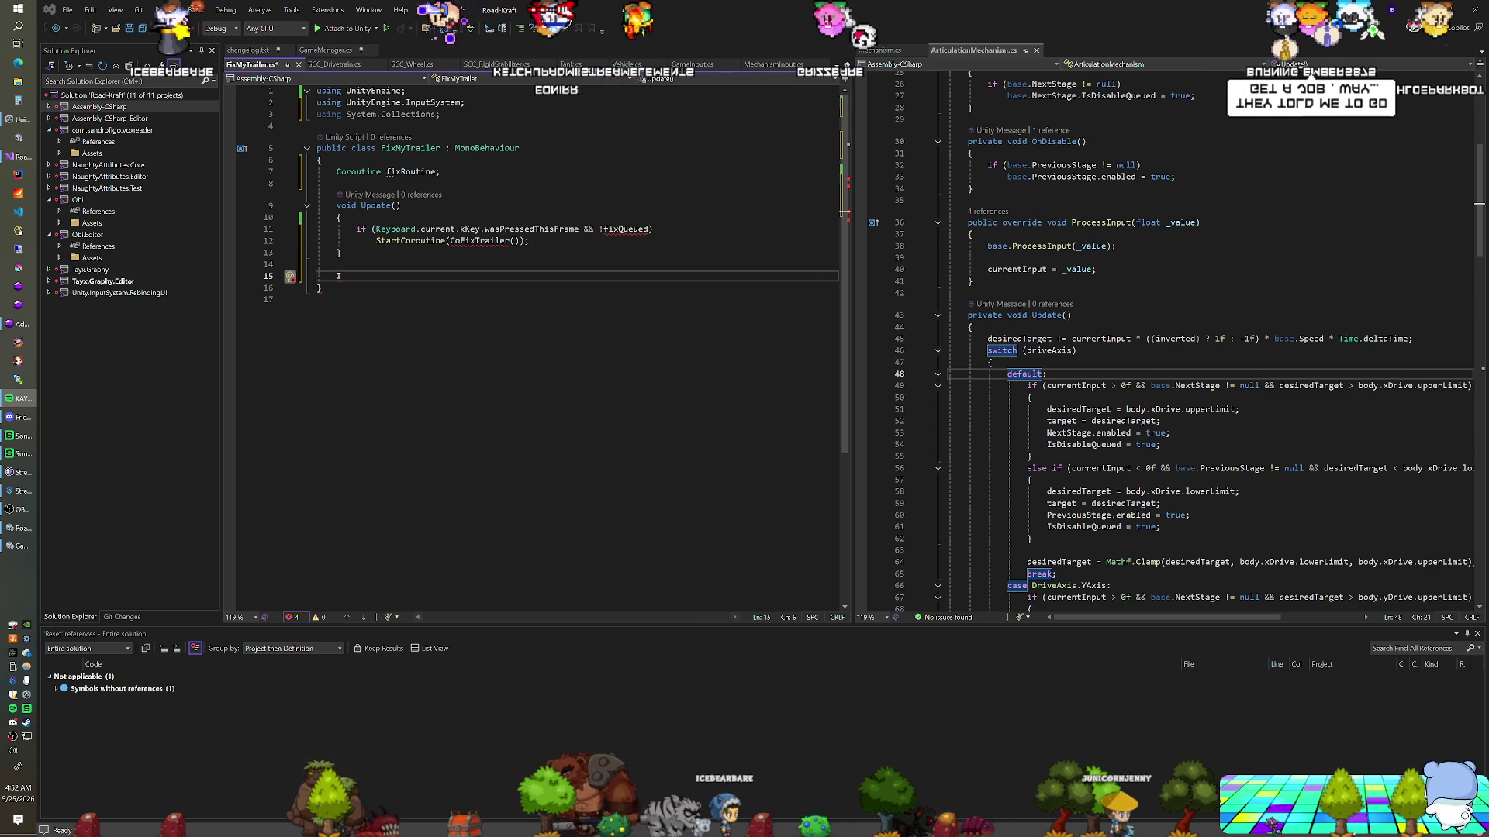
pyautogui.write('IEn')
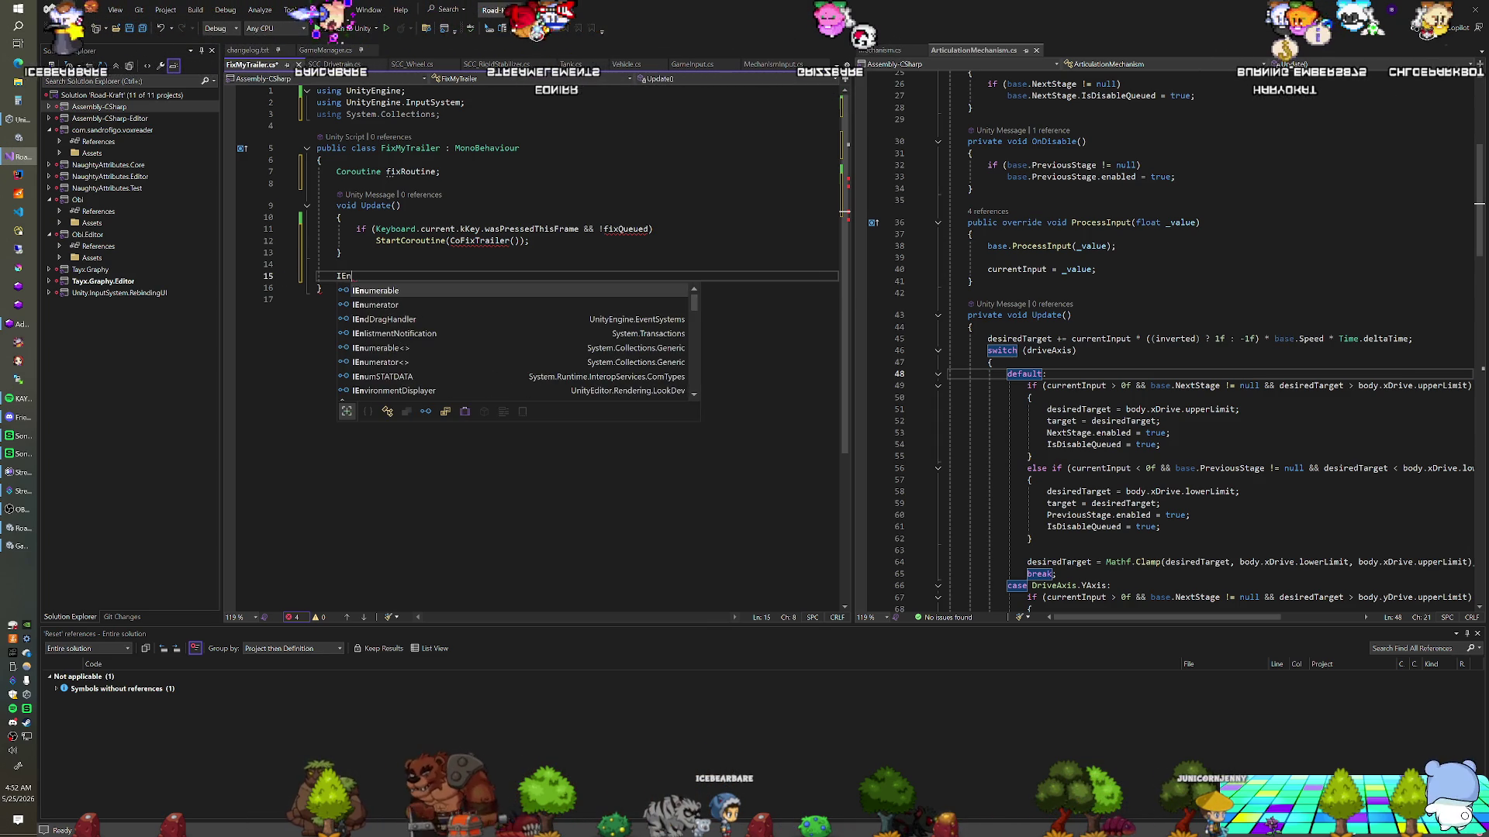
pyautogui.press('Down')
pyautogui.press('Tab')
pyautogui.write('Co')
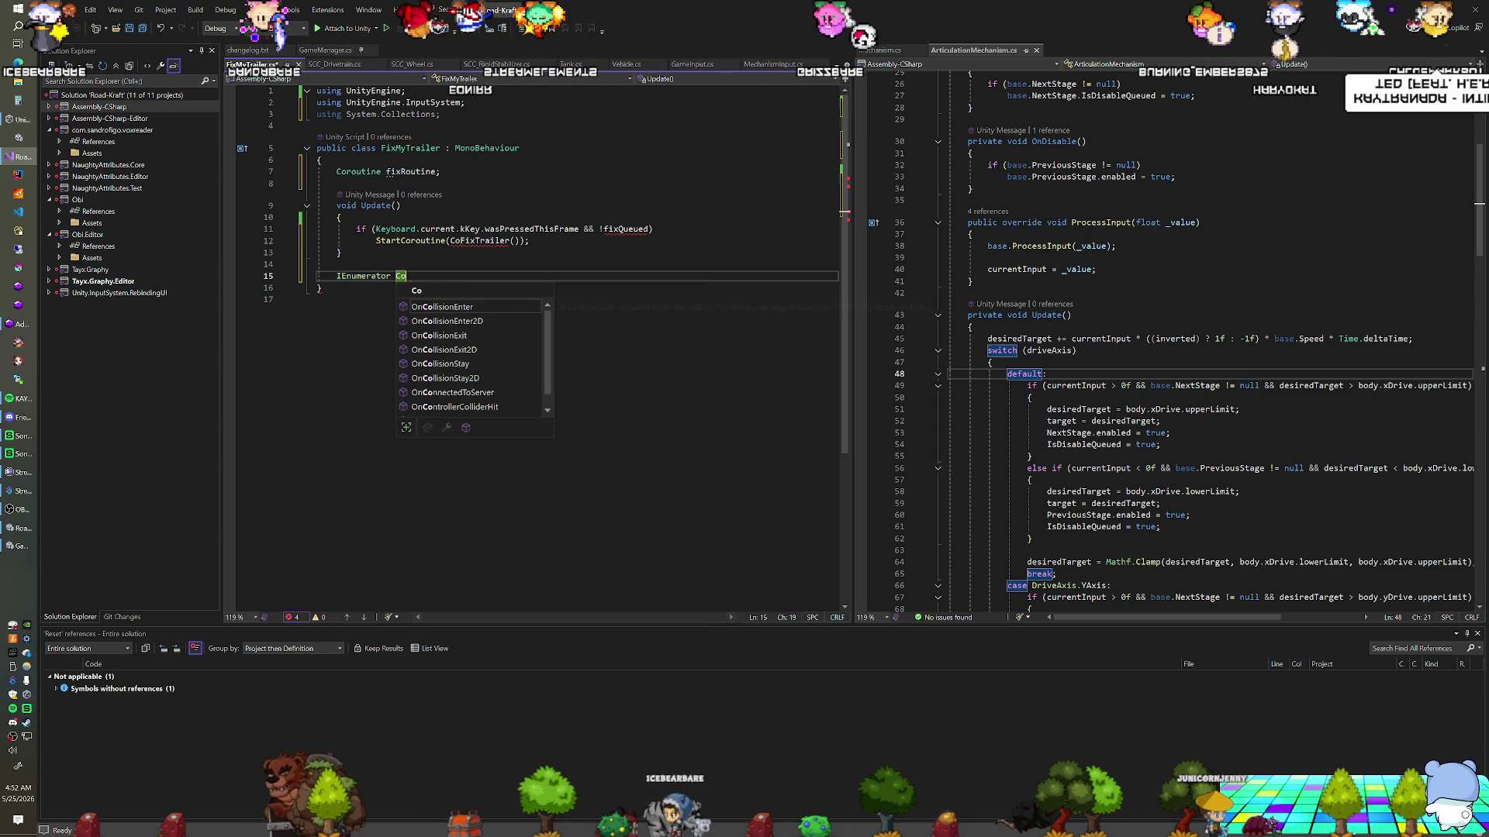
pyautogui.write('Fix')
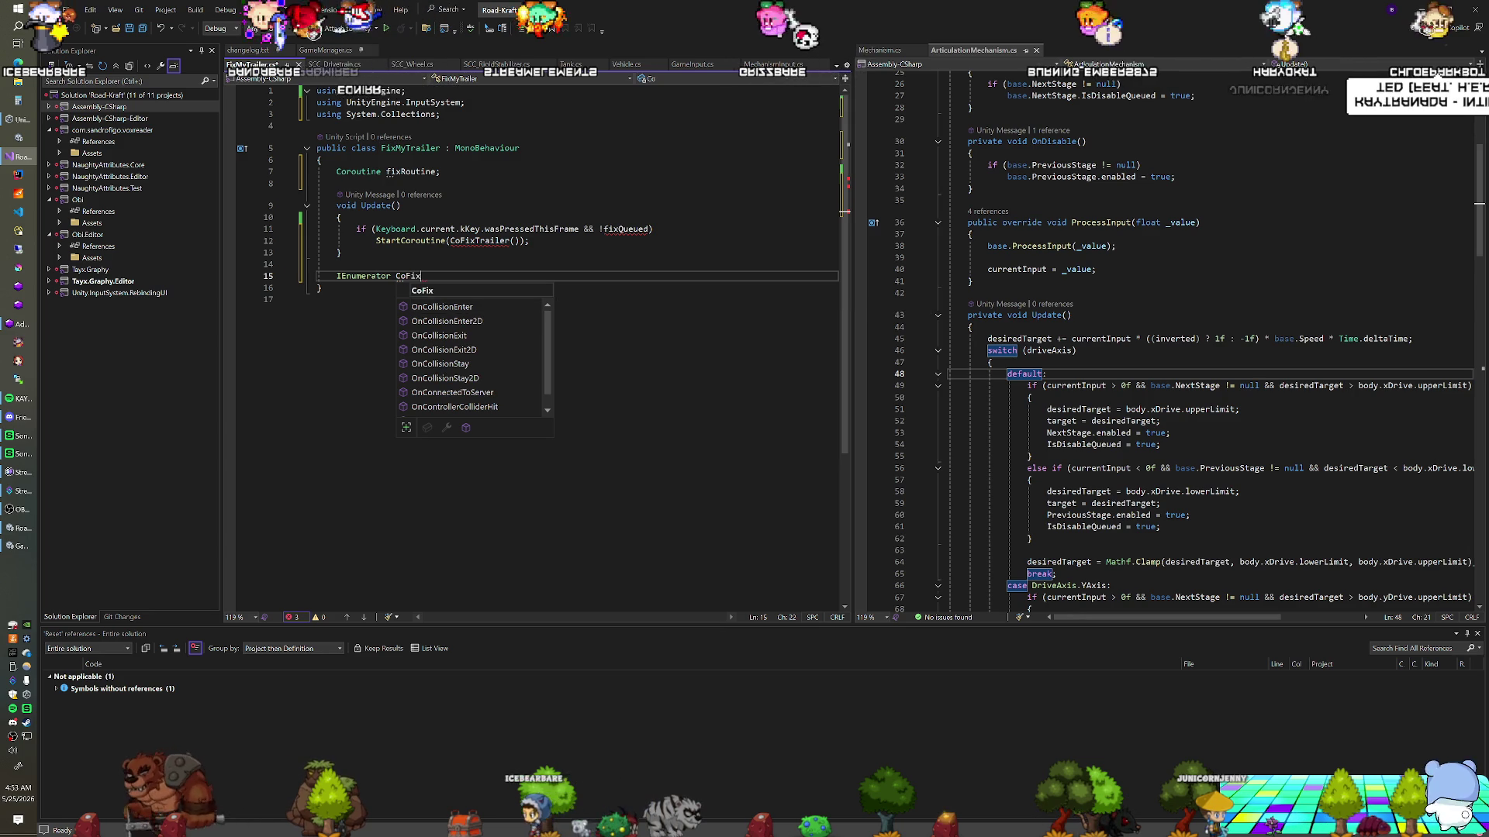
pyautogui.write('Trailer()')
pyautogui.press('Return')
pyautogui.write('{')
pyautogui.press('Return')
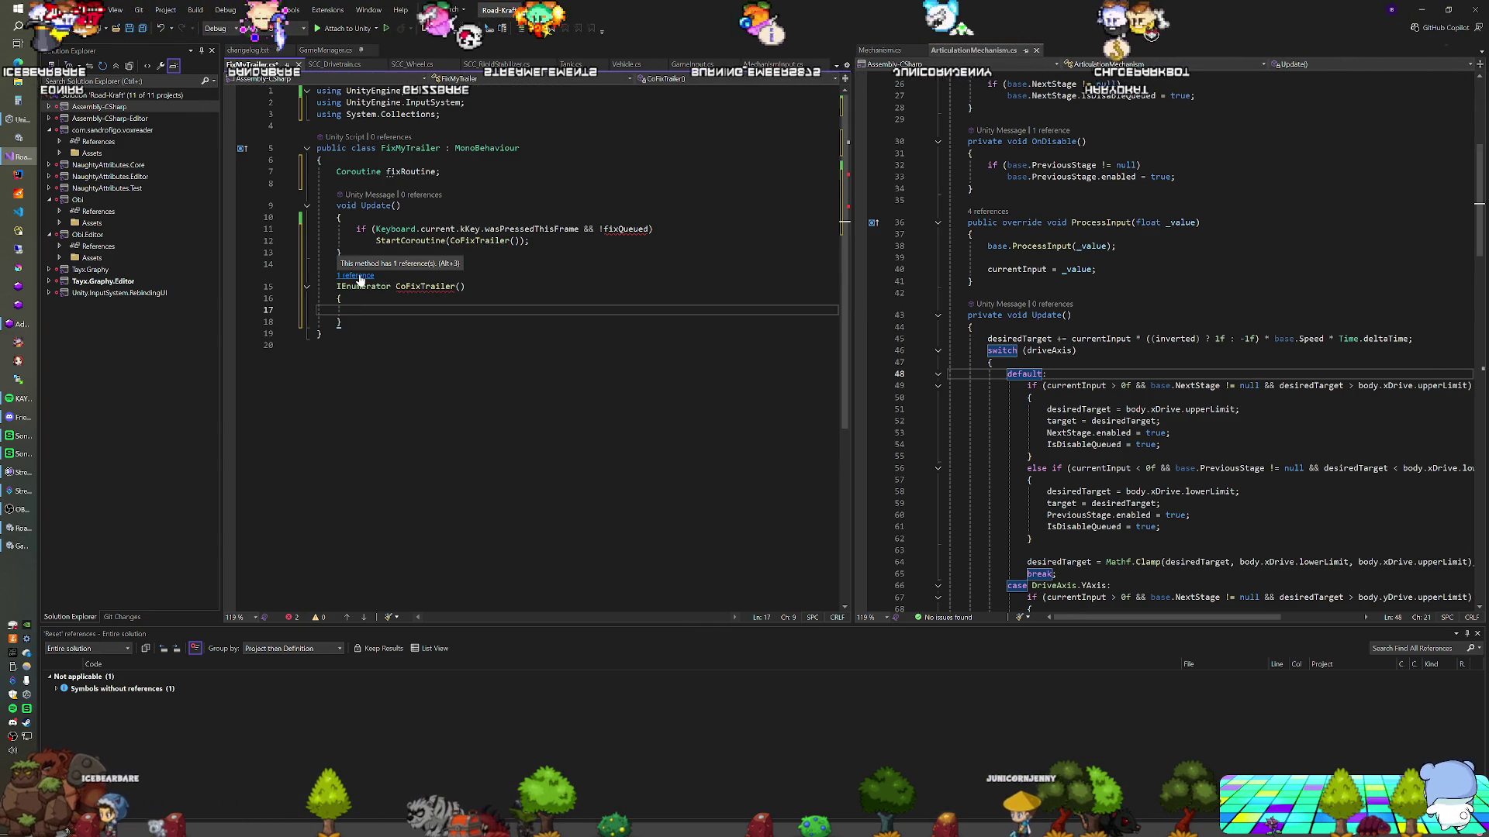
# In CoFixTrailer, get the Rigidbody as _rb and divide its mass by 10f
pyautogui.write('Rigidbody _')
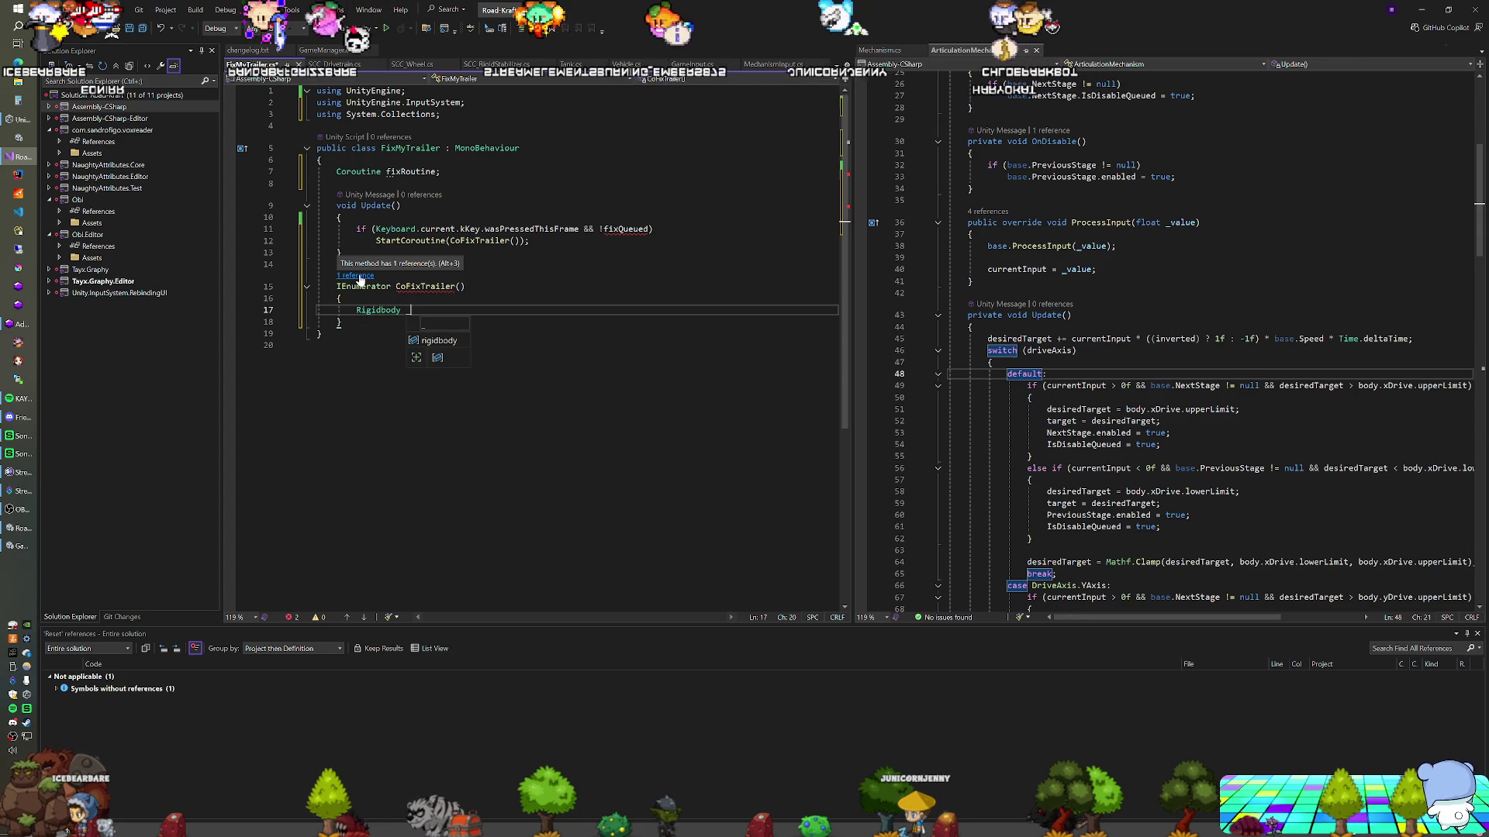
pyautogui.write('rb = GetComponent<Rigidbody>();')
pyautogui.press('Return')
pyautogui.press('Return')
pyautogui.write('_f')
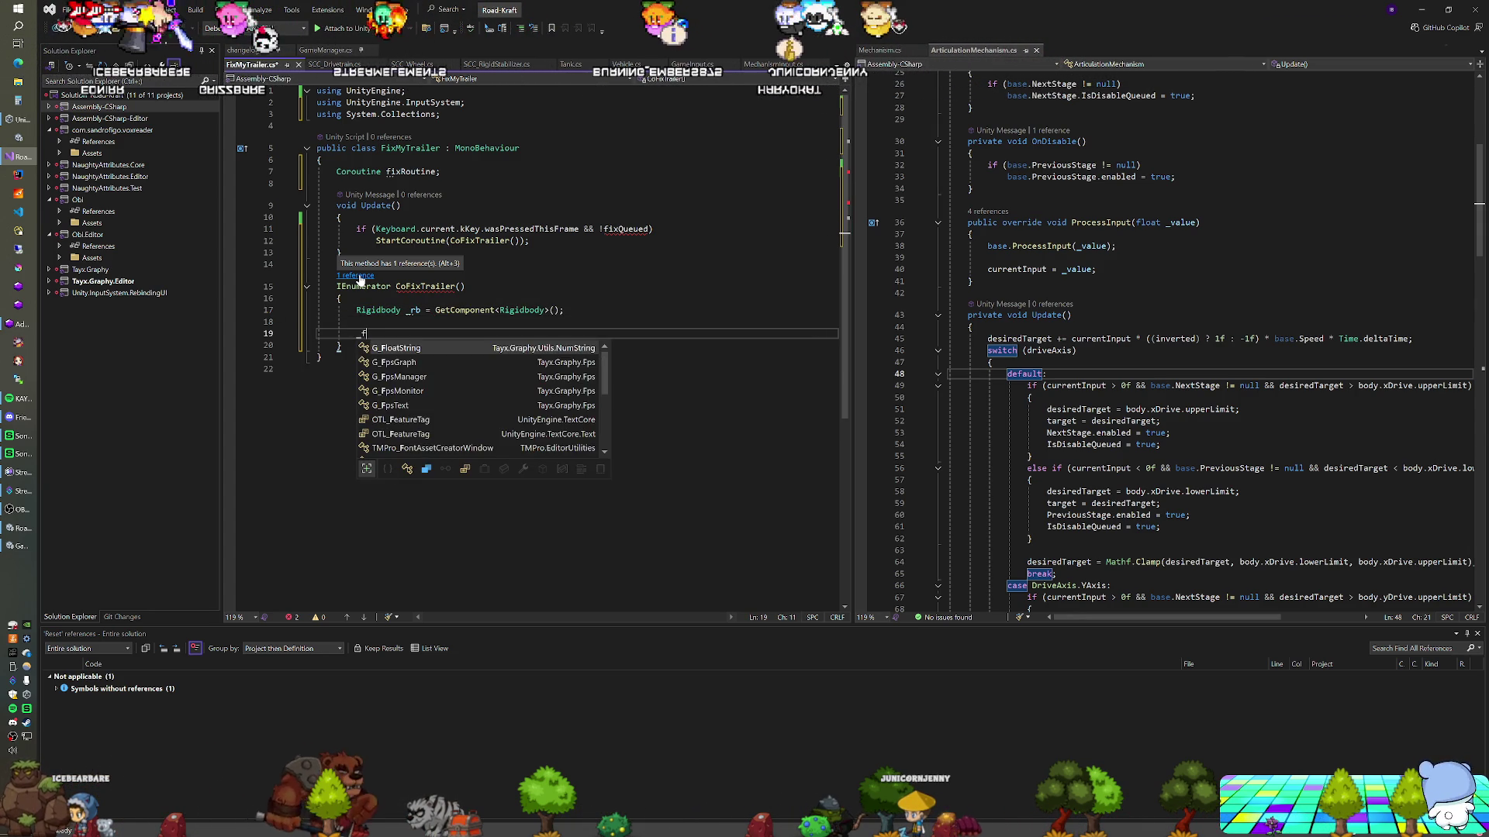
pyautogui.press('BackSpace')
pyautogui.write('rb.')
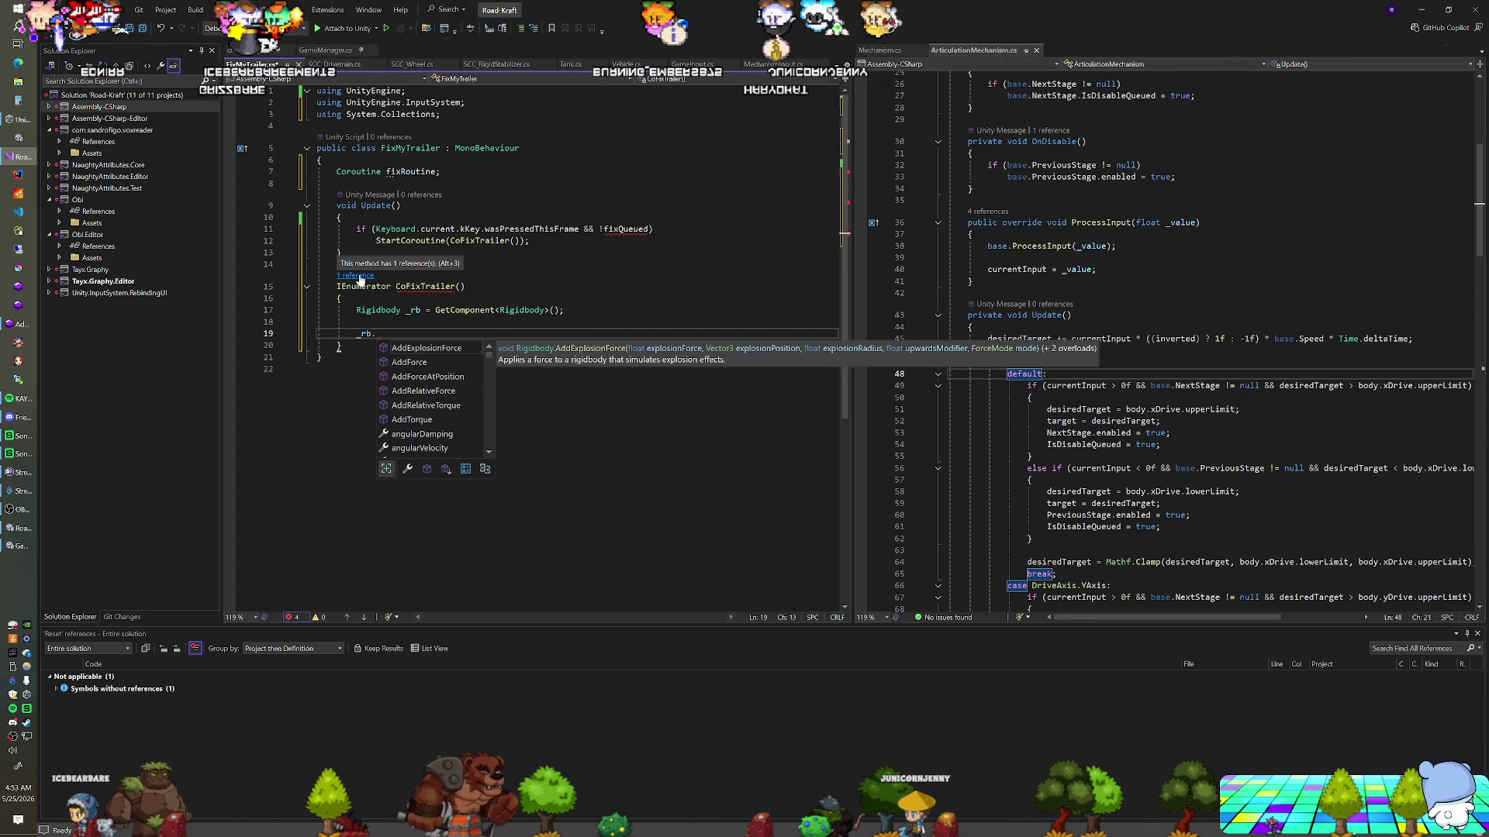
pyautogui.write('mass = ')
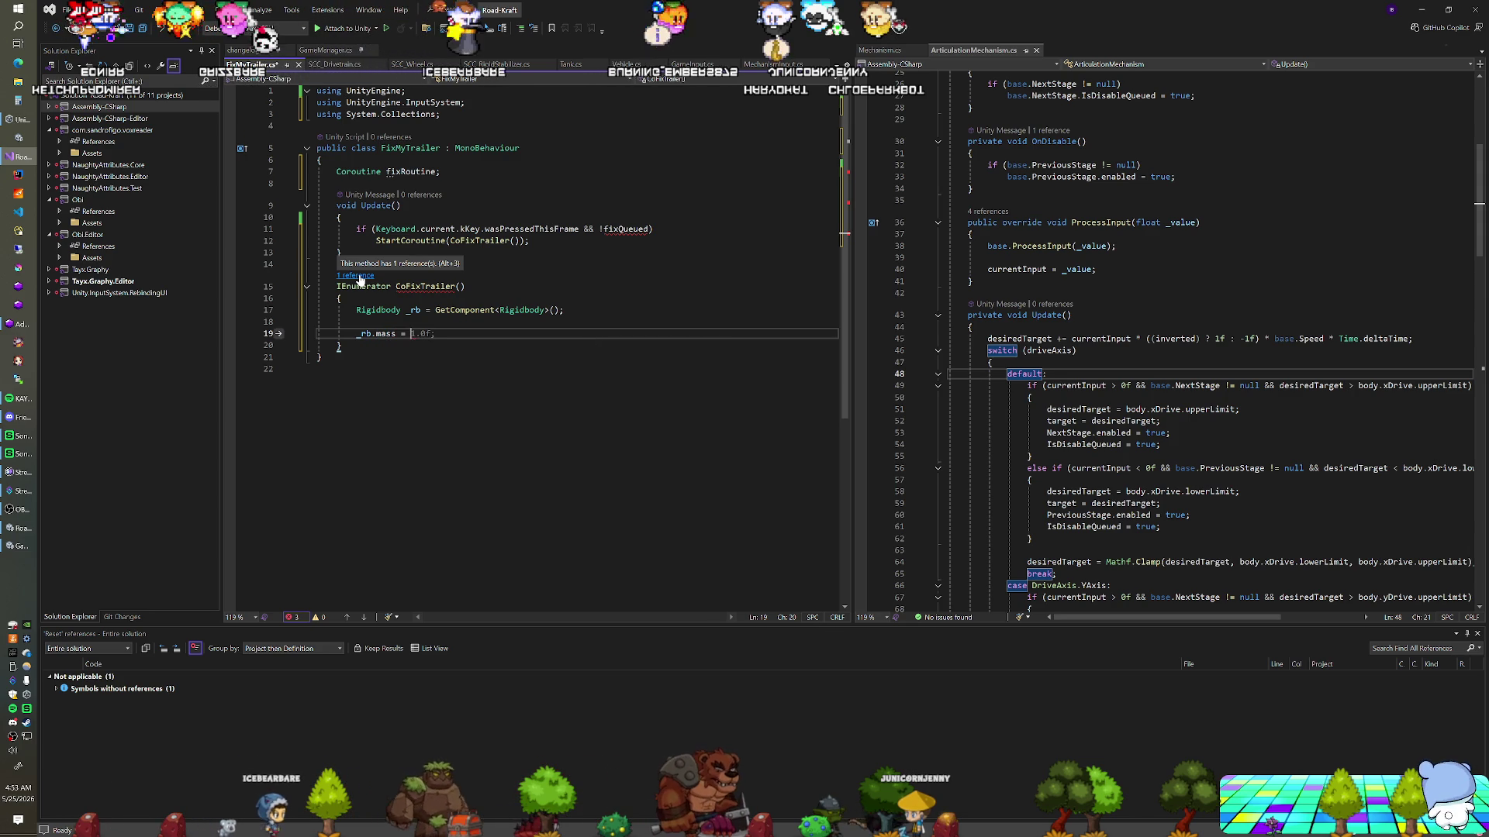
pyautogui.write('_rb.')
pyautogui.write('maxx / 10f;')
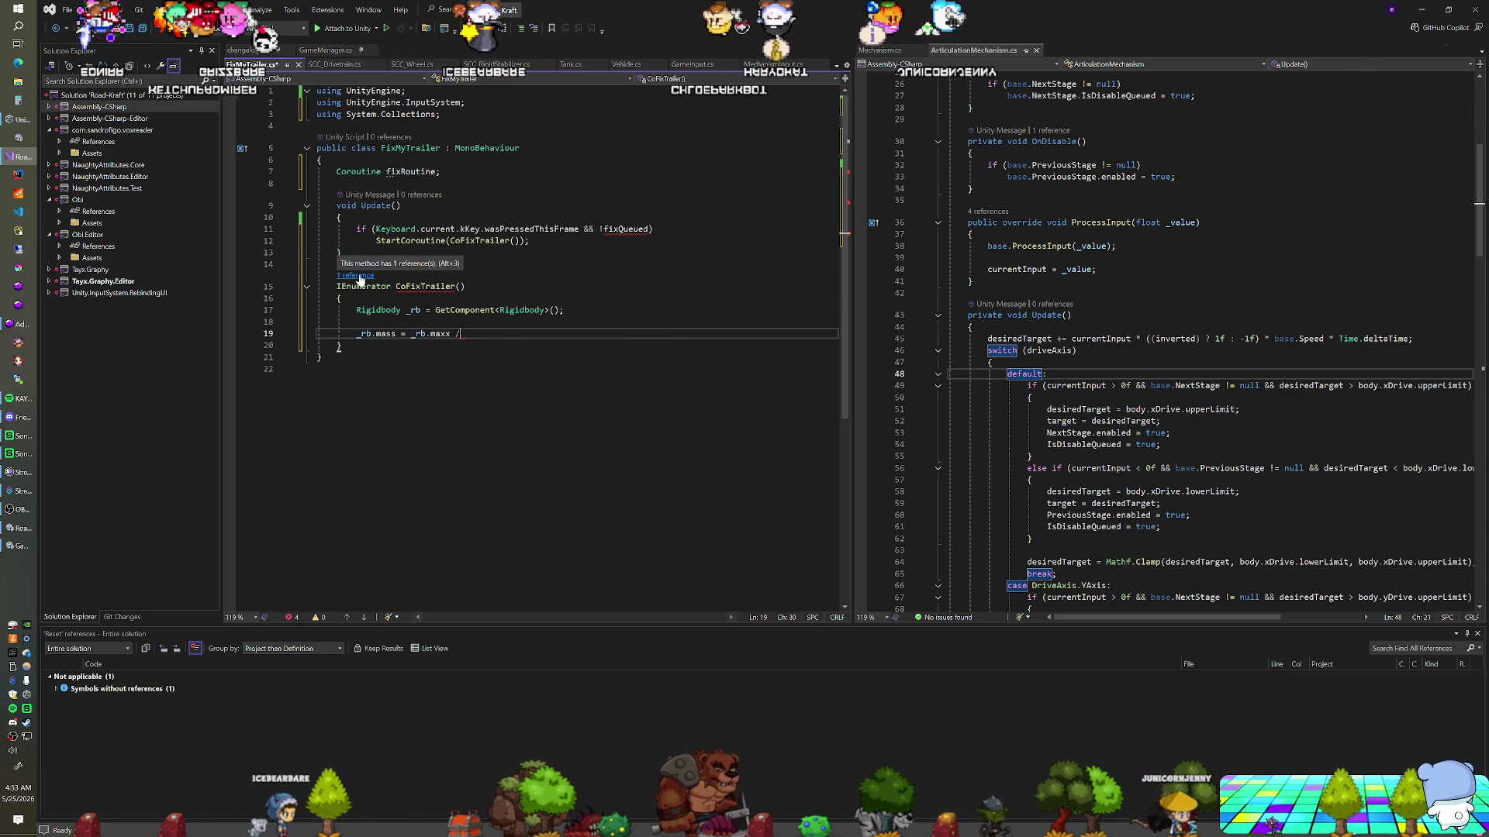
# Add yield return new WaitForFixedUpdate() after the mass division
pyautogui.press('Return')
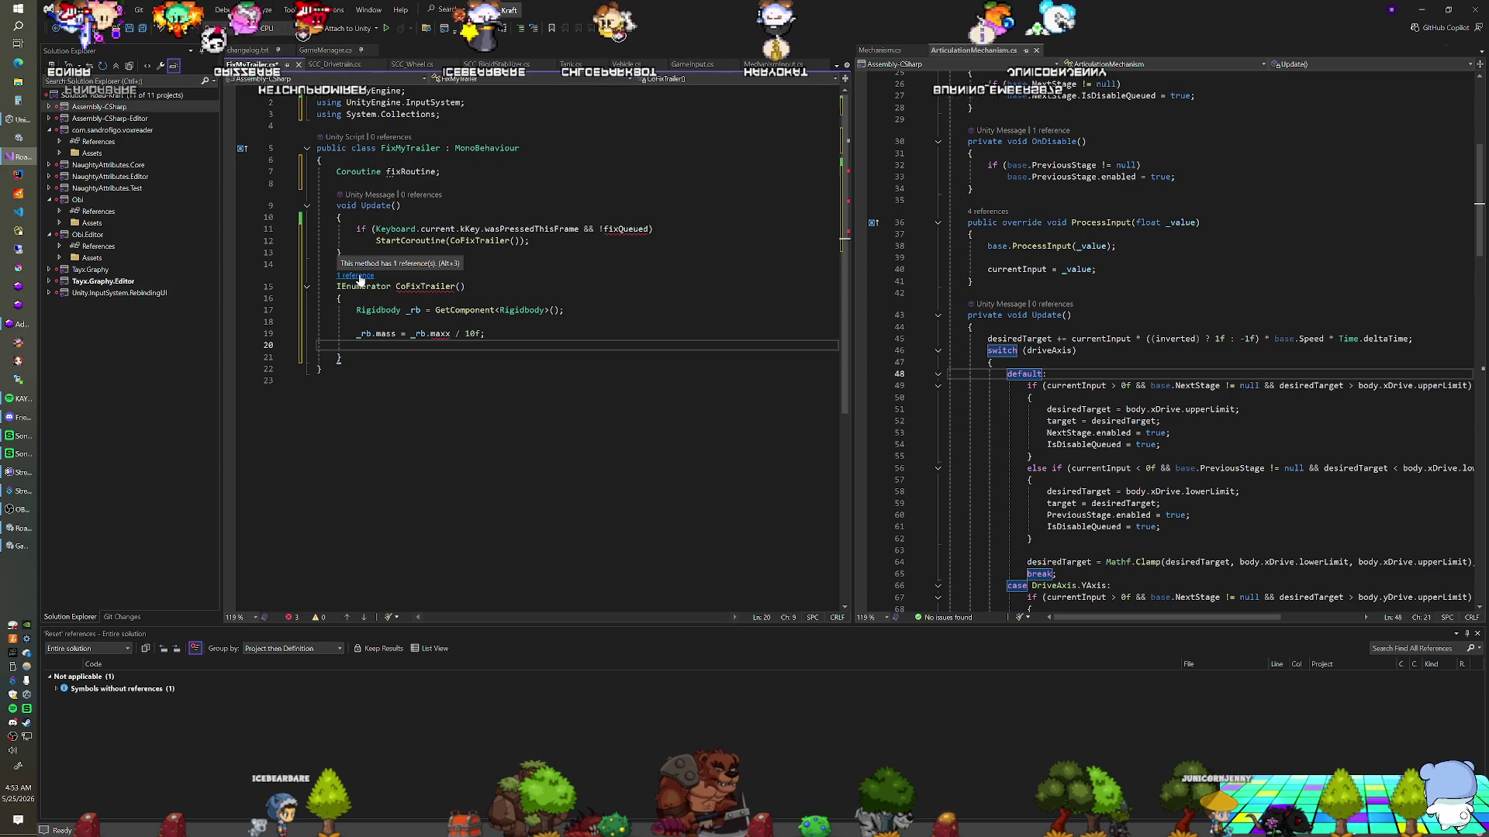
pyautogui.write('yield return new')
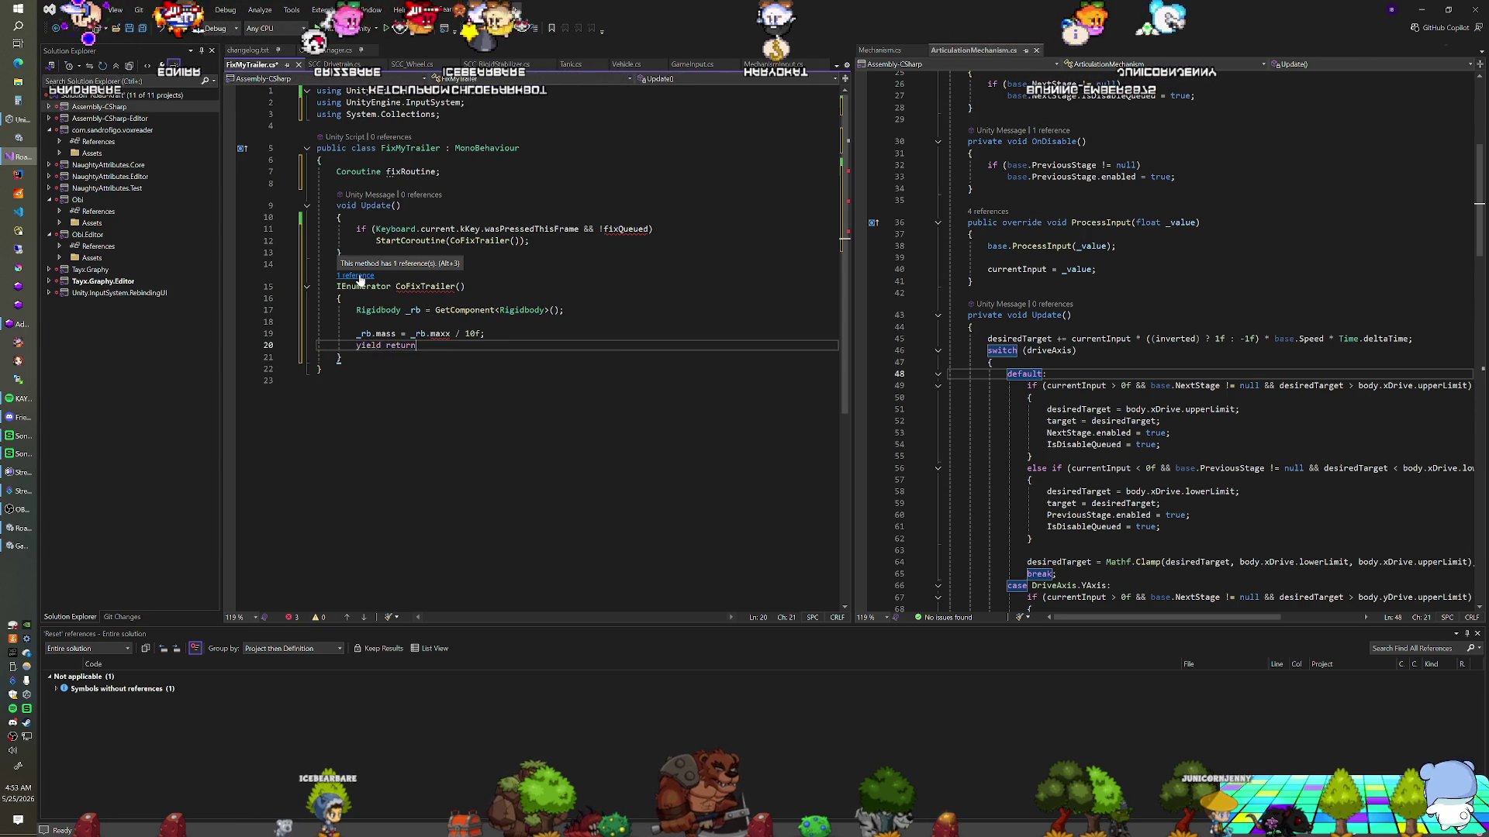
pyautogui.write(' WaitForFixedUpdate();')
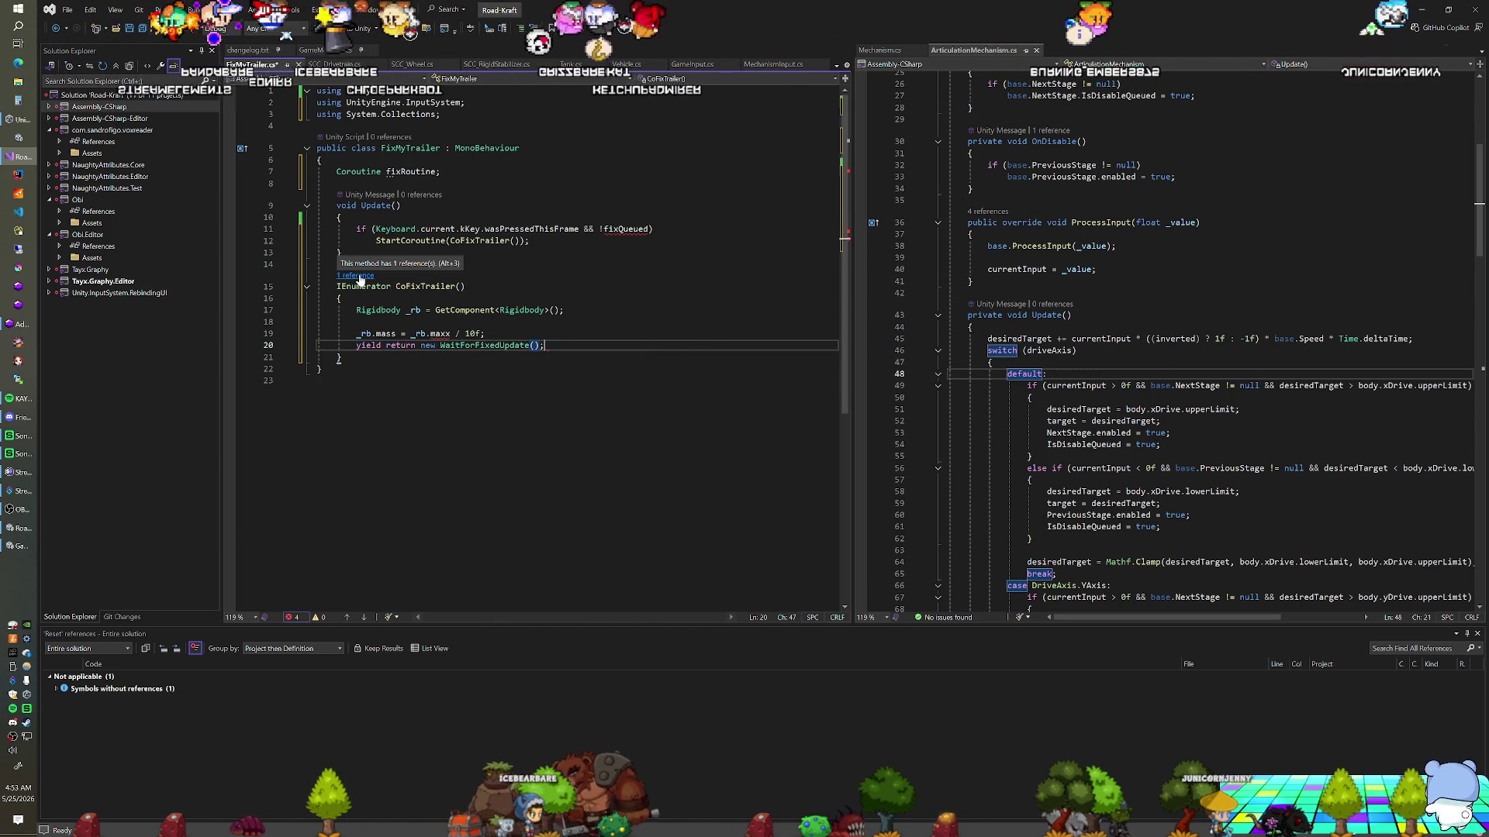
pyautogui.press('Tab')
pyautogui.press('Return')
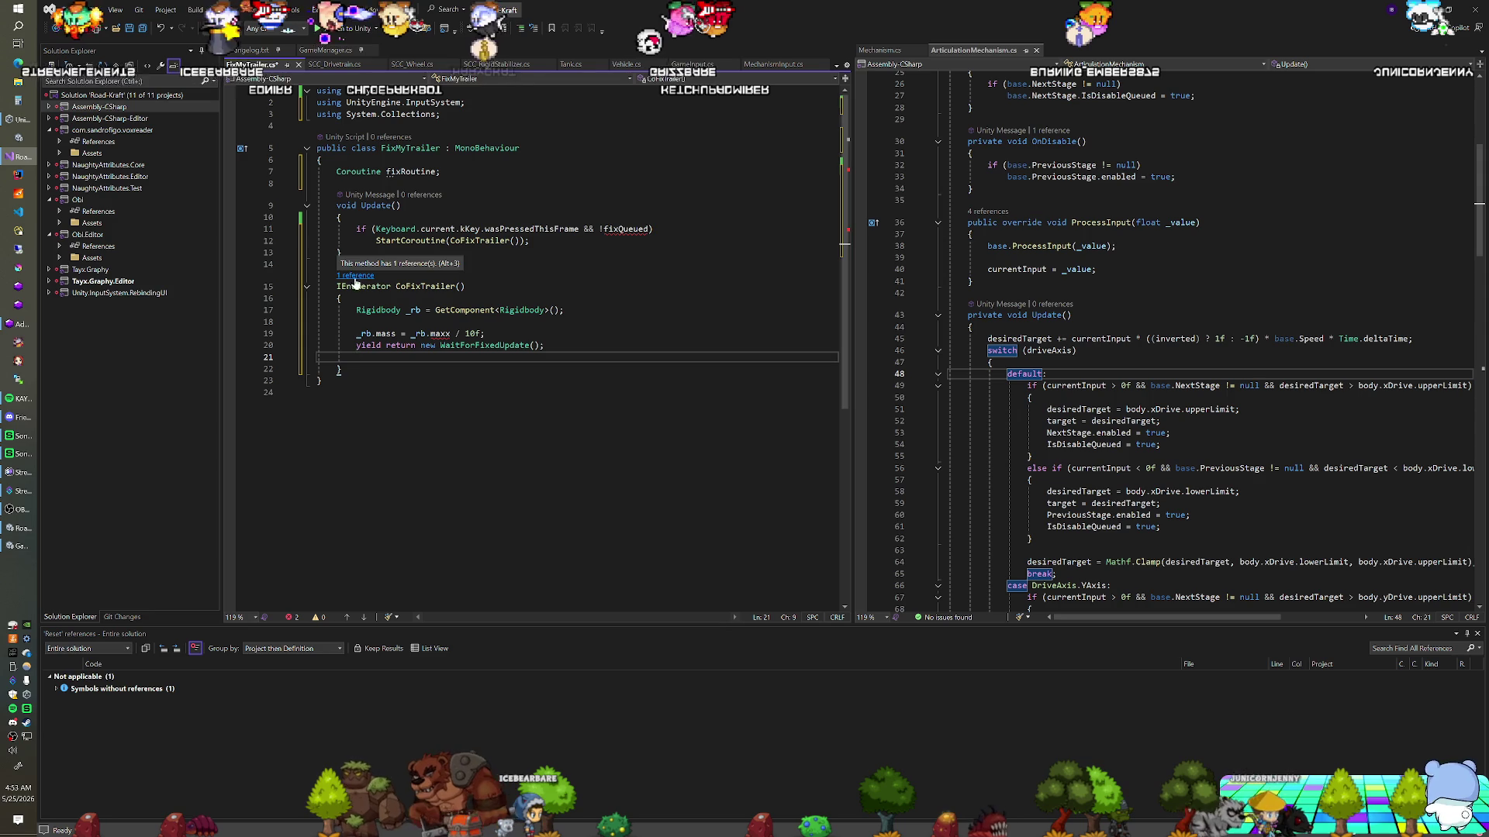
# Fix the maxx typo and add a copied line multiplying _rb.mass by 10f
pyautogui.click(450, 333)
pyautogui.press('BackSpace')
pyautogui.press('BackSpace')
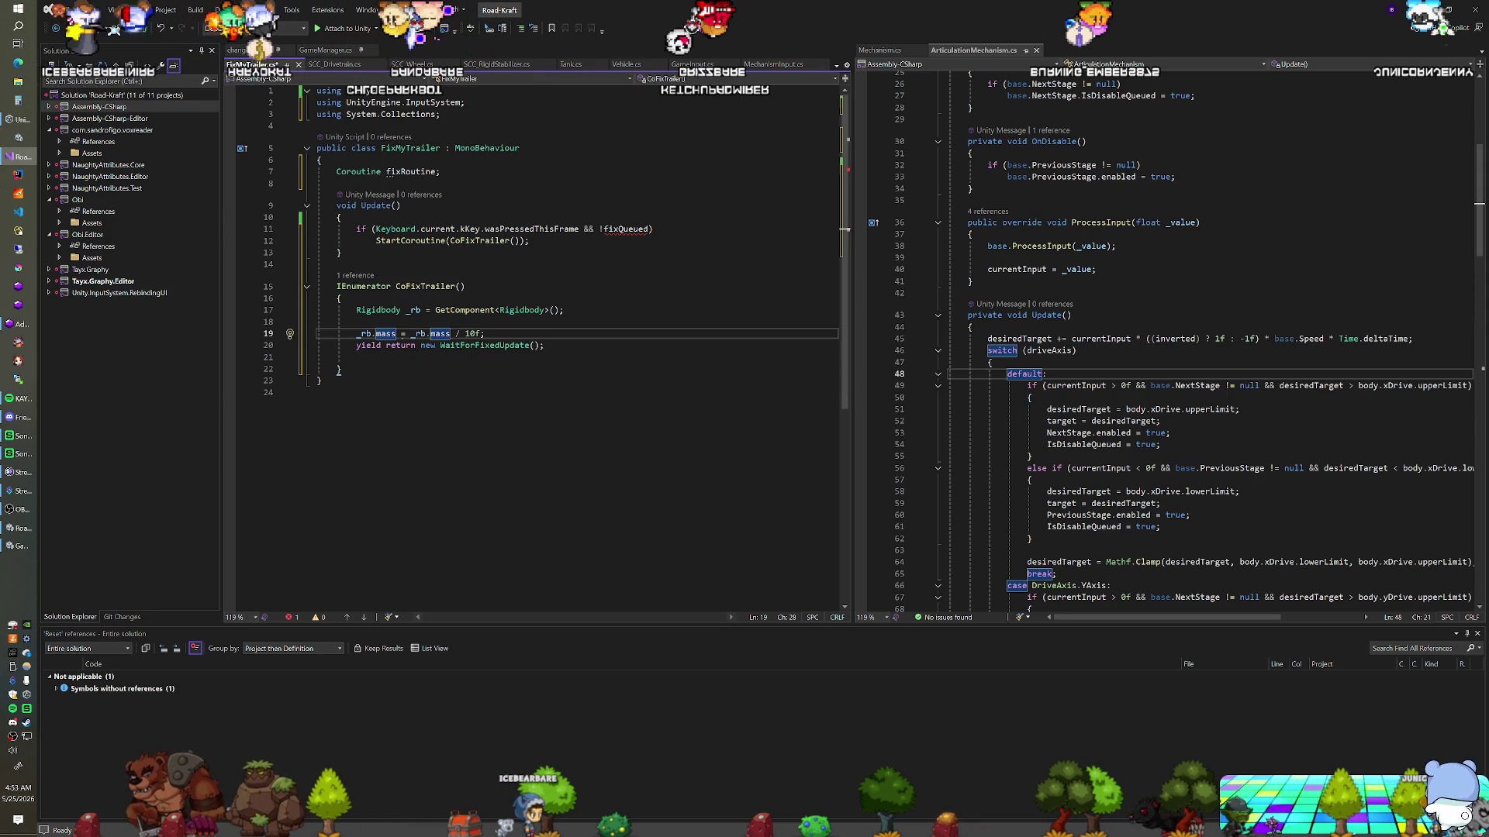
pyautogui.press('End')
pyautogui.hotkey('shift', 'Up')
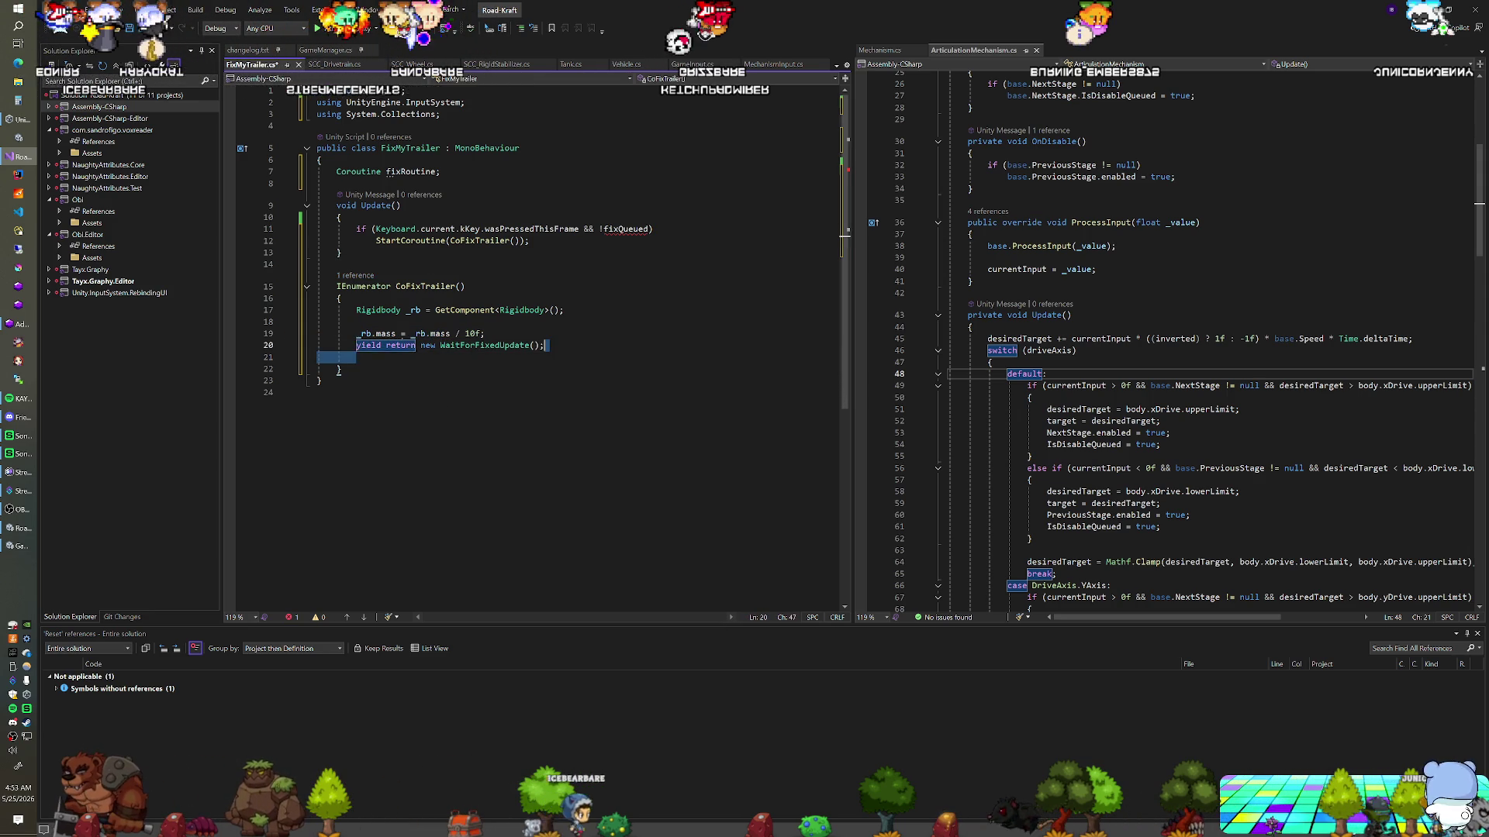
pyautogui.press('BackSpace')
pyautogui.write('*')
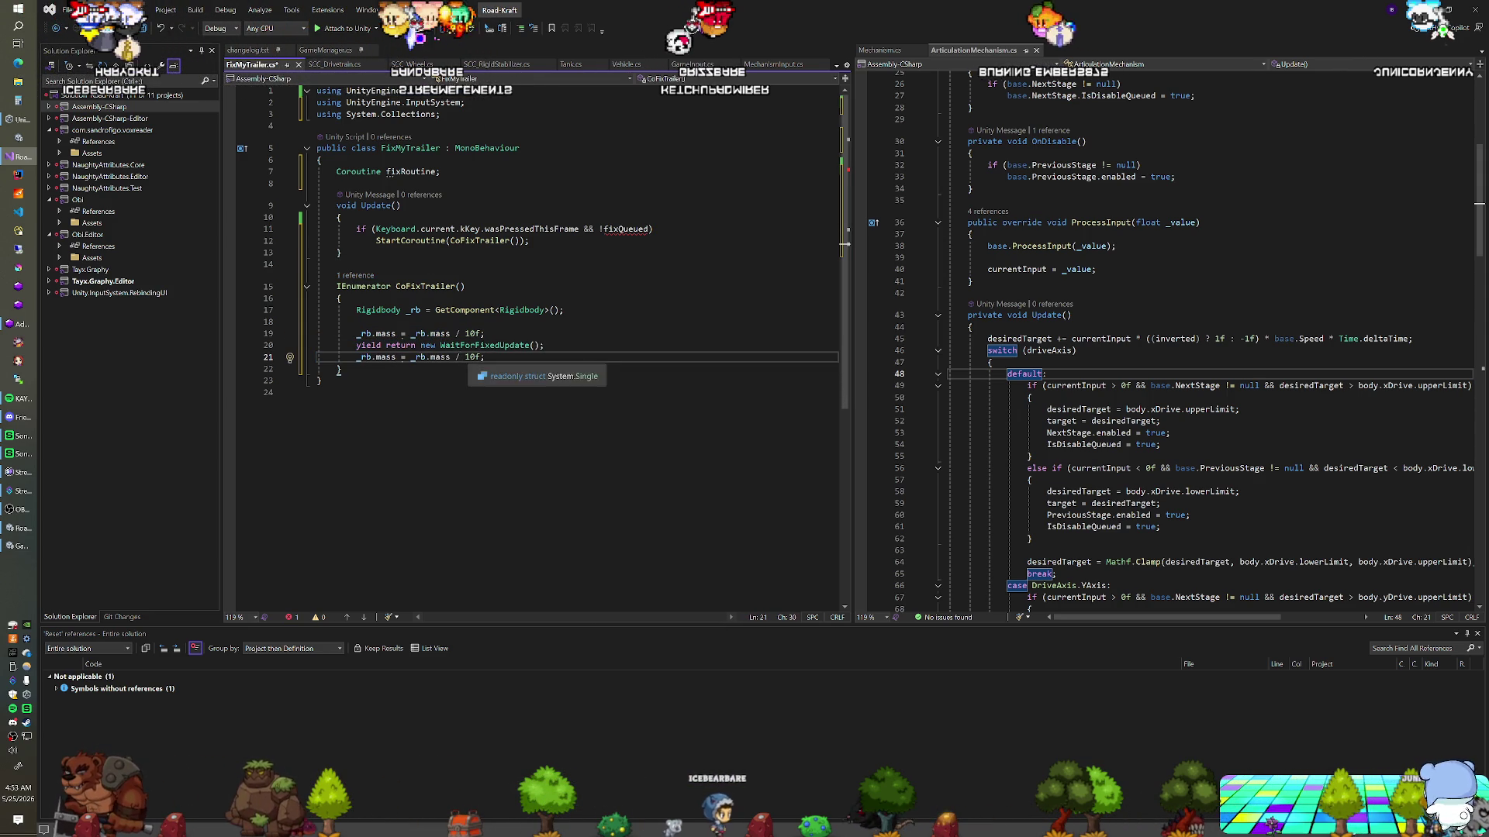
pyautogui.press('Down')
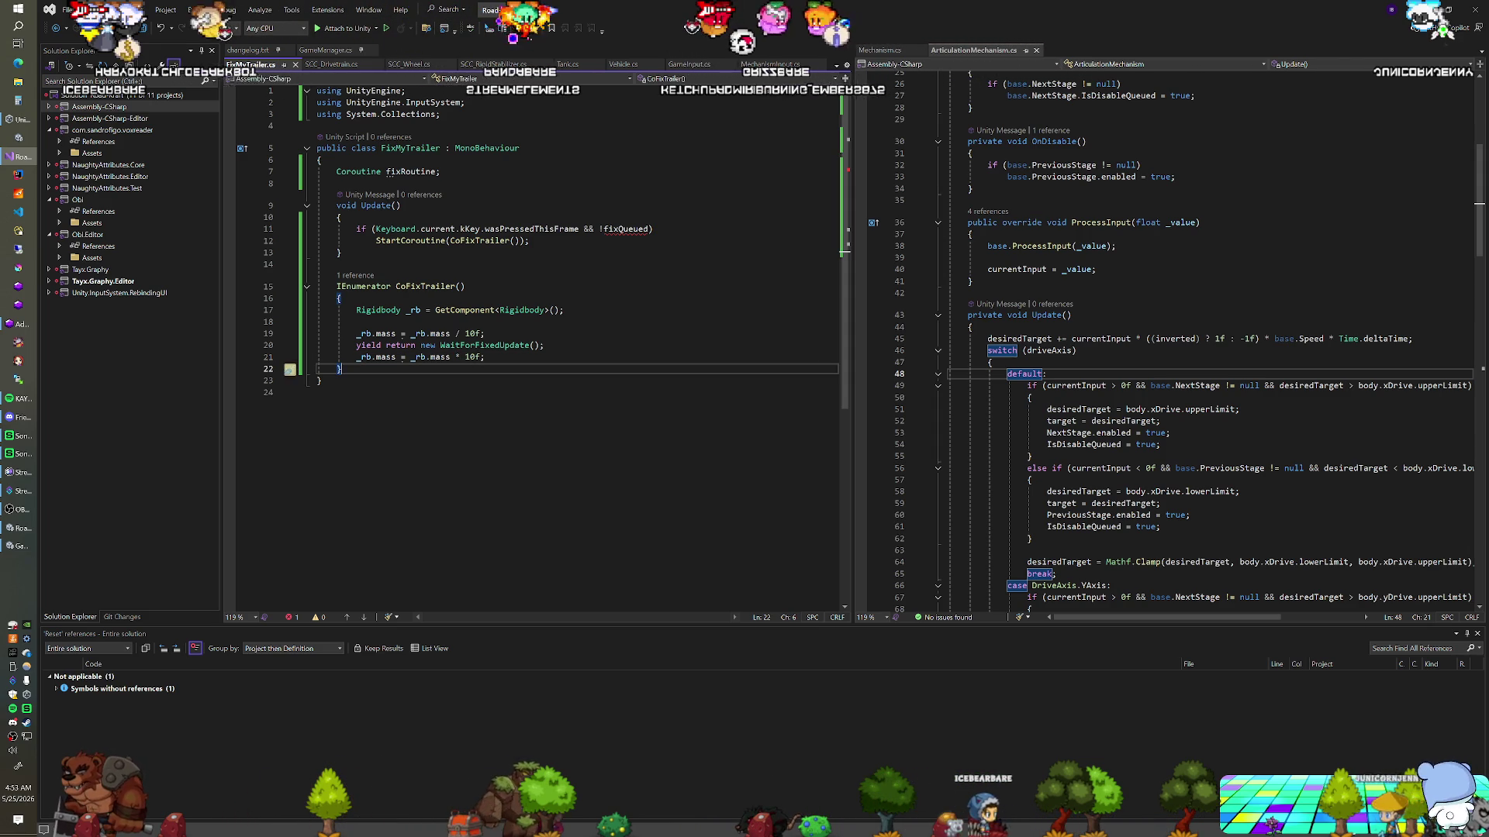
# Remove the && !fixQueued check from Update's key condition and save the script
pyautogui.moveTo(578, 229); pyautogui.dragTo(341, 217)
pyautogui.hotkey('shift', 'Down')
pyautogui.hotkey('shift', 'End')
pyautogui.press('Delete')
pyautogui.press('Up')
pyautogui.hotkey('alt', 'Tab')
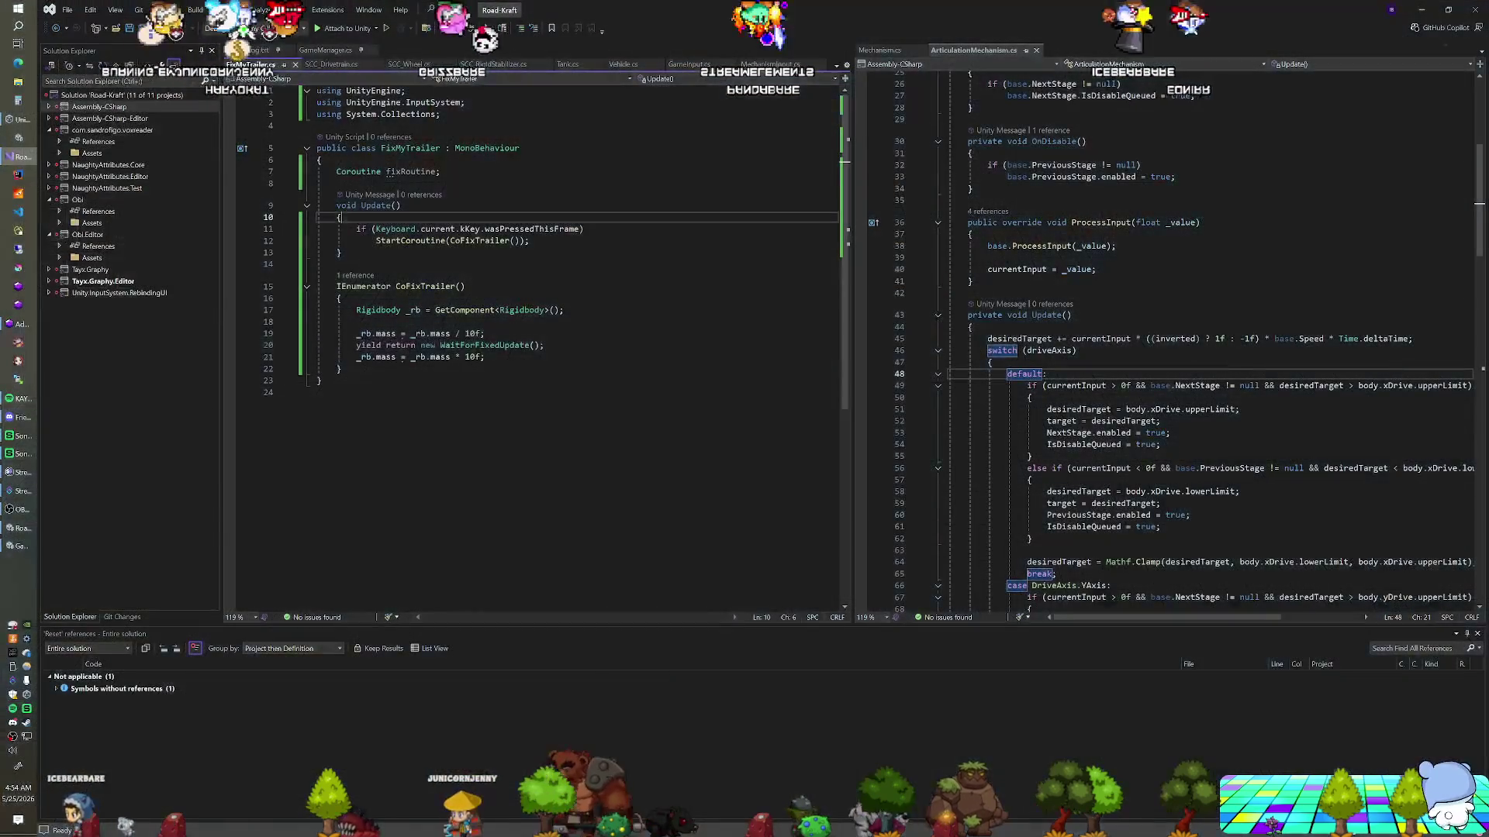
# Select the WaitForFixedUpdate statement in CoFixTrailer for rewriting
pyautogui.click(545, 345)
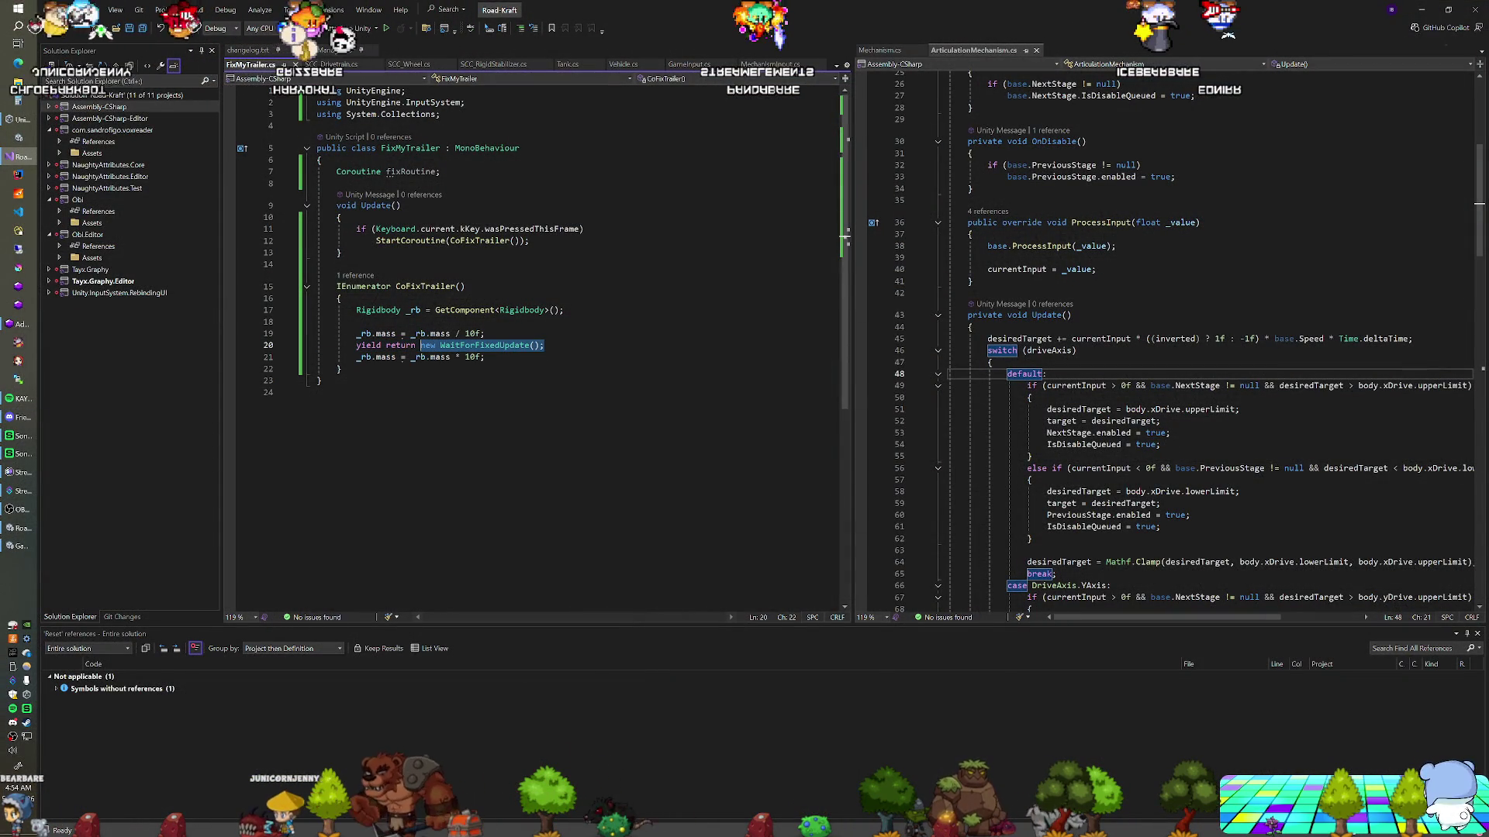
# Replace the wait with WaitForSeconds(1f) and log _rb.mass via Debug.Log after each mass change
pyautogui.write('yield r')
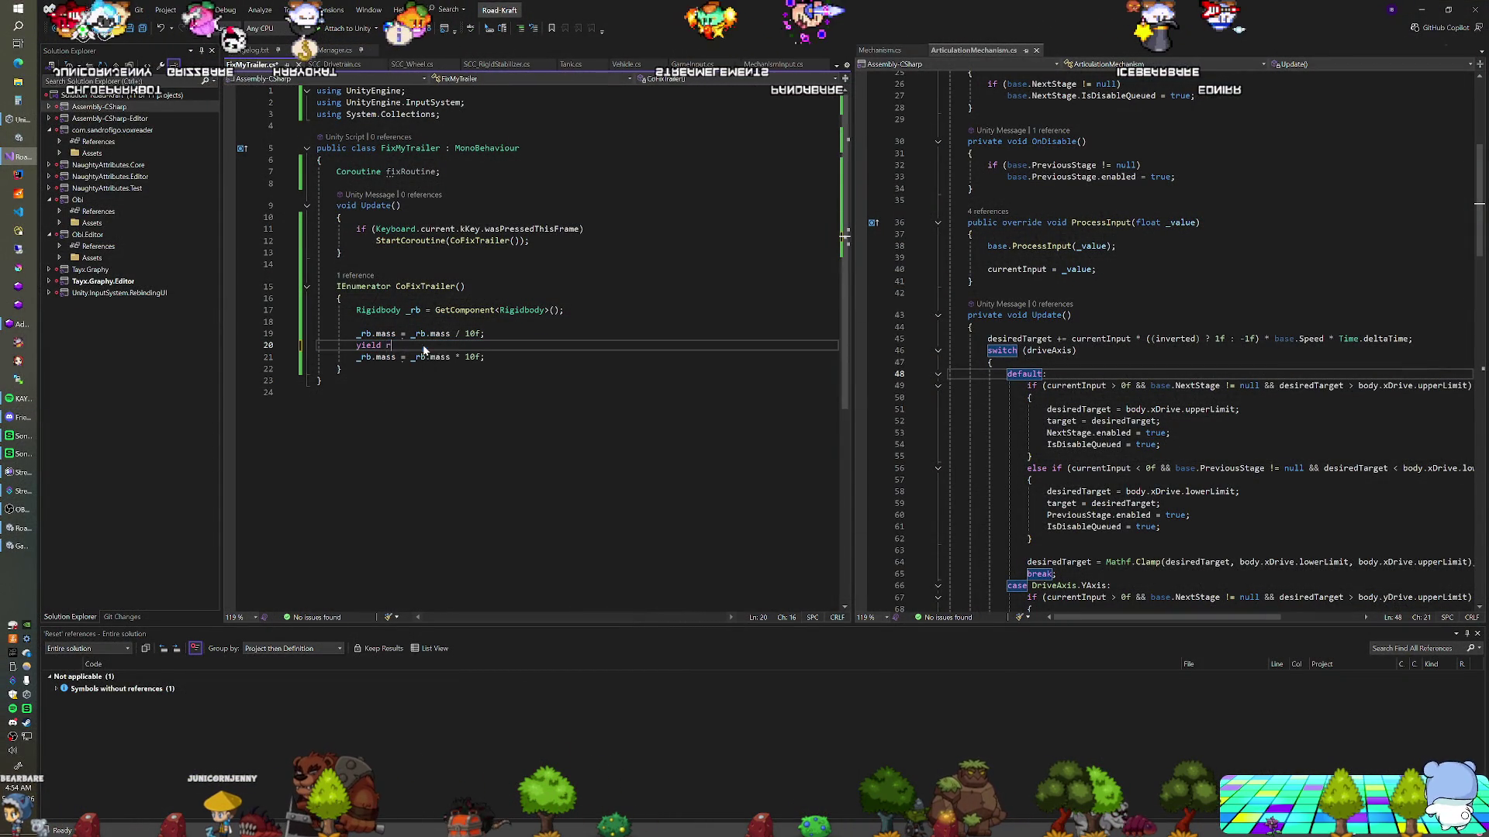
pyautogui.write('eturn new WaitF')
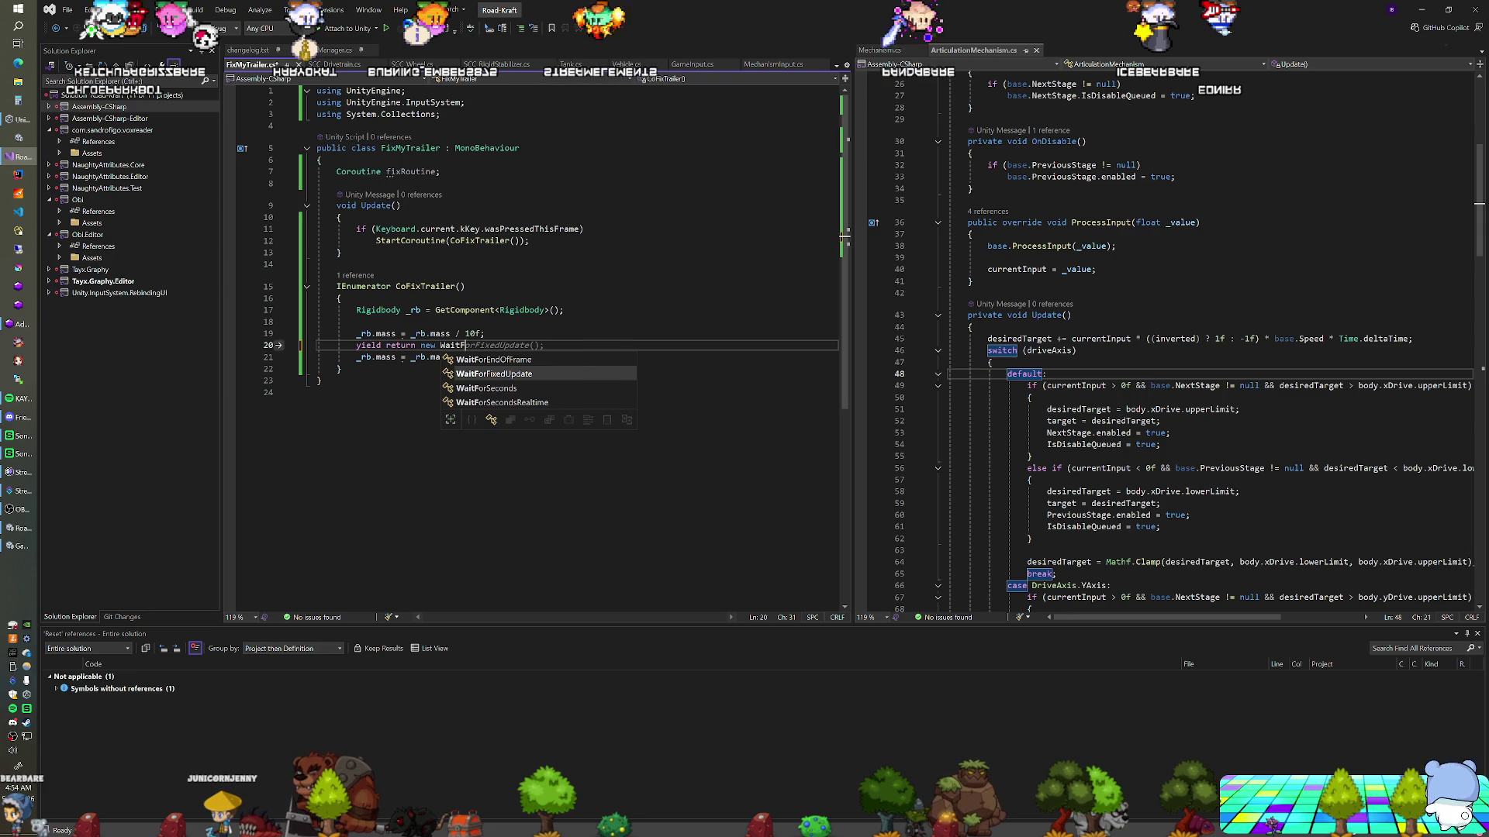
pyautogui.write('orSeconds(')
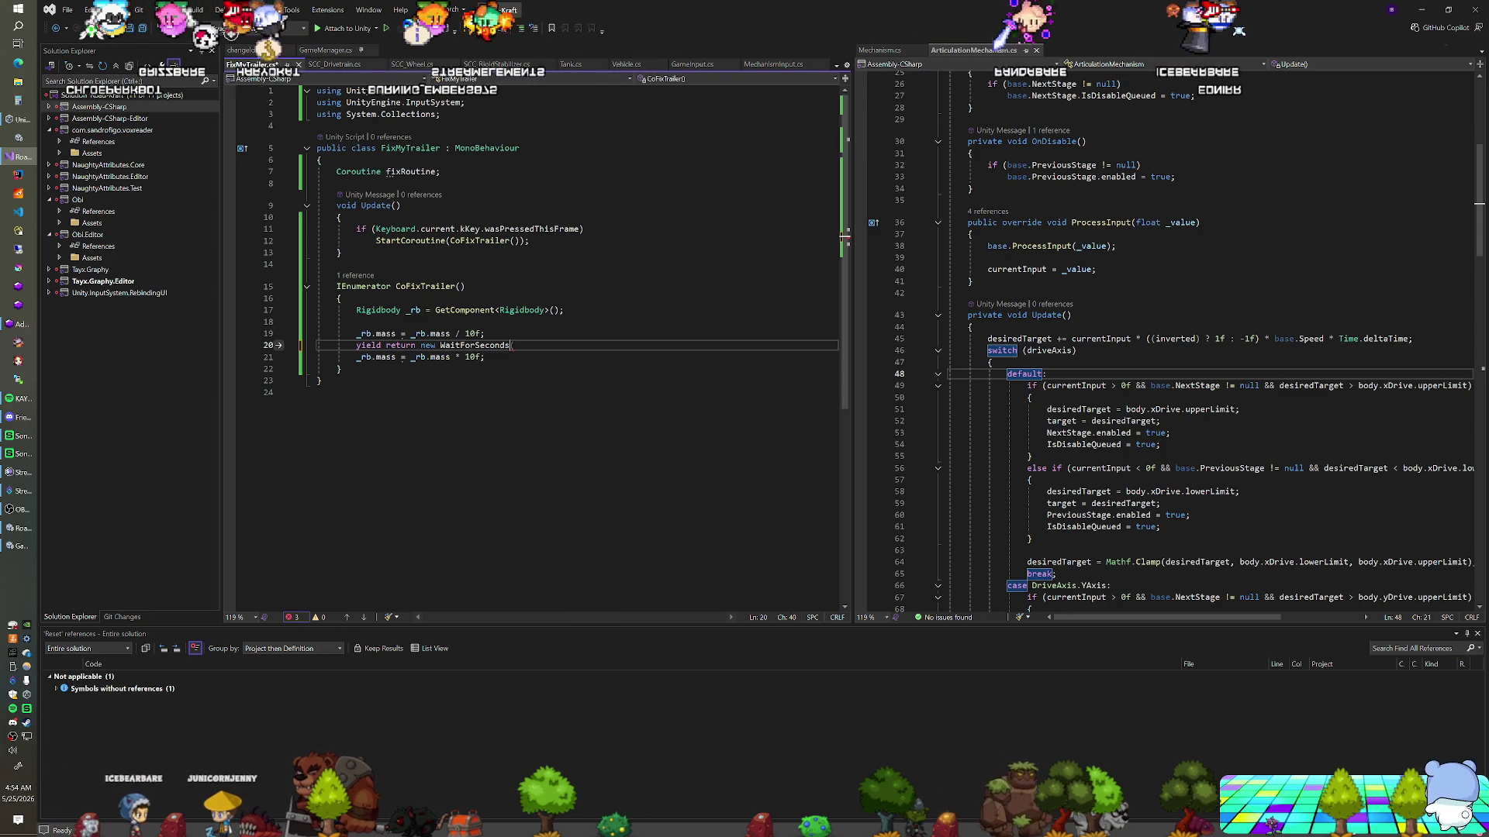
pyautogui.write('1f);')
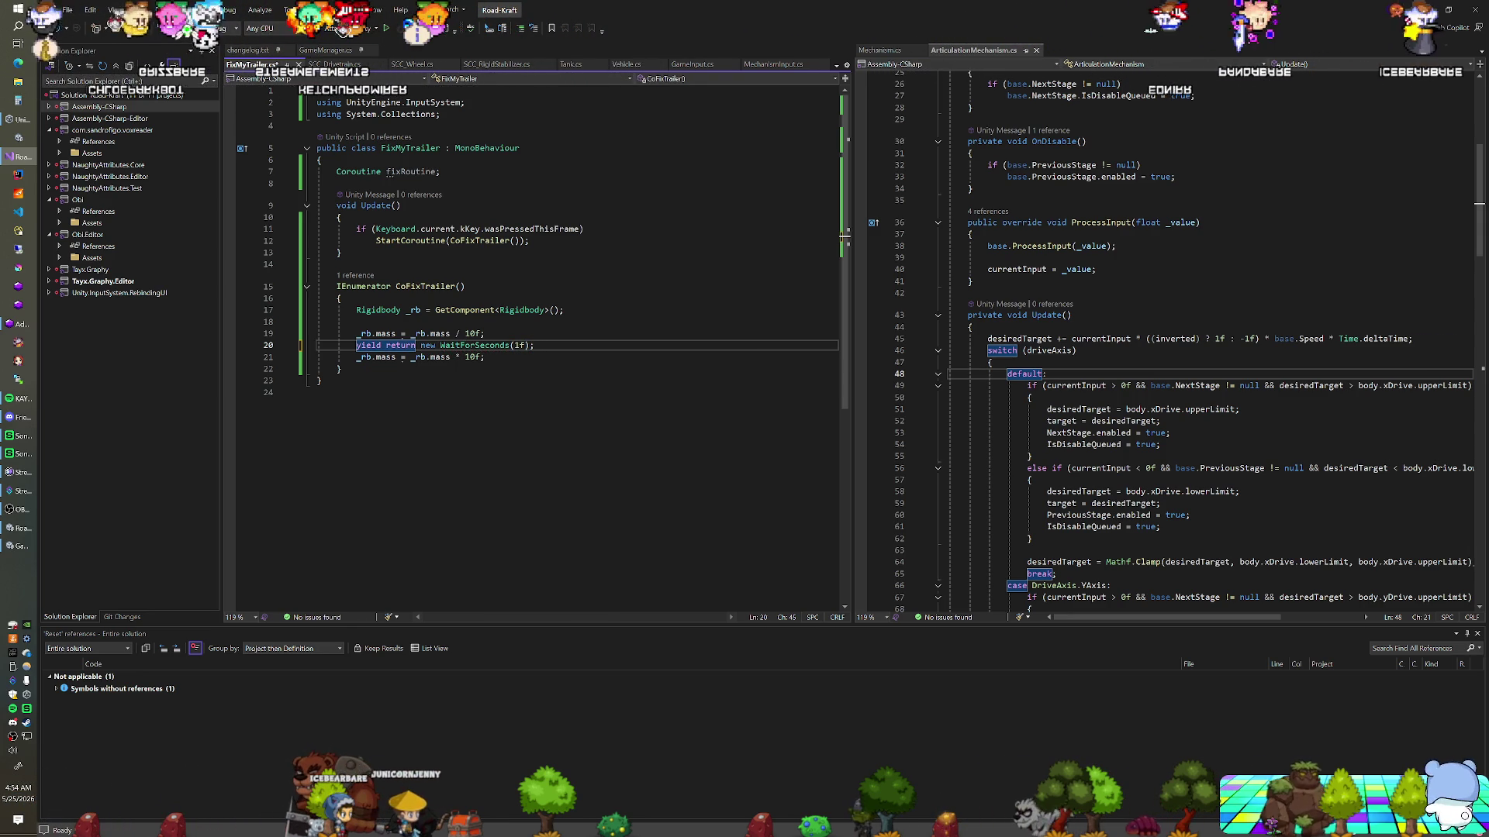
pyautogui.hotkey('ctrl', 'Return')
pyautogui.write('Debug.L')
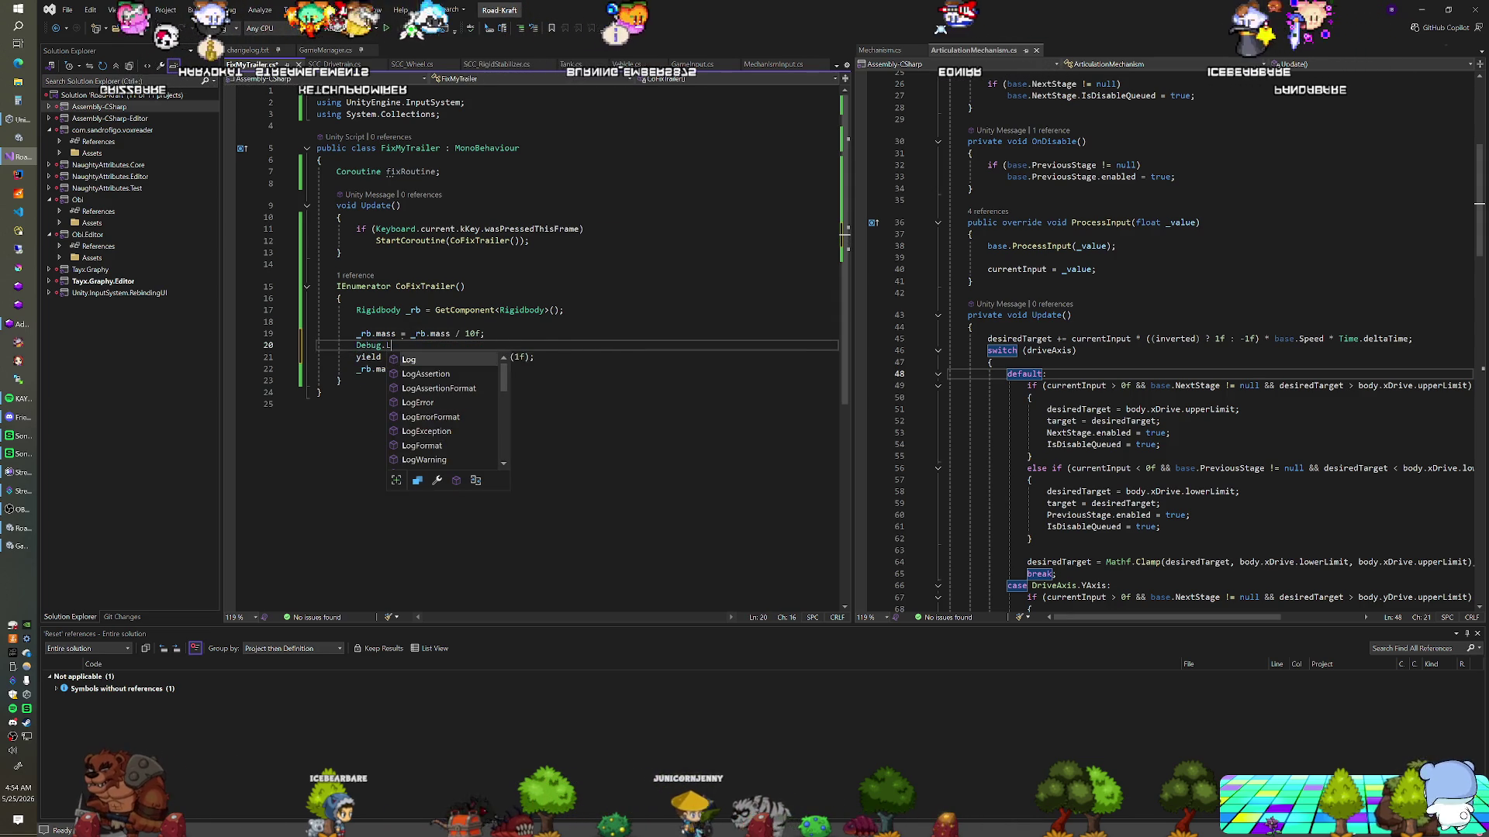
pyautogui.write('og(_rb')
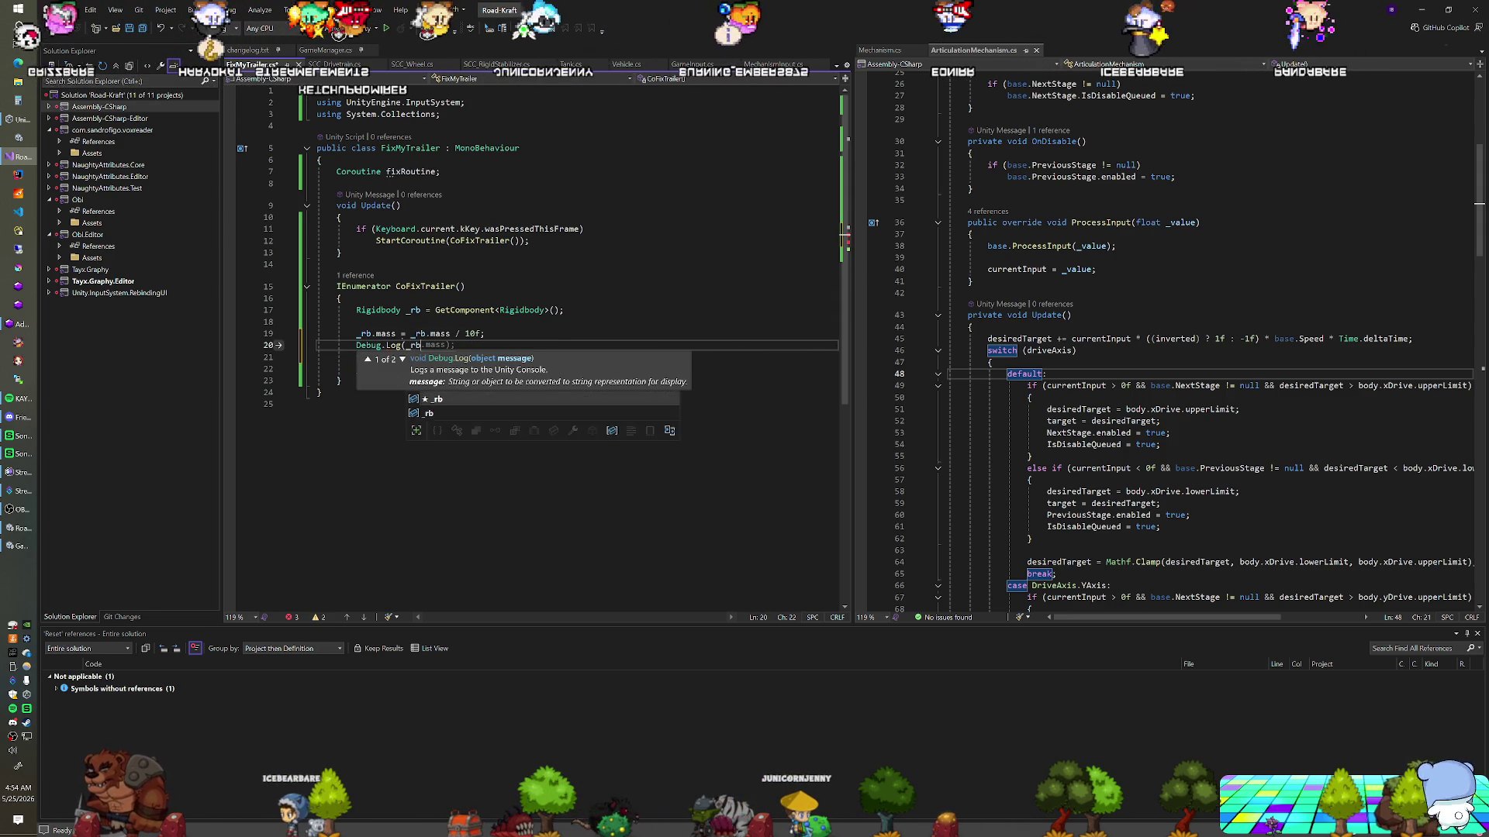
pyautogui.write('.mass);')
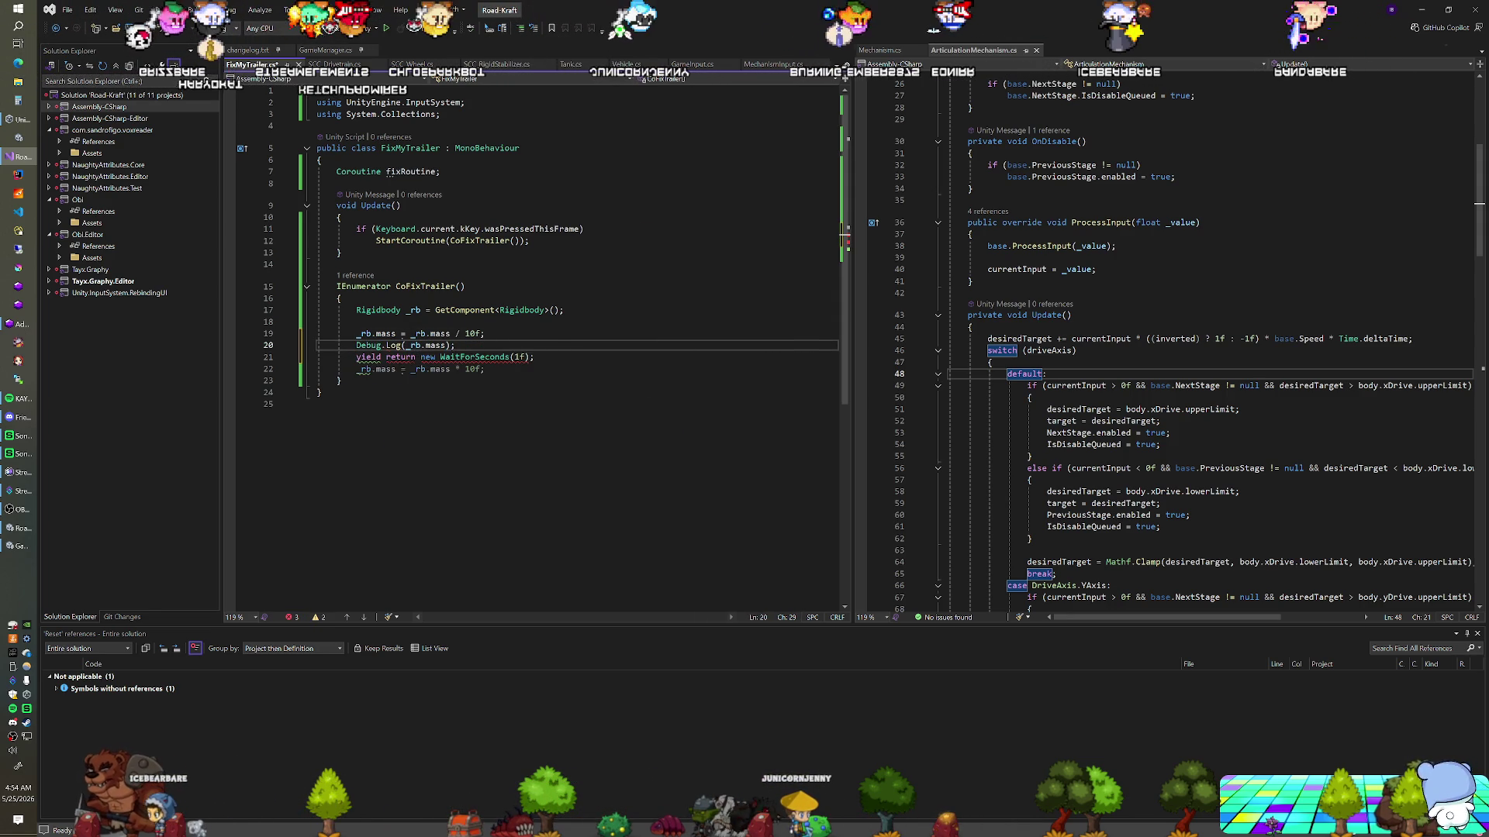
pyautogui.press('Home')
pyautogui.press('Down')
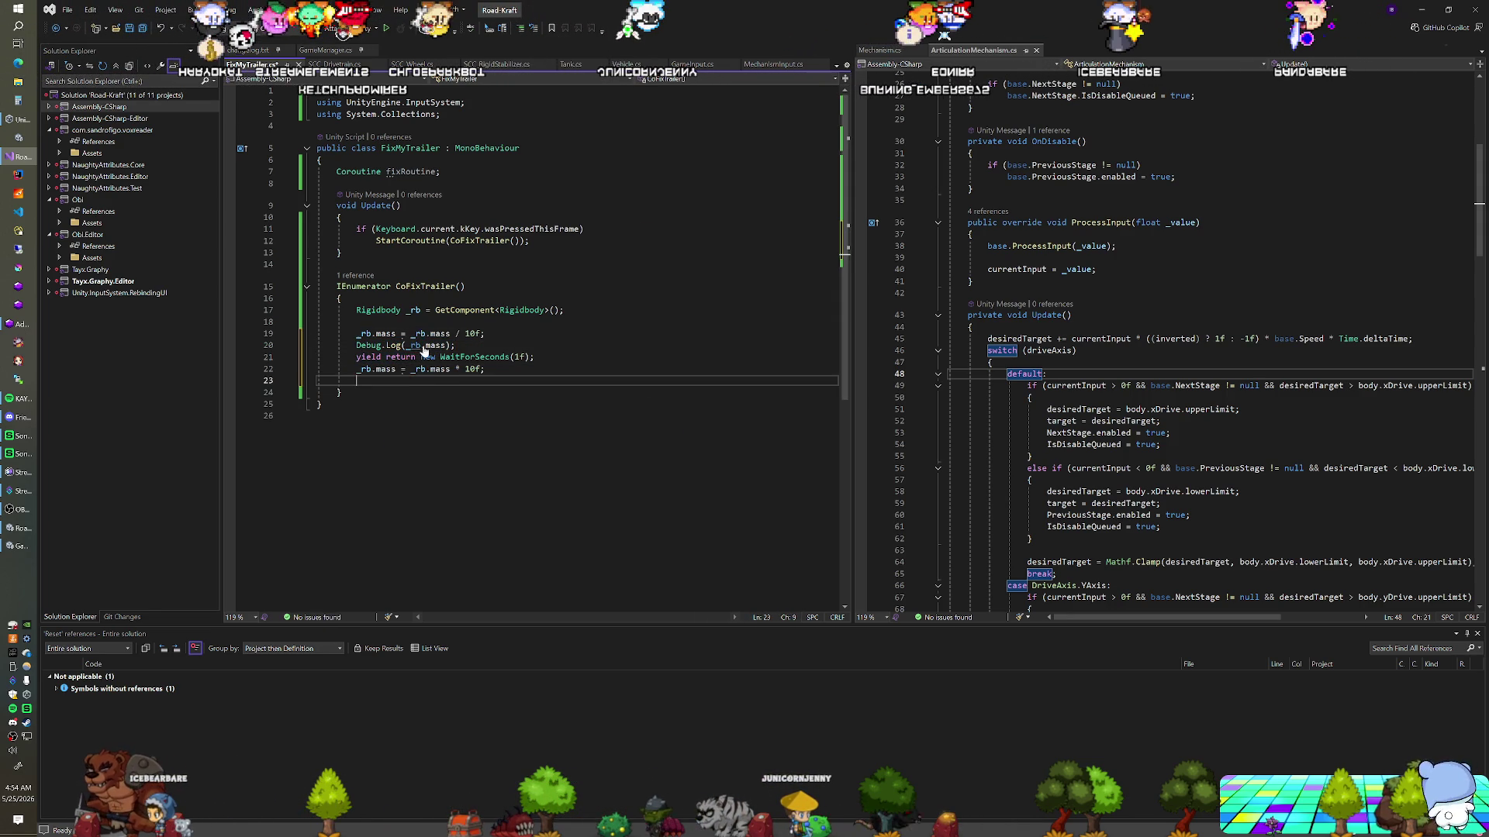
pyautogui.click(356, 322)
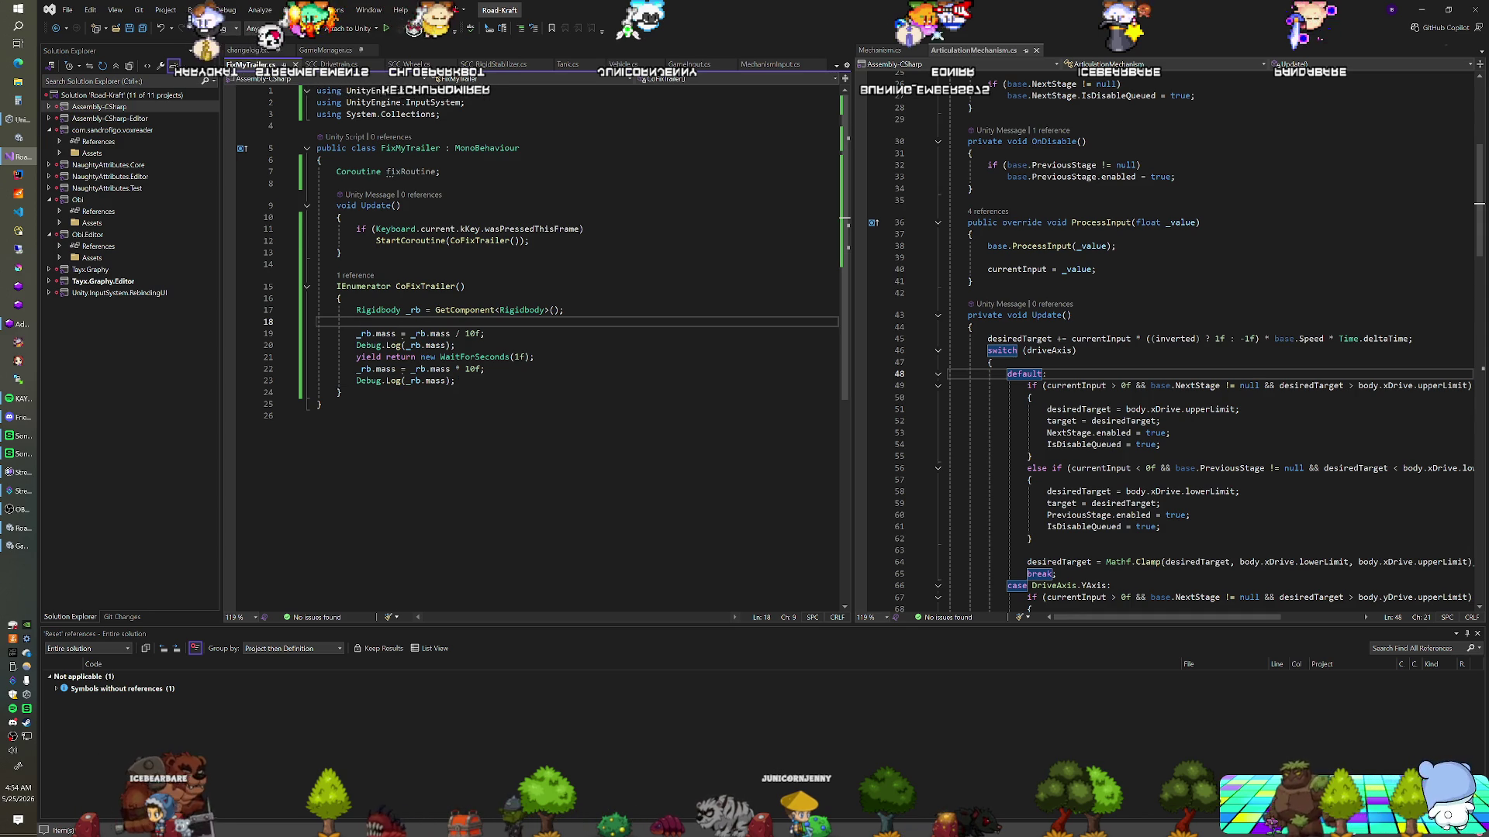
pyautogui.press('Down')
pyautogui.press('End')
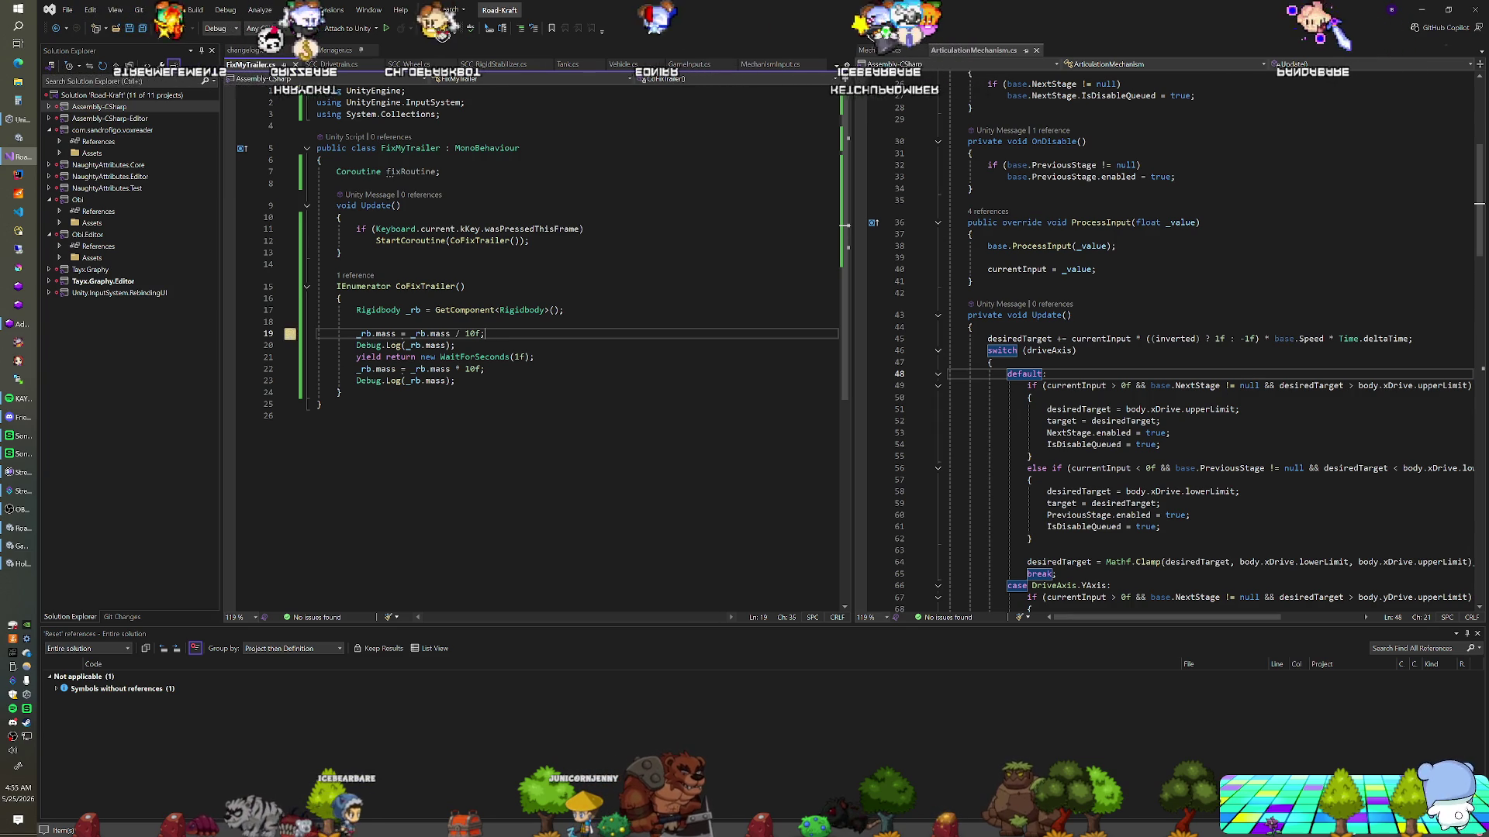
pyautogui.hotkey('alt', 'Tab')
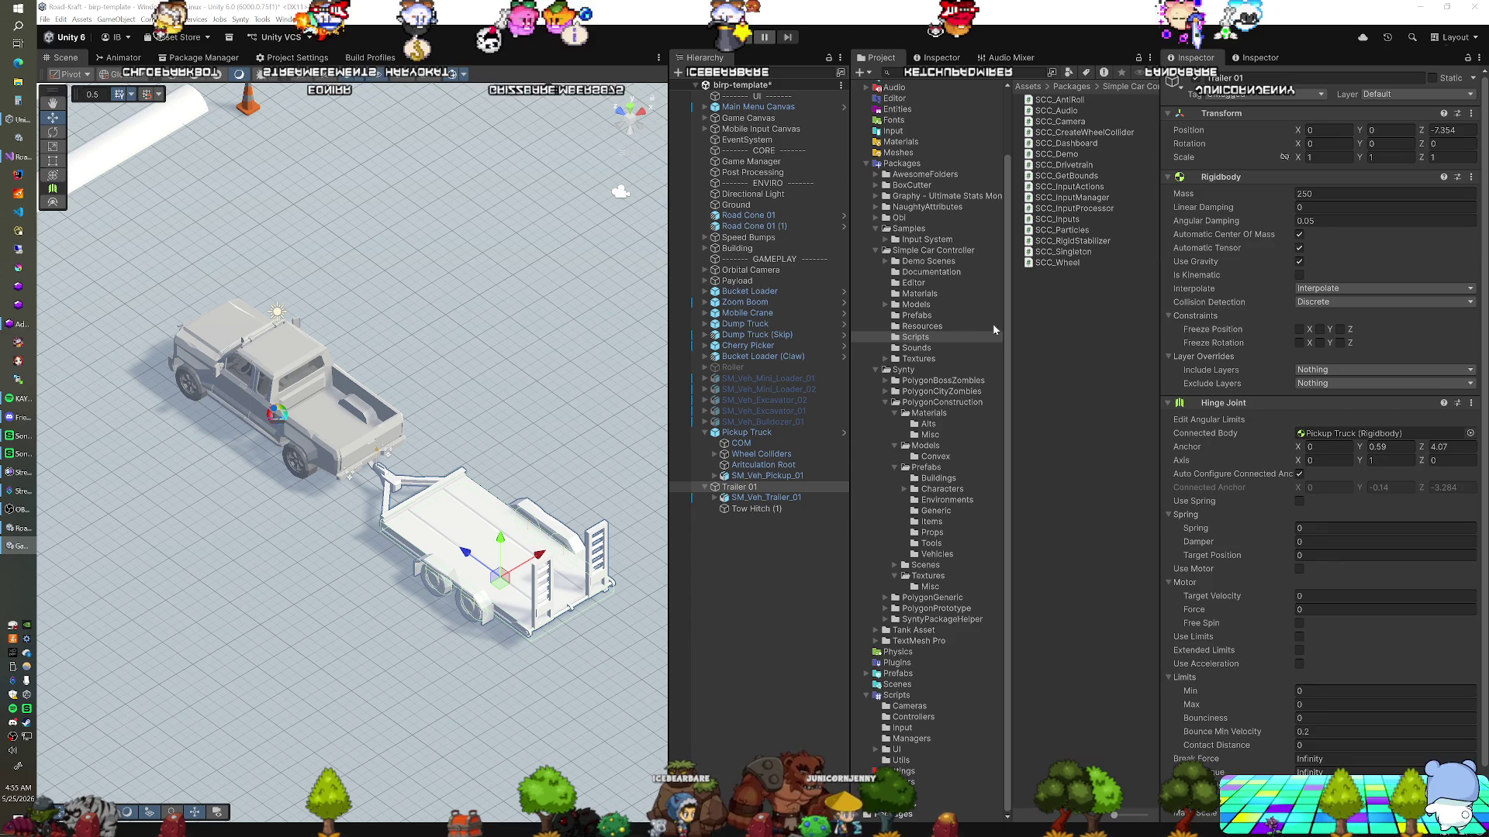
# Collapse the Hinge Joint and add the Fix My Trailer script to Trailer 01
pyautogui.scroll(-2, 1184, 377)
pyautogui.click(1170, 356)
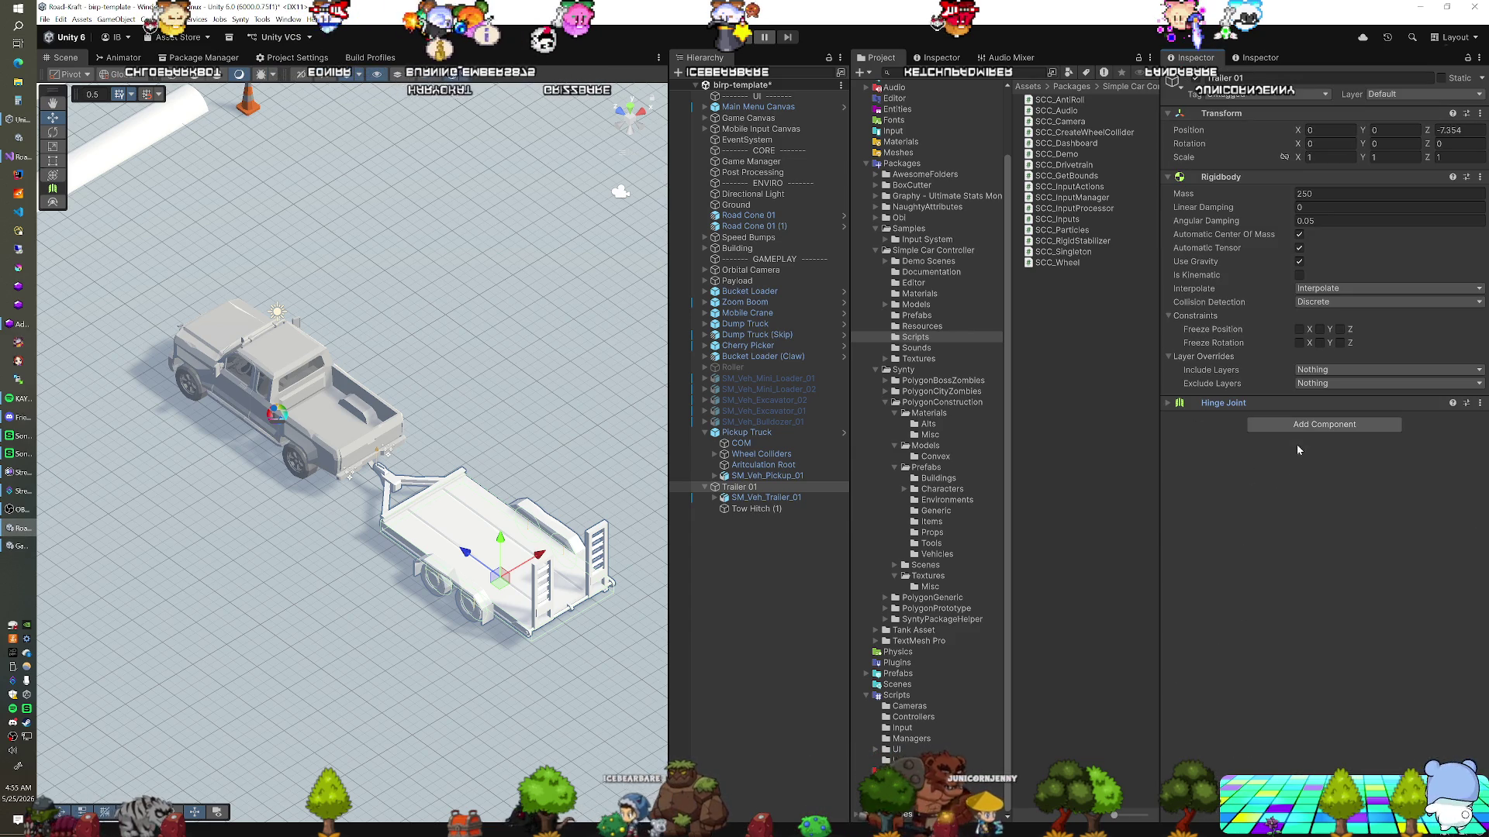
pyautogui.click(1302, 425)
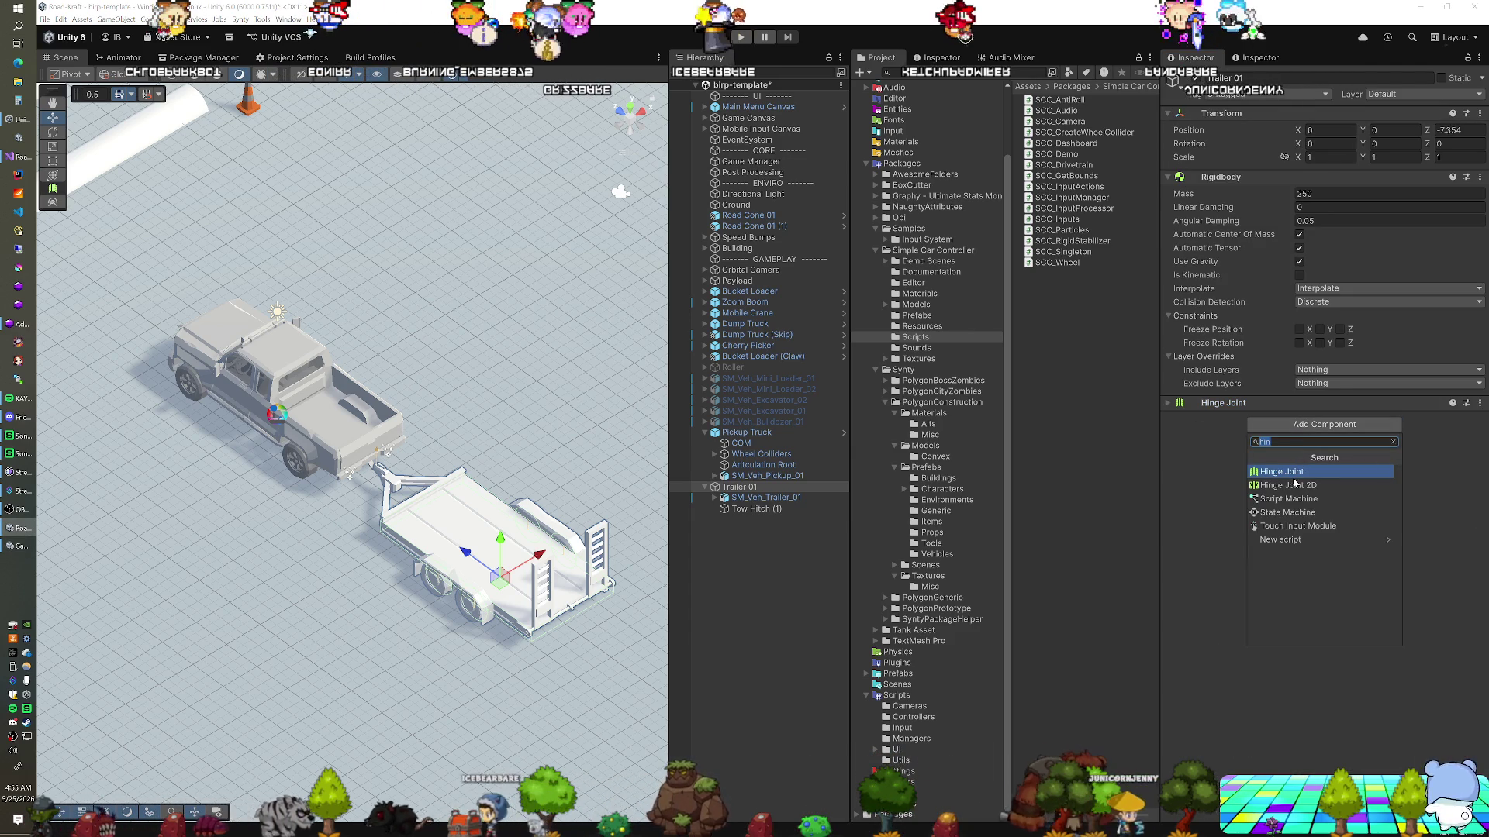
pyautogui.write('fix')
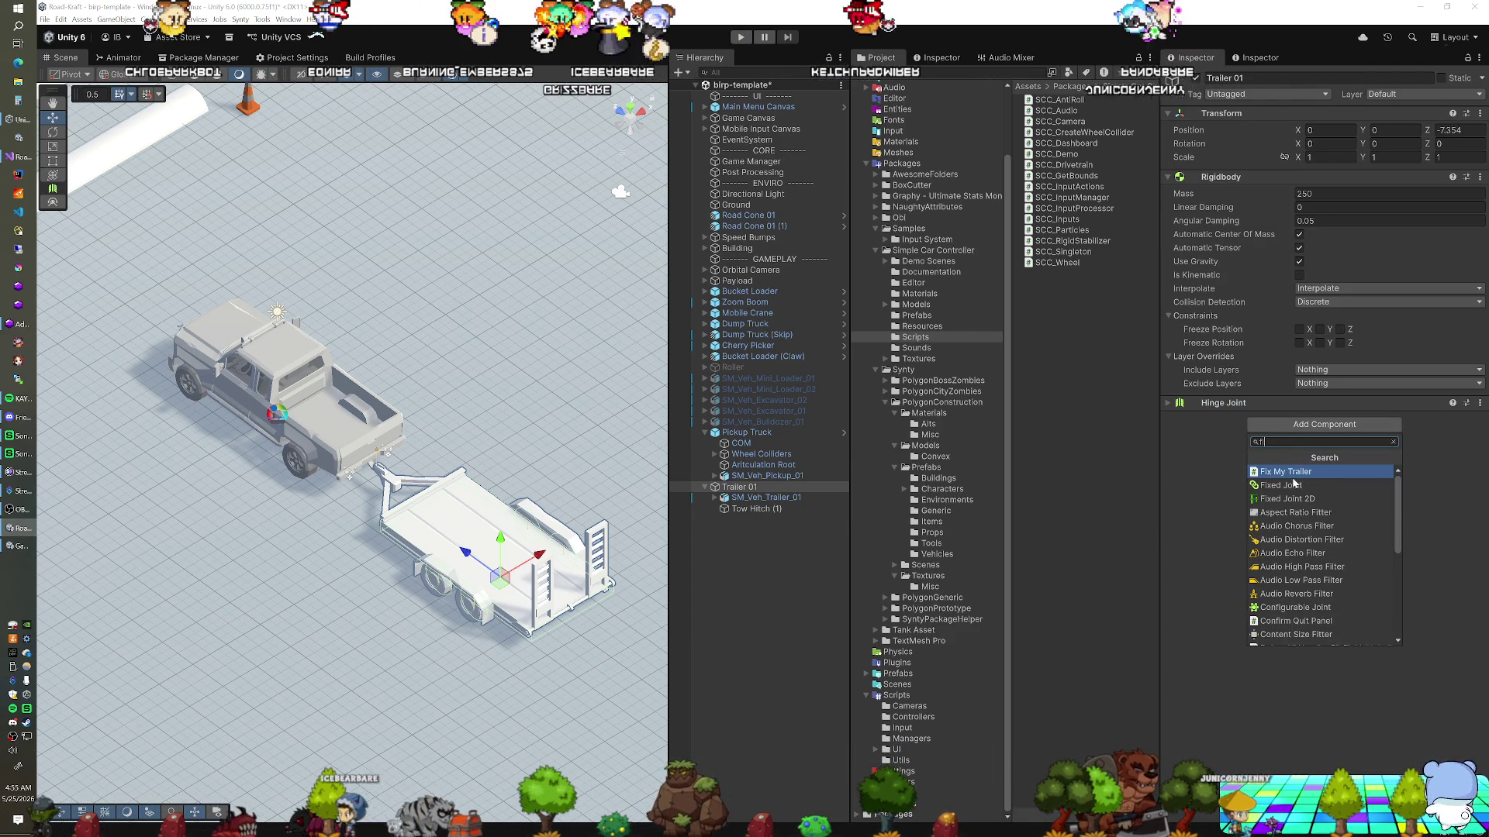
pyautogui.press('Return')
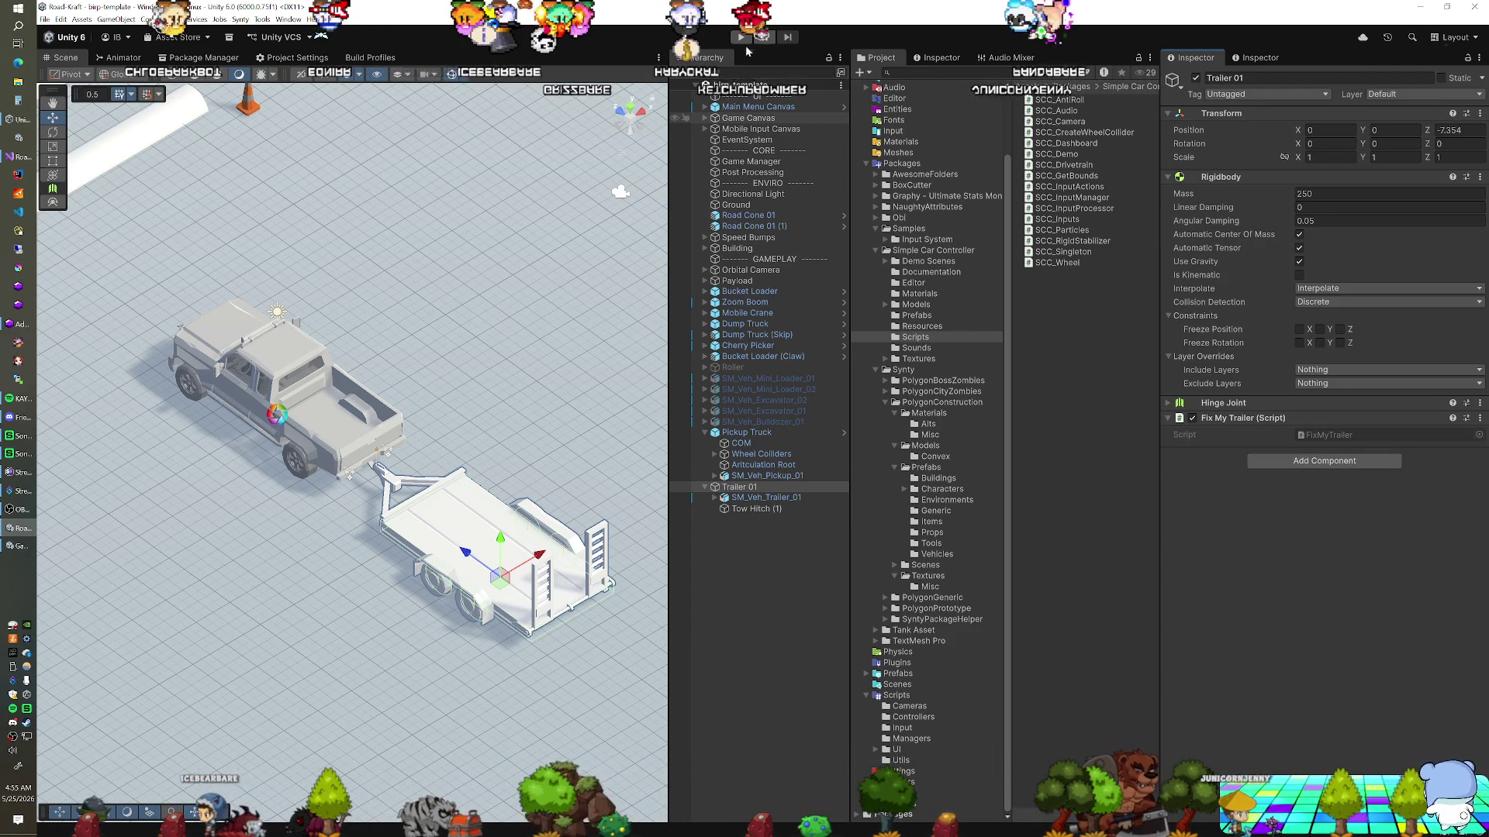
# Play the scene and drive the truck forward and left across the crosswalk towing the trailer
pyautogui.click(741, 37)
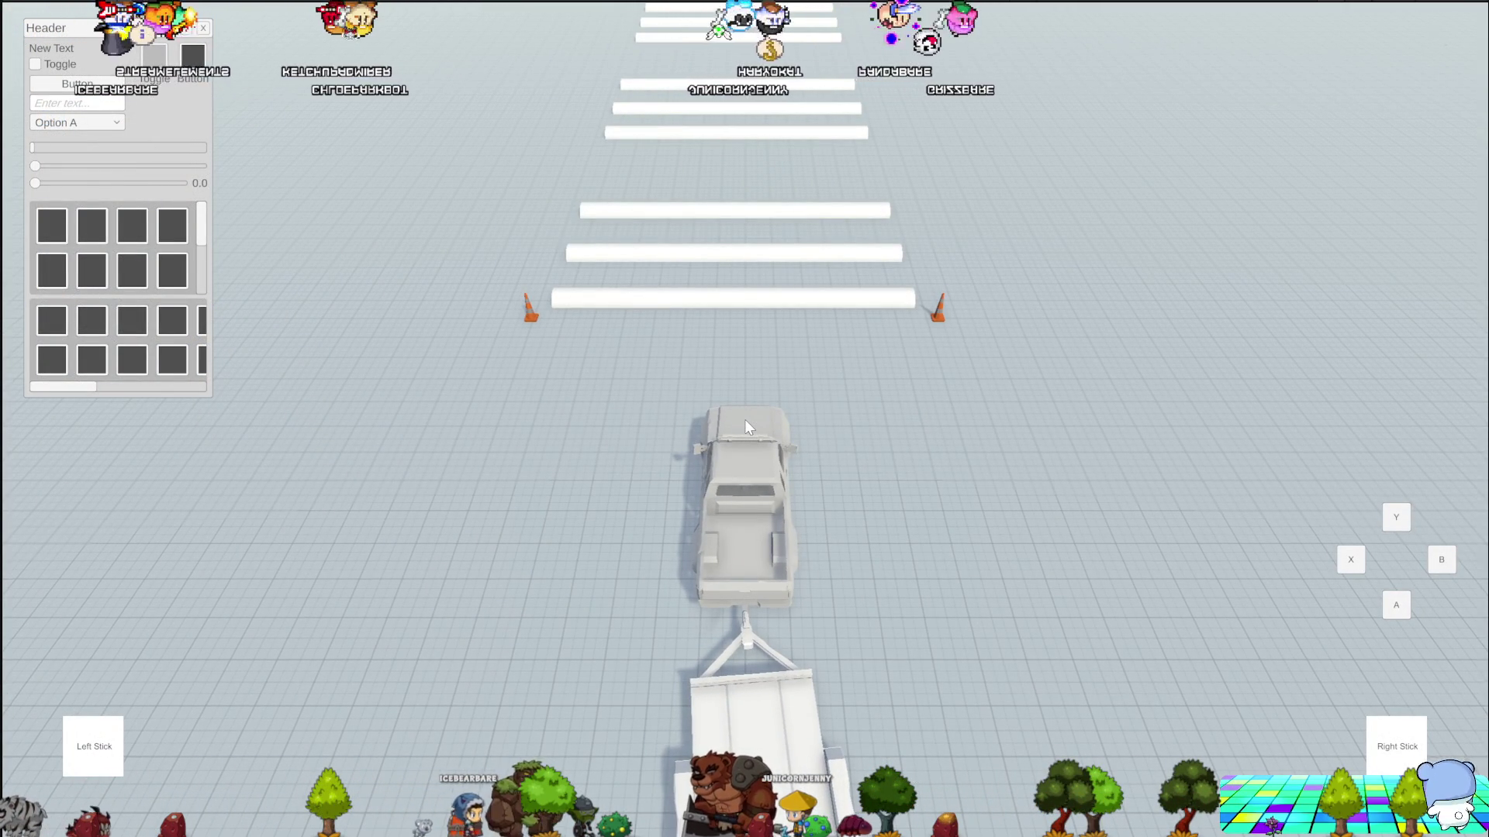
pyautogui.press('w')
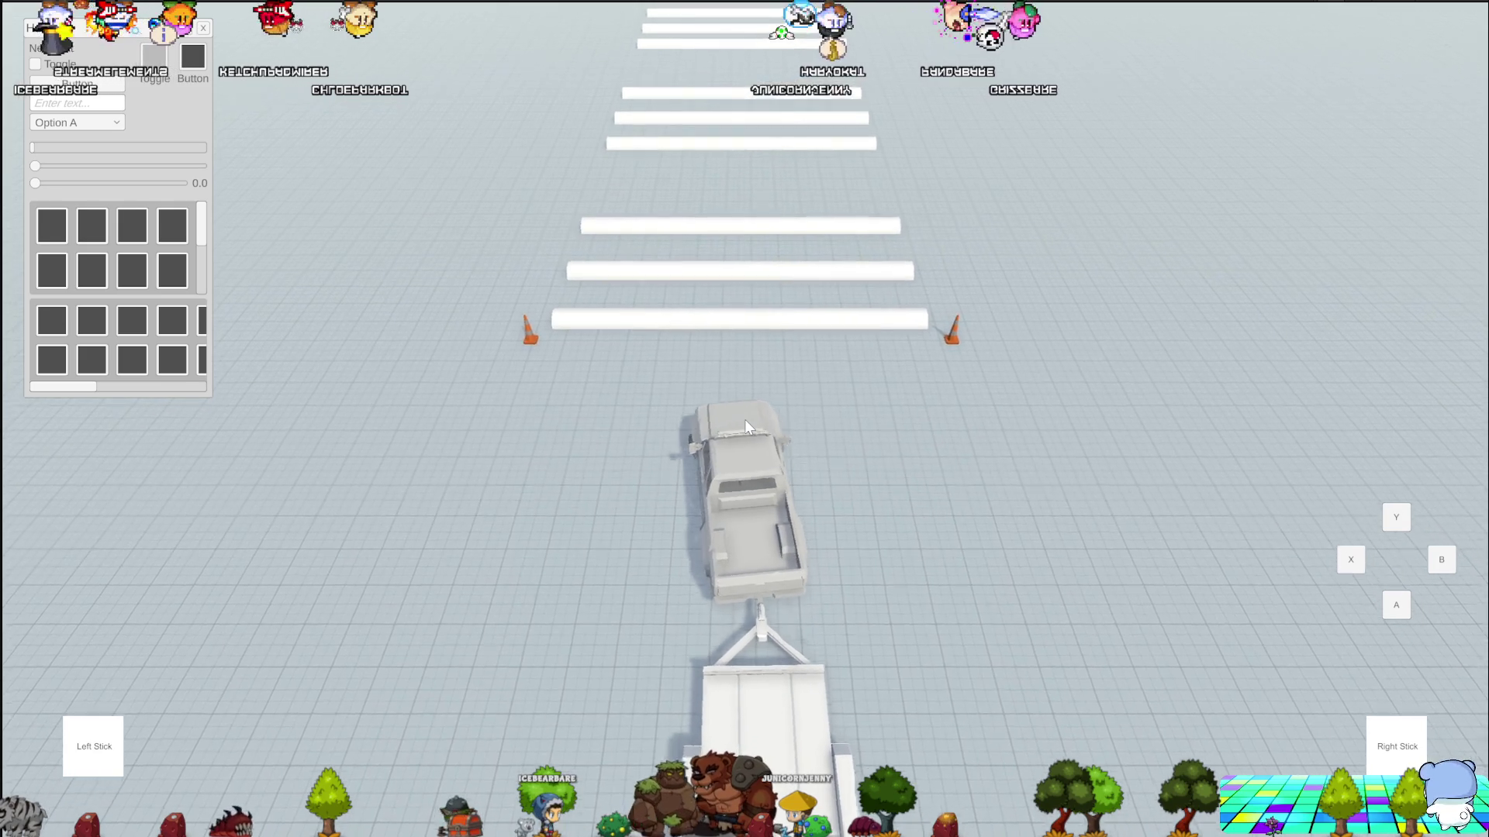
pyautogui.press('a')
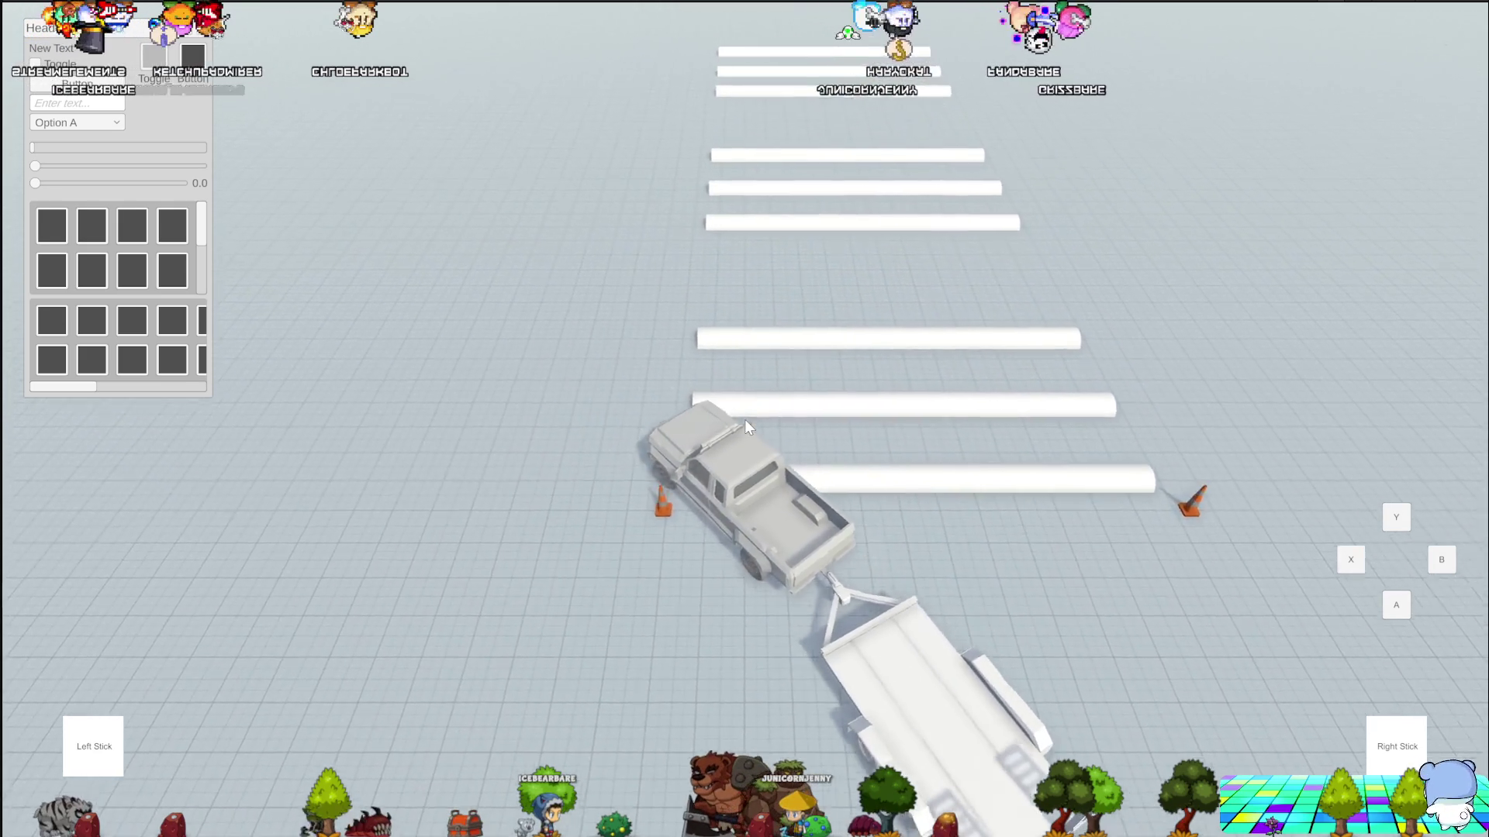
pyautogui.press('a')
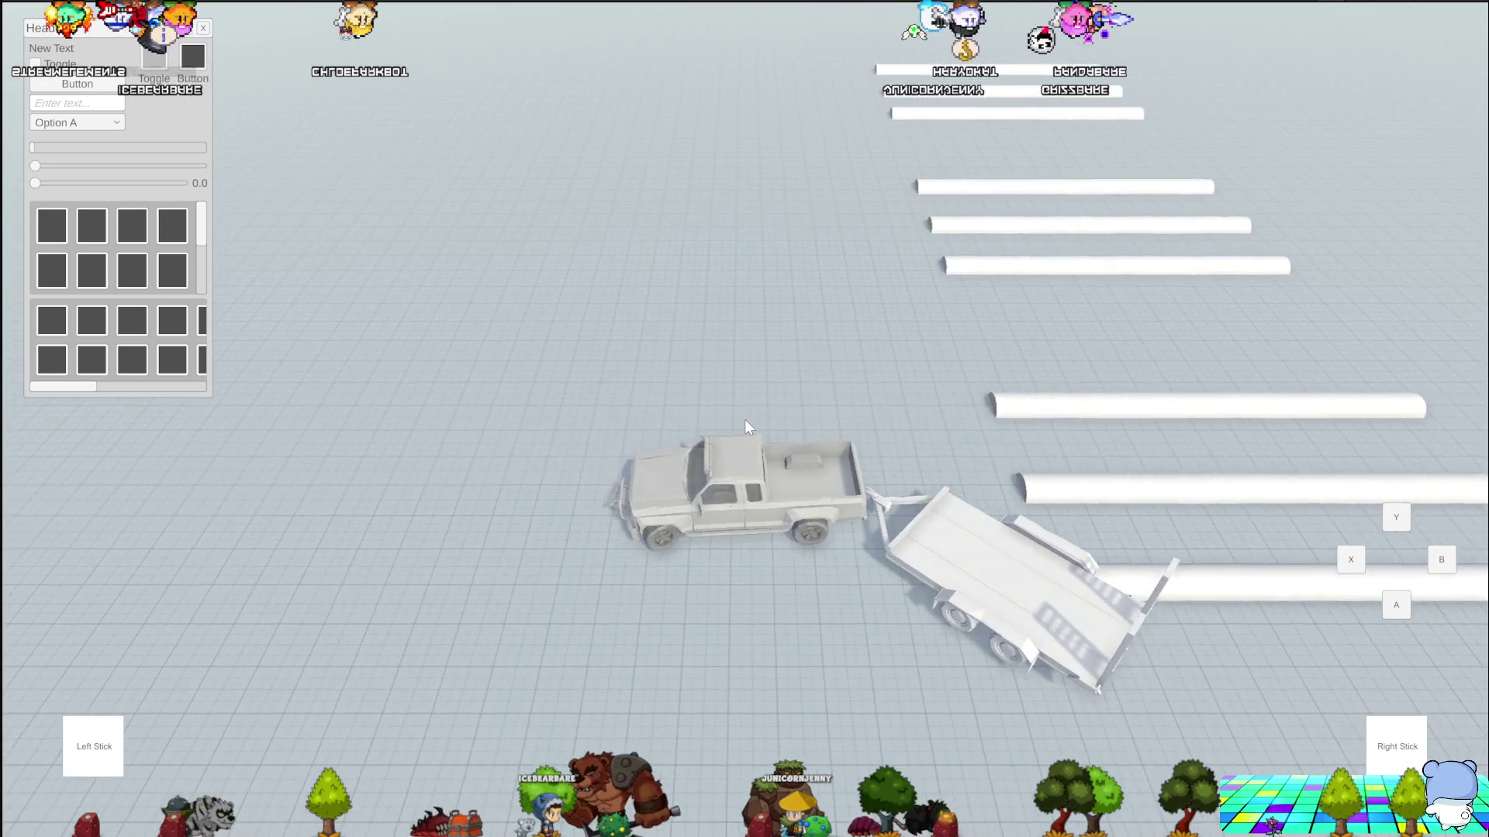
pyautogui.press('w')
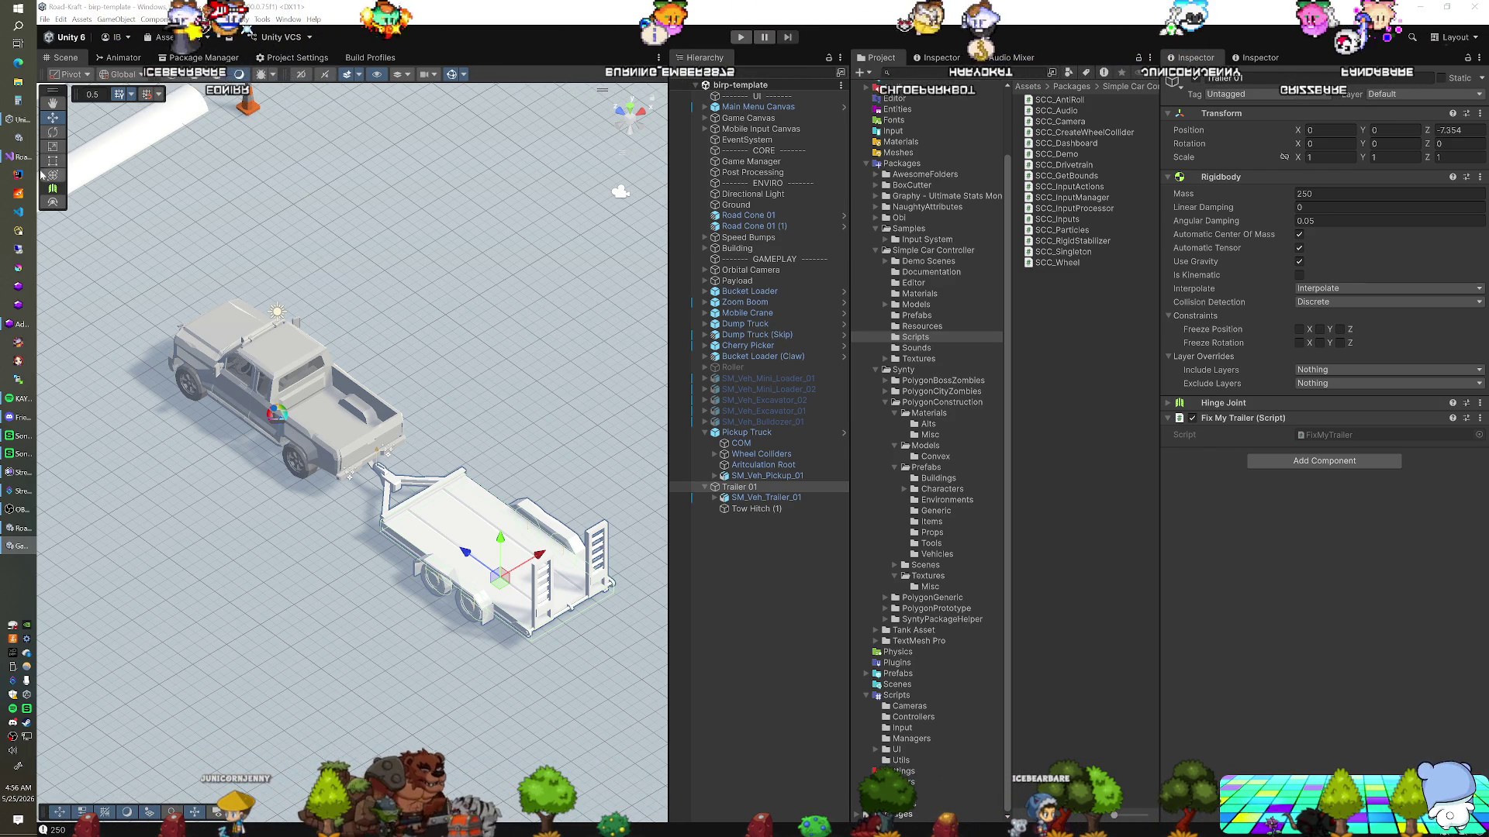
# Change line 21's wait to new WaitForFixedUpdate(), save, and replay the scene in Unity
pyautogui.hotkey('alt', 'Tab')
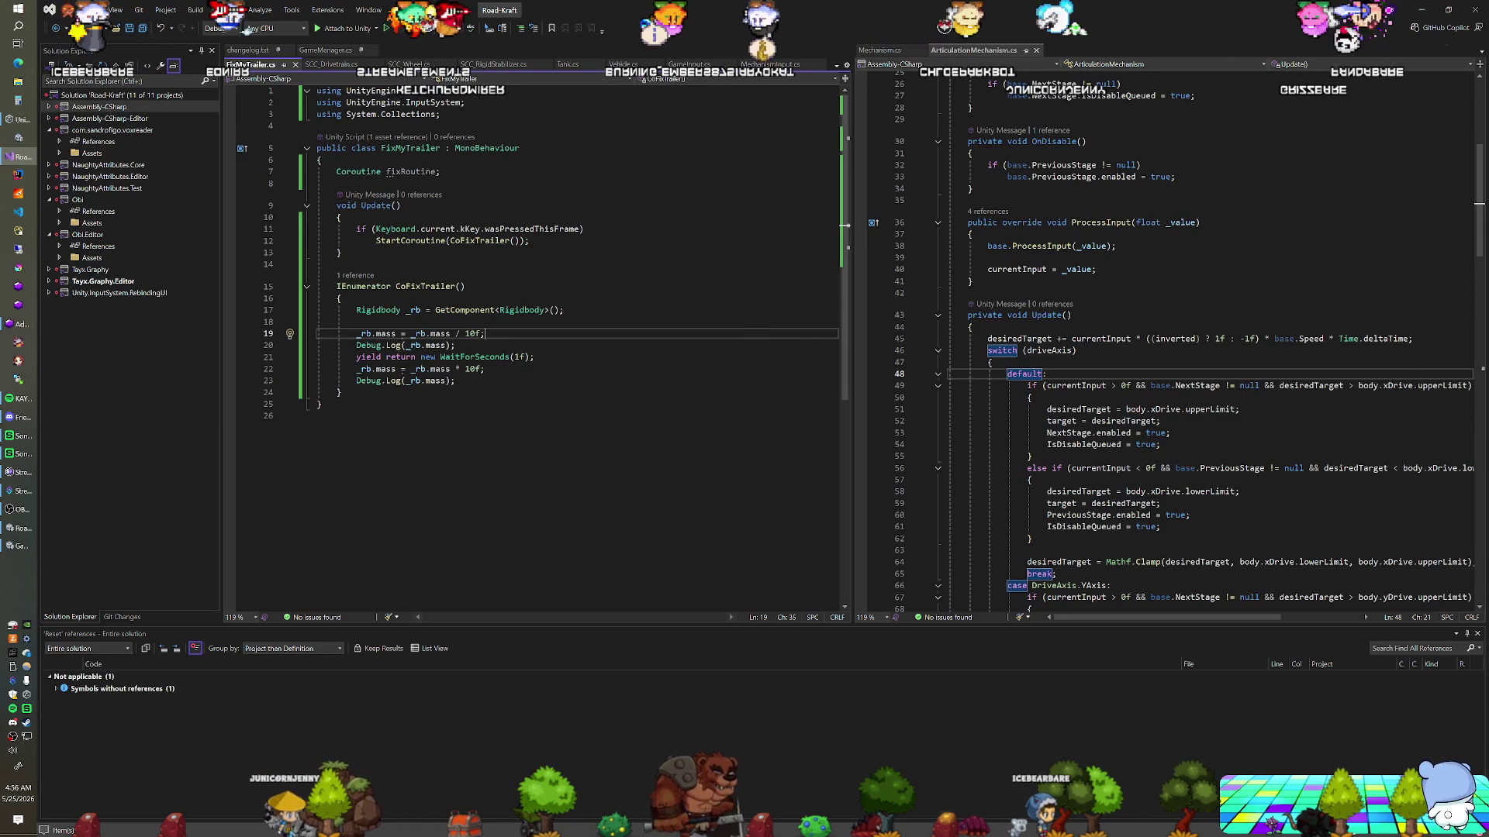
pyautogui.press('Down')
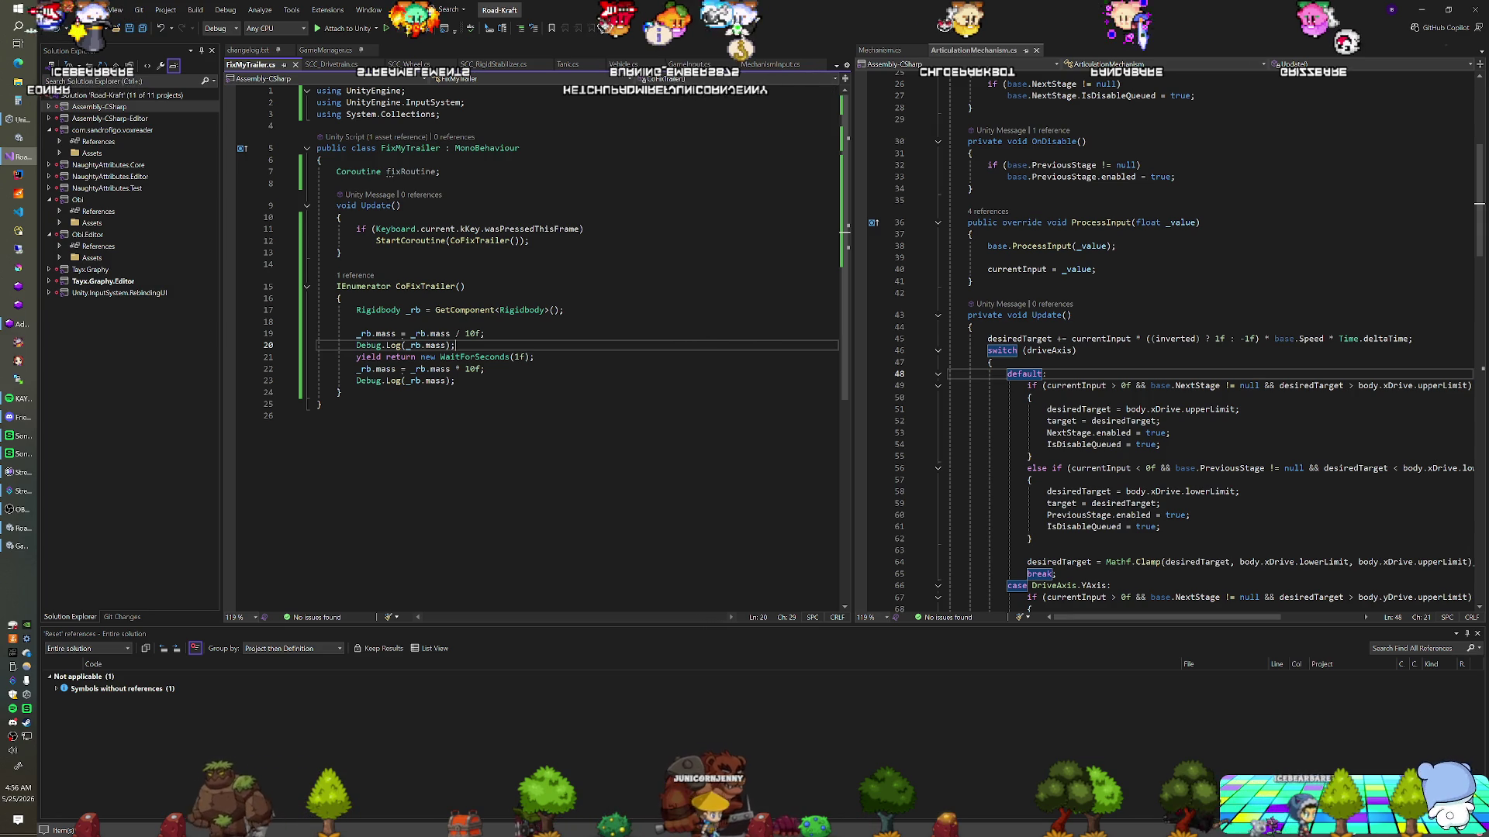
pyautogui.click(534, 357)
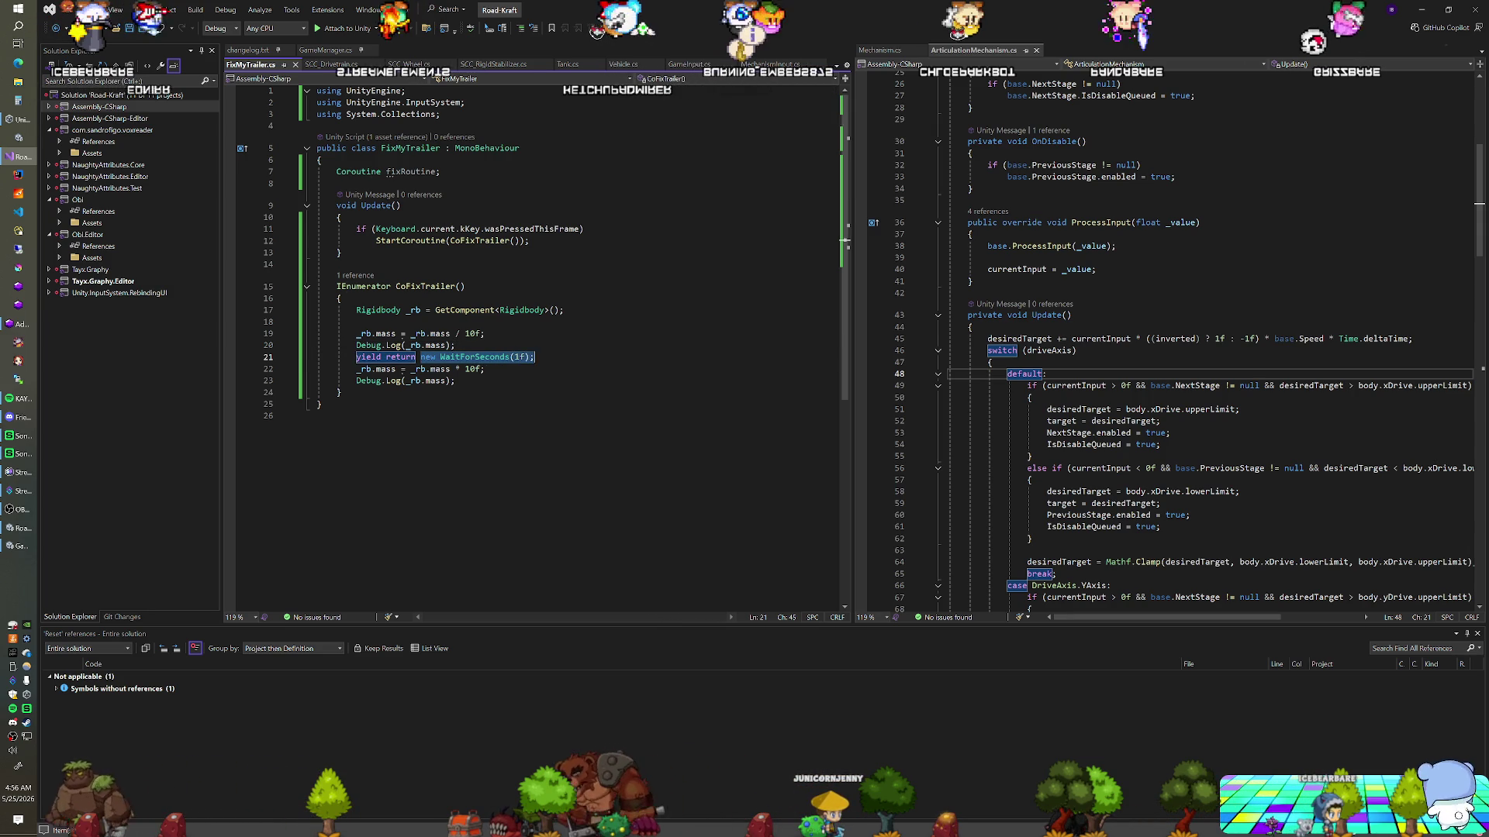
pyautogui.write('WaitForFixedUpdate')
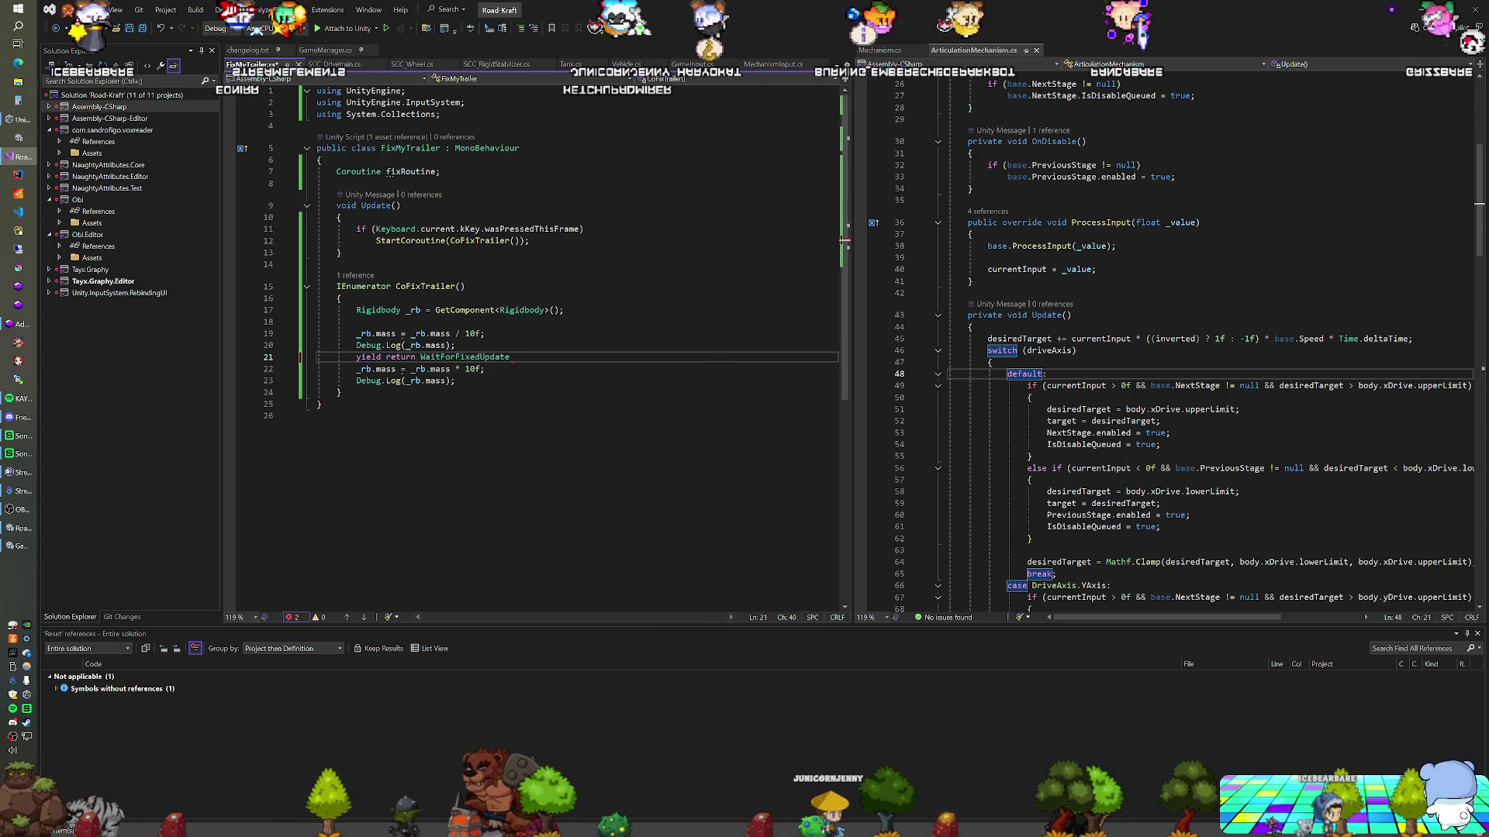
pyautogui.write('();')
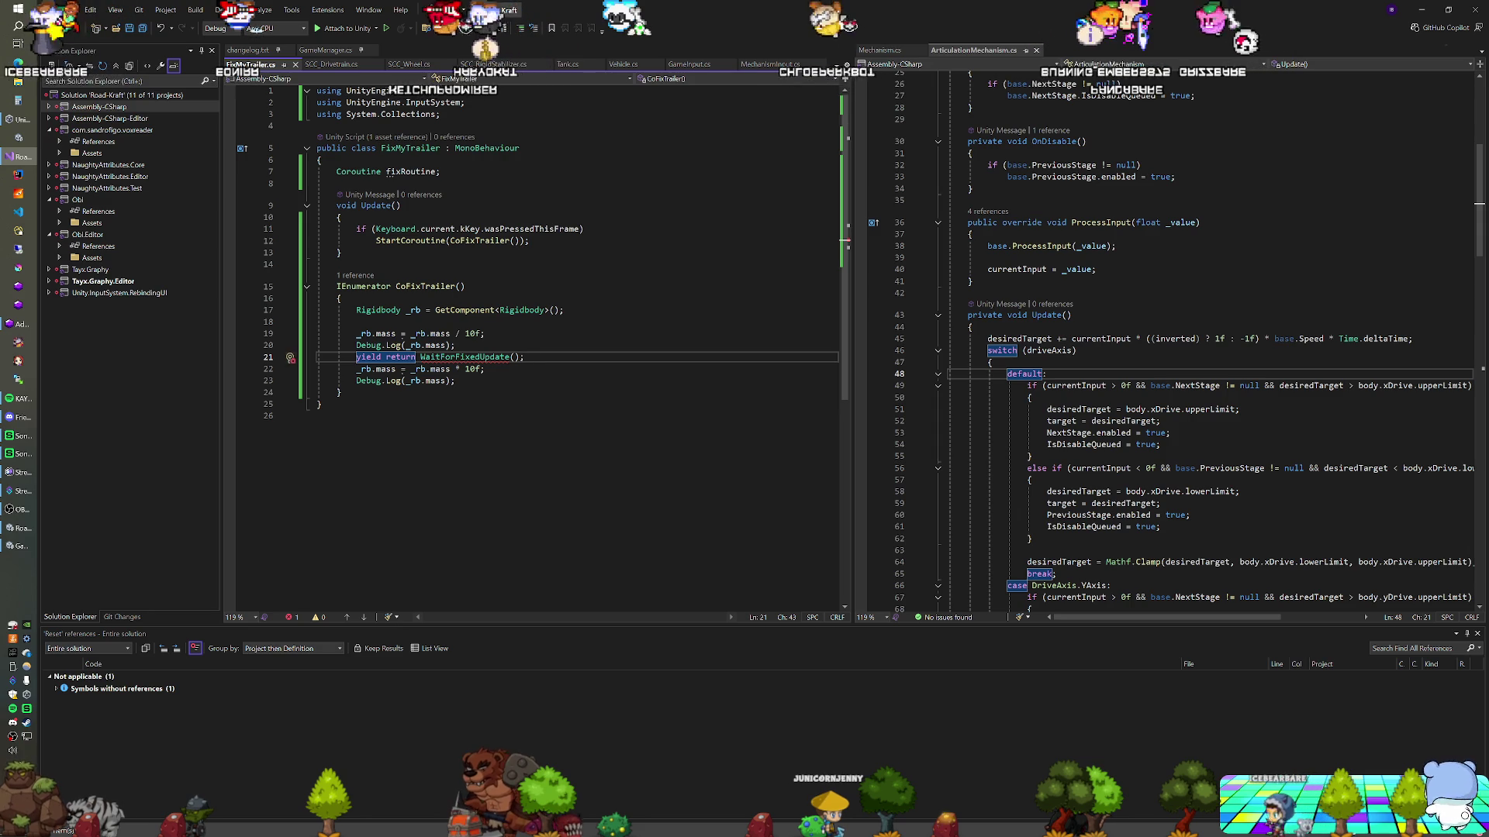
pyautogui.click(415, 356)
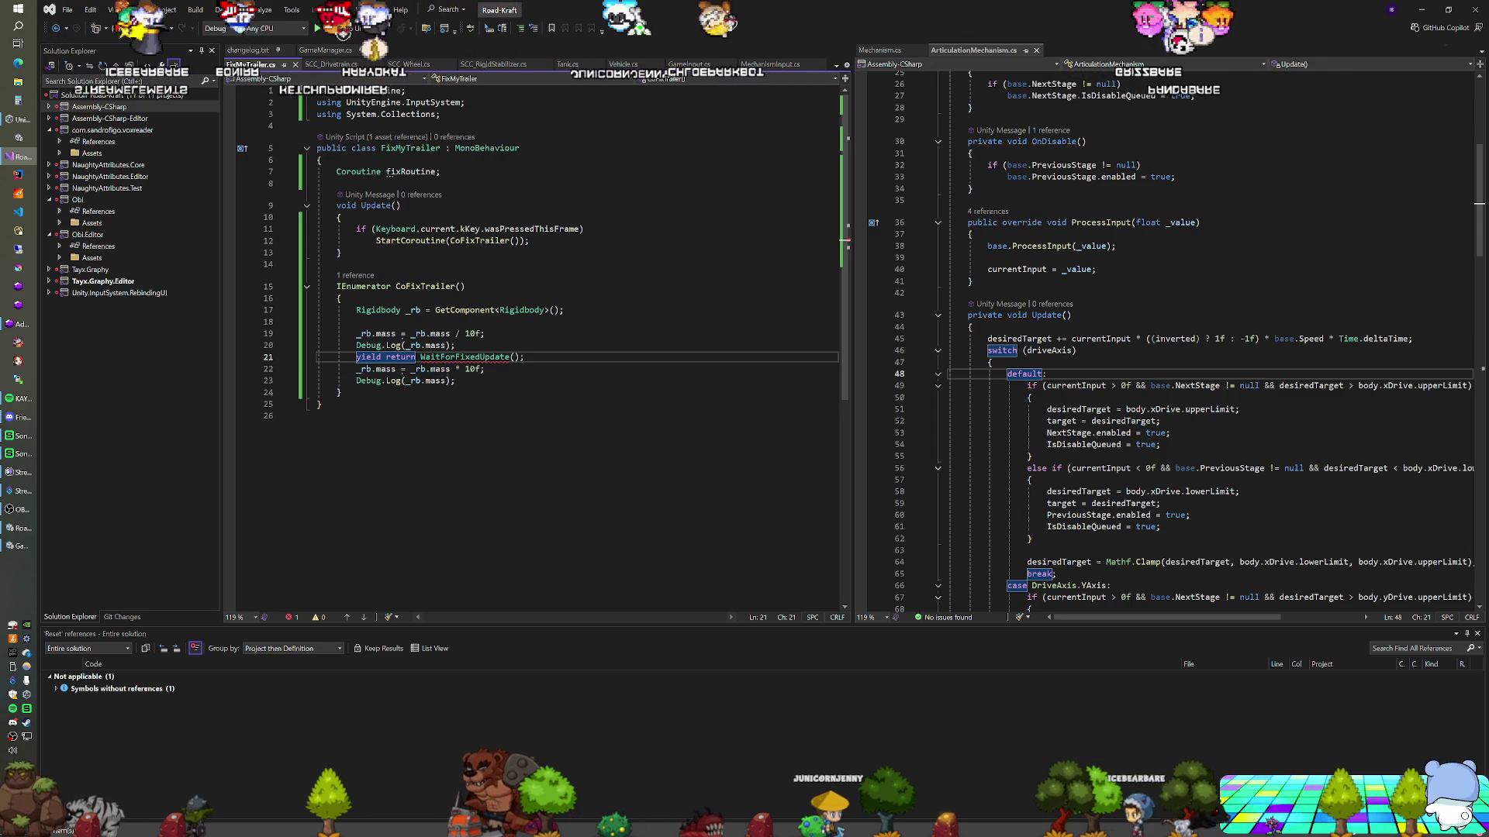
pyautogui.write('n')
pyautogui.press('BackSpace')
pyautogui.write('new')
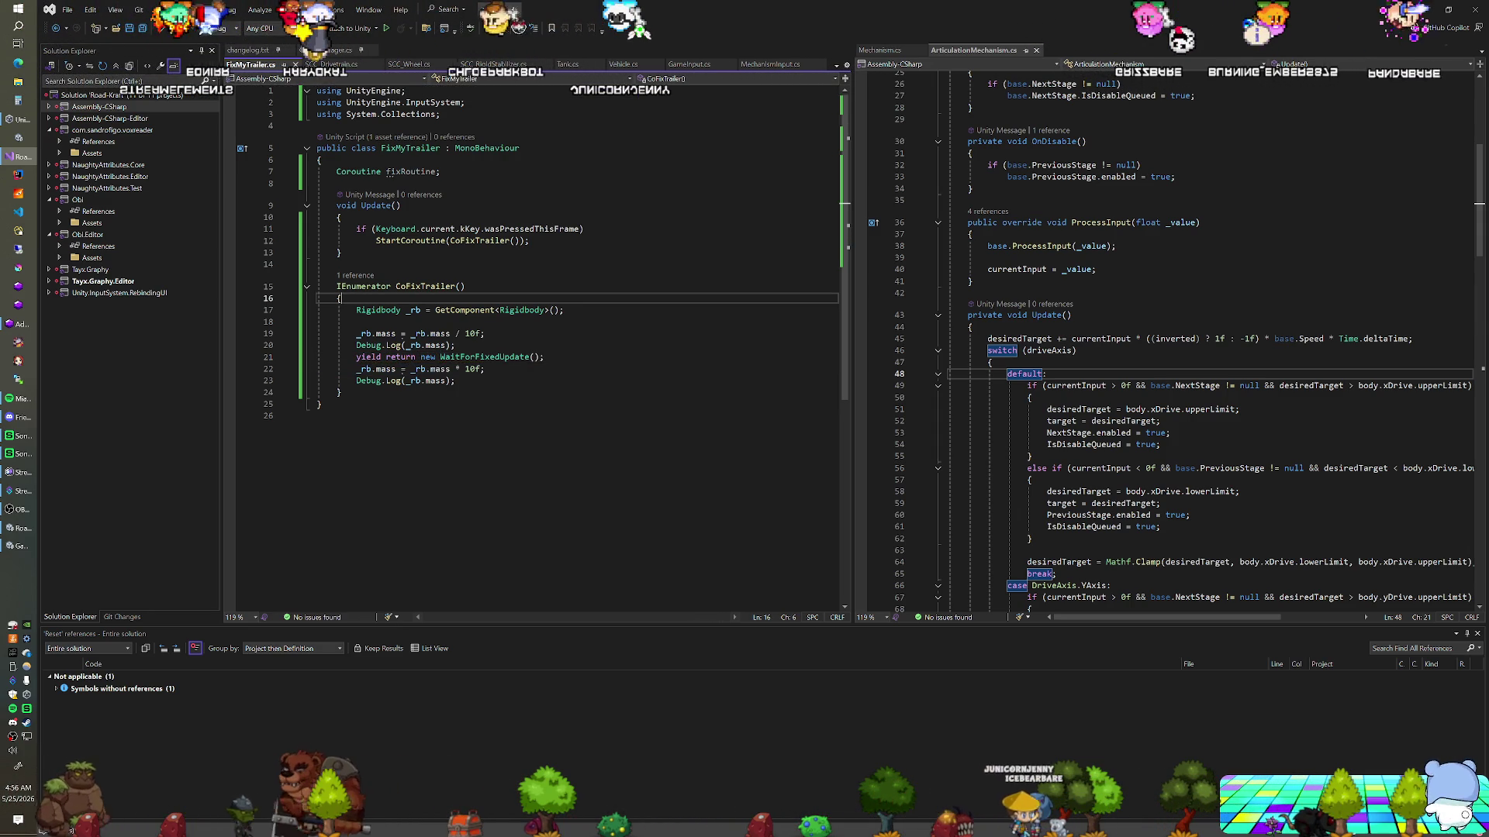
pyautogui.hotkey('ctrl', 's')
pyautogui.hotkey('alt', 'Tab')
pyautogui.hotkey('ctrl', 'p')
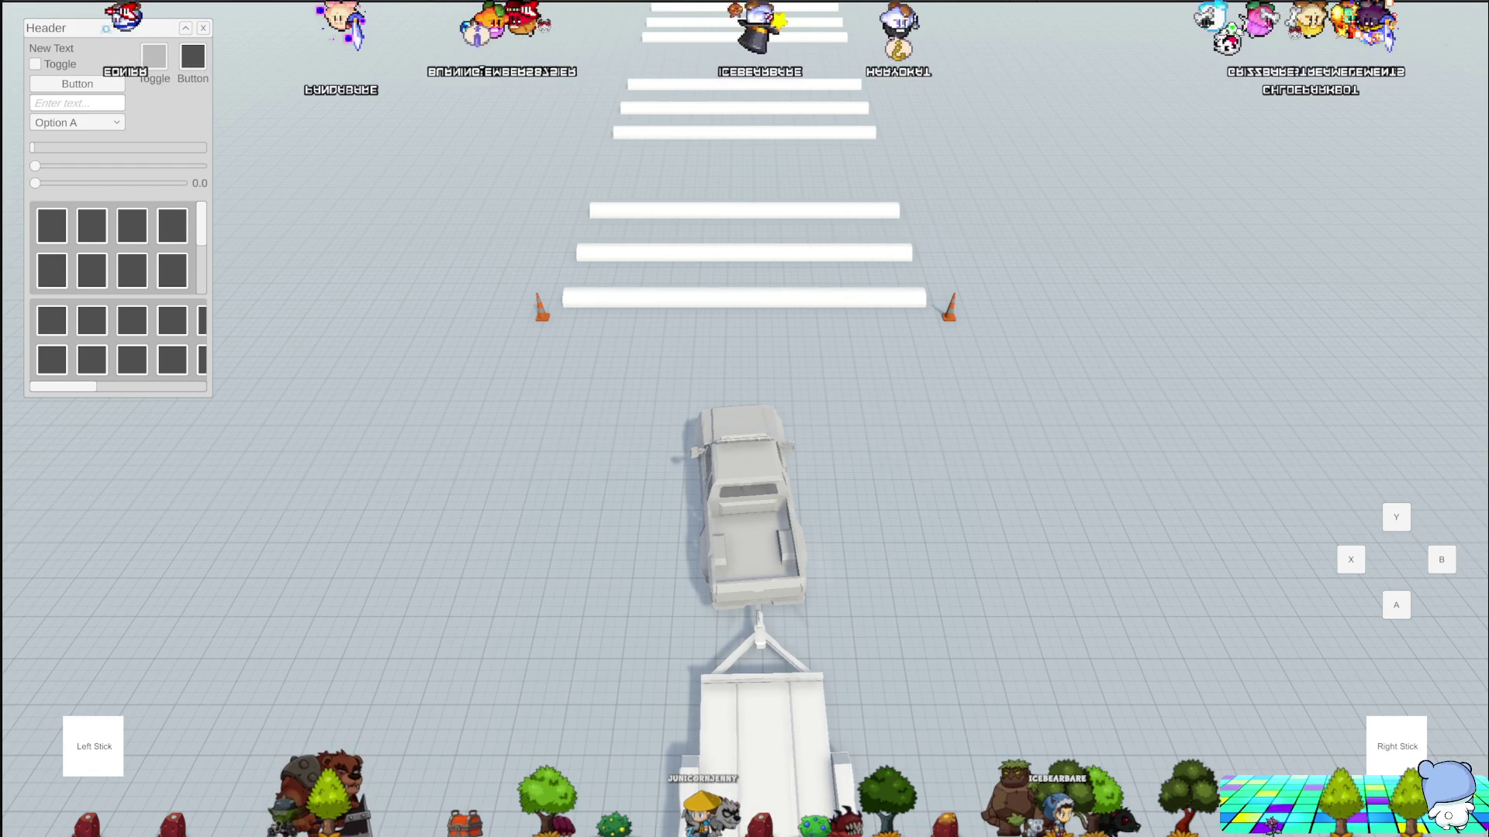
# Drive the truck forward in the Game view to test the trailer with the fixed-update wait
pyautogui.press('w')
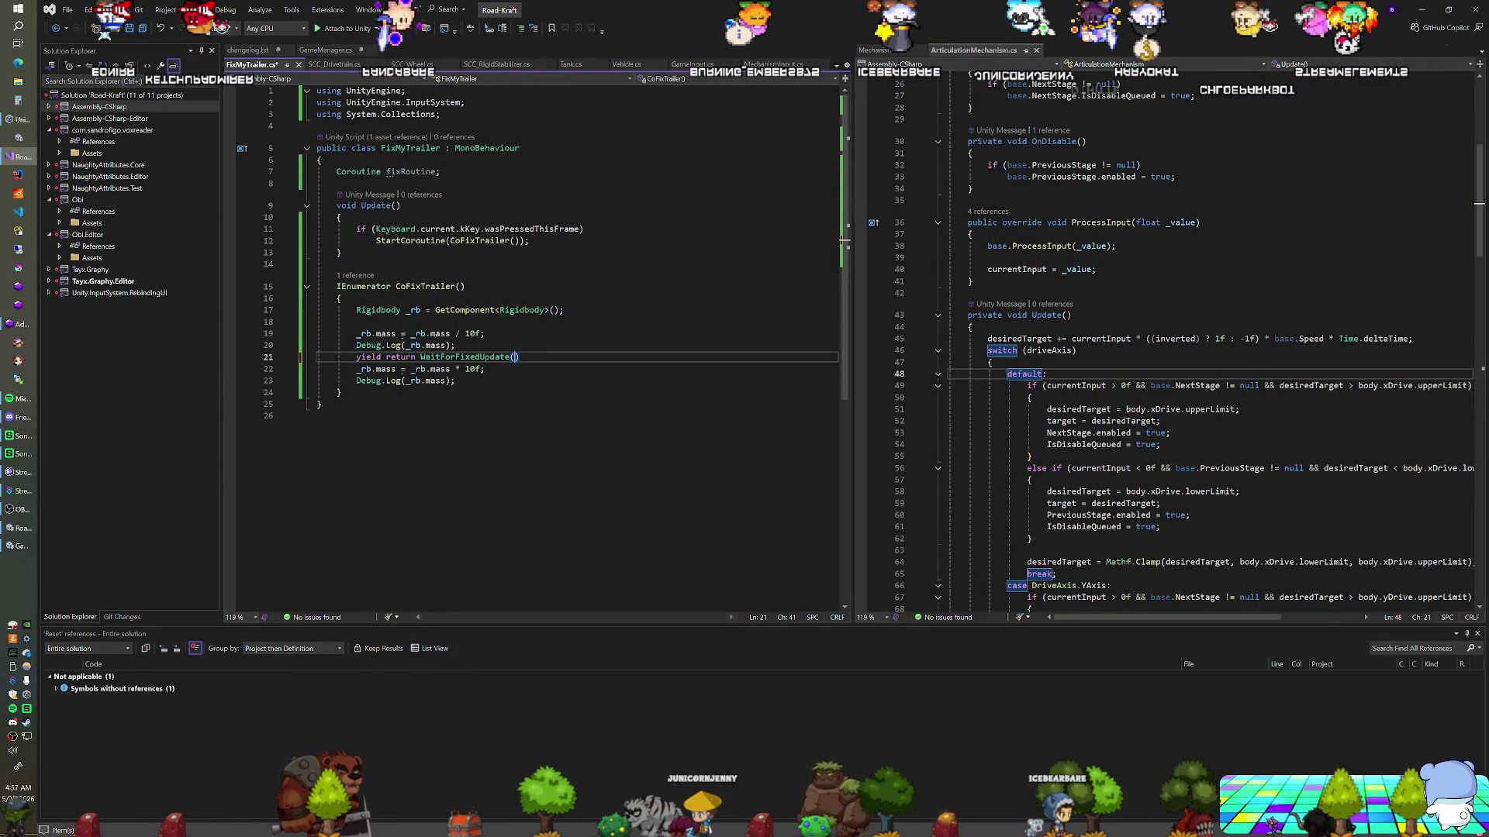
# Revert line 21 to yield return new WaitForSeconds(1f); and let Unity recompile
pyautogui.hotkey('ctrl', 'BackSpace')
pyautogui.write('new WaitForSeconds(1f);')
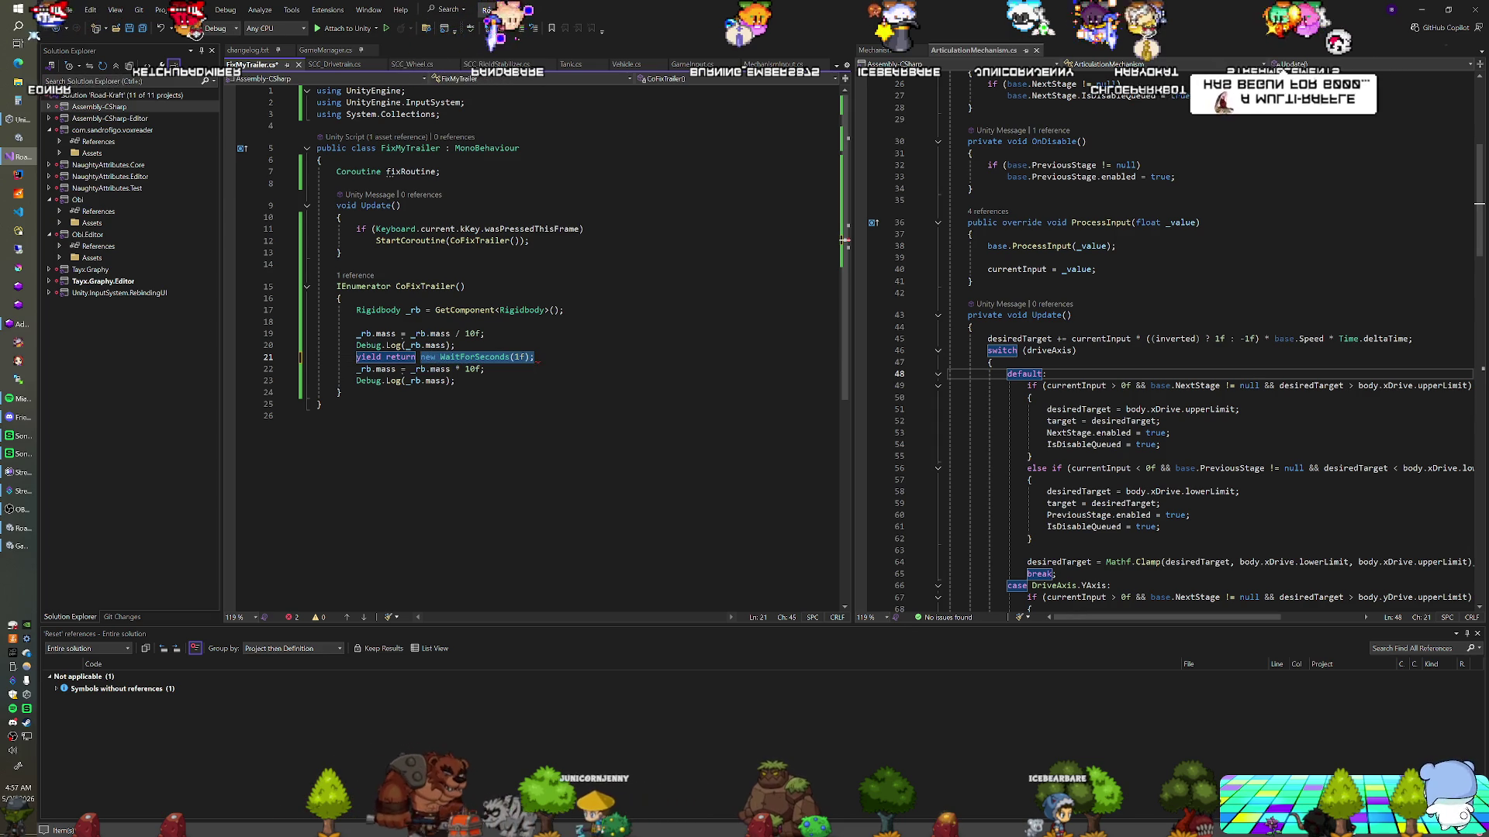
pyautogui.hotkey('alt', 'Tab')
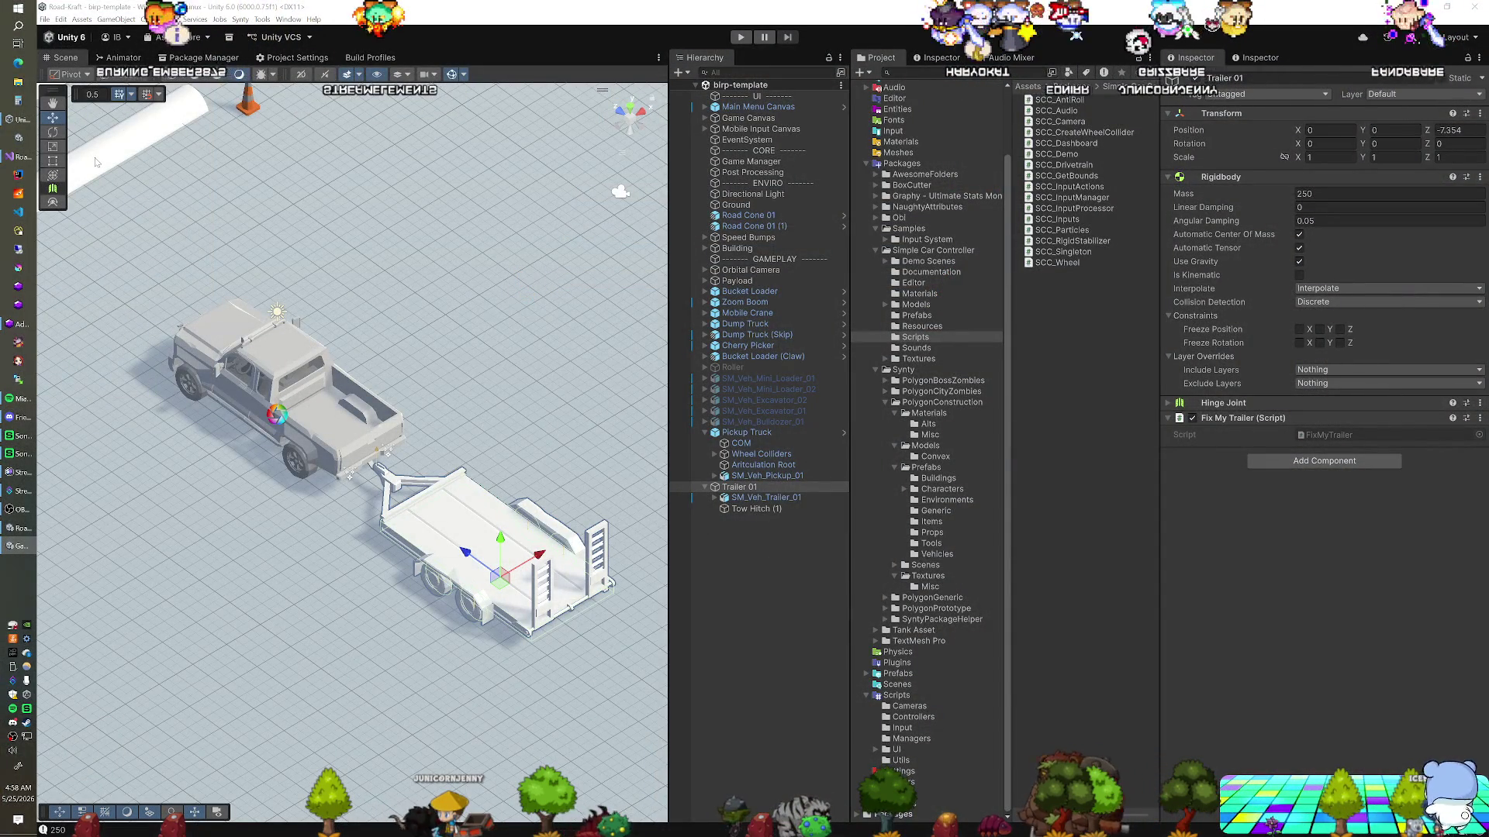
# Turn on Enable Preprocessing in Trailer 01's Hinge Joint and play-test the scene
pyautogui.click(722, 434)
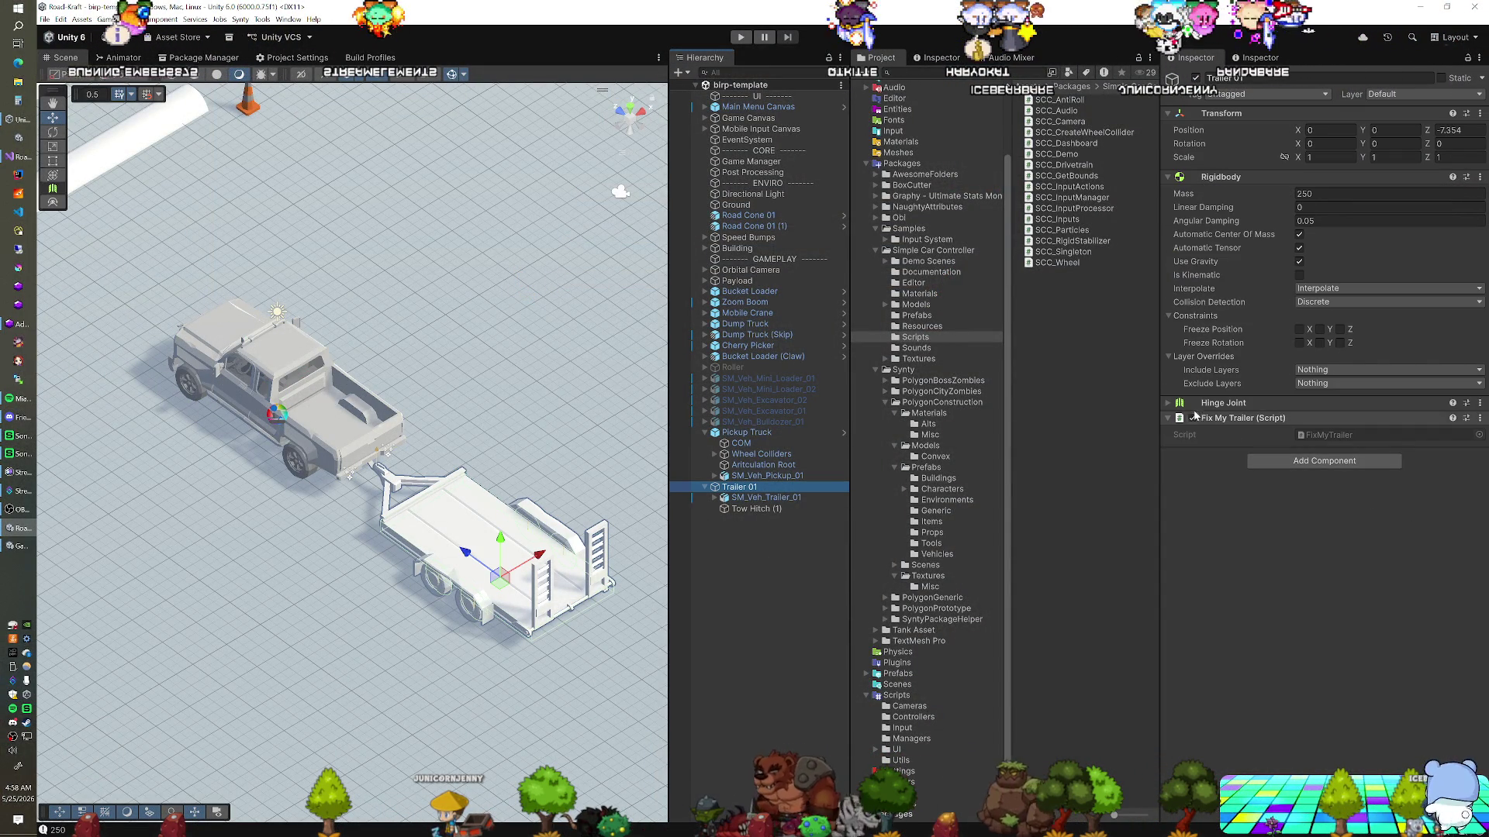
pyautogui.click(1169, 403)
pyautogui.scroll(-2, 1240, 466)
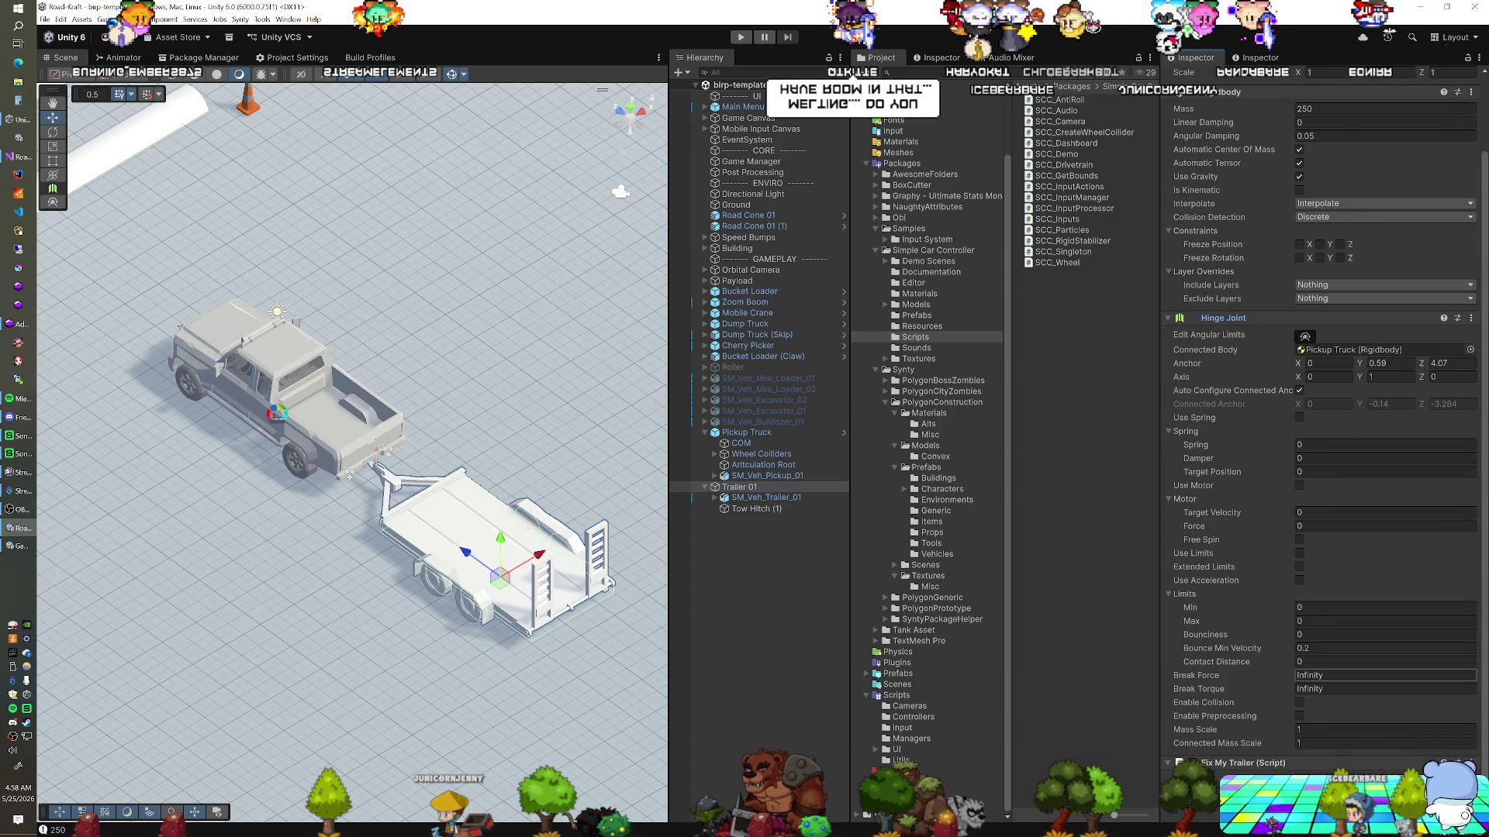
pyautogui.click(1298, 716)
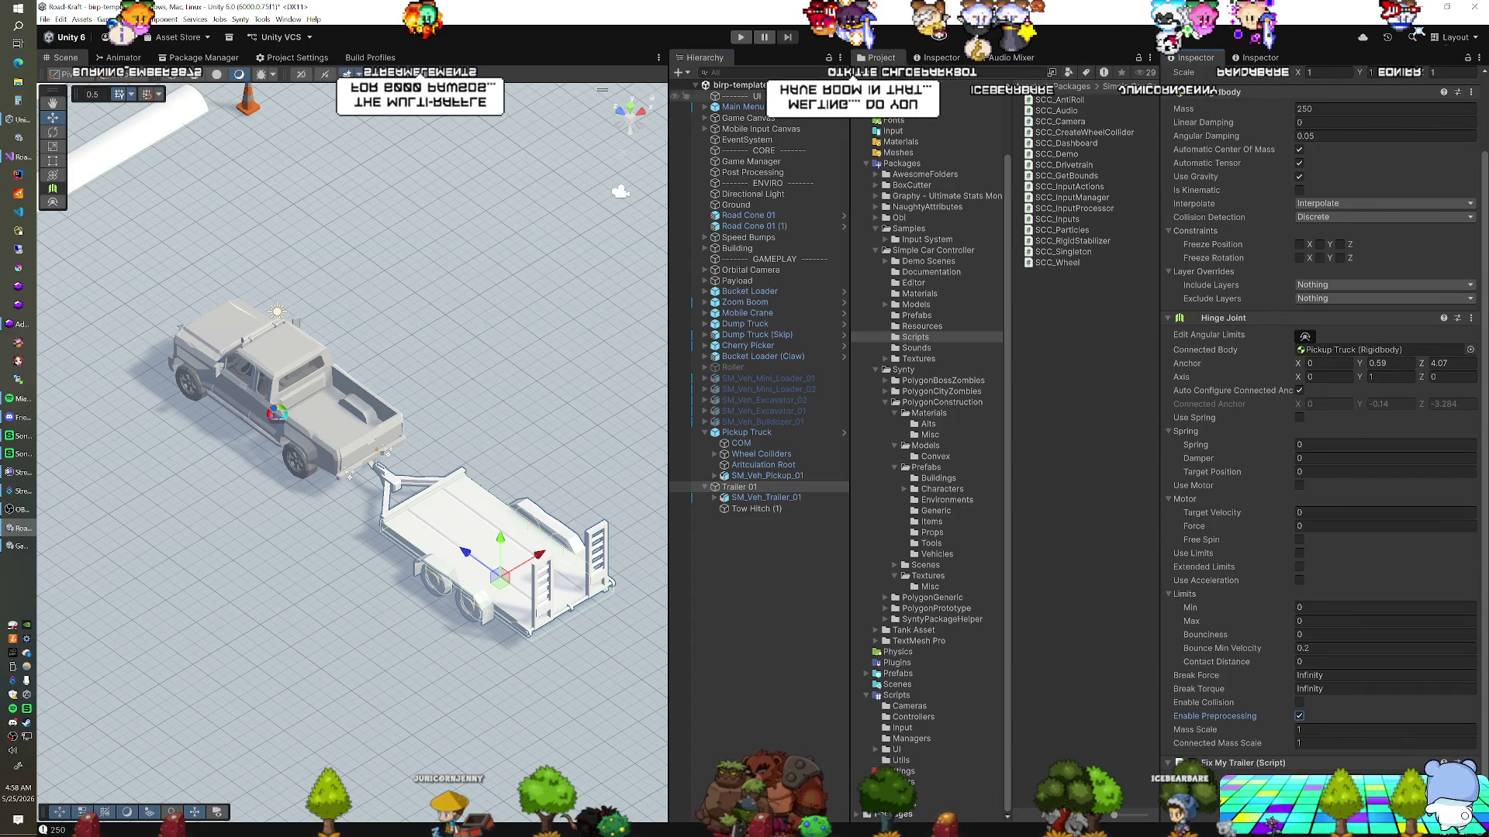
pyautogui.hotkey('ctrl', 'p')
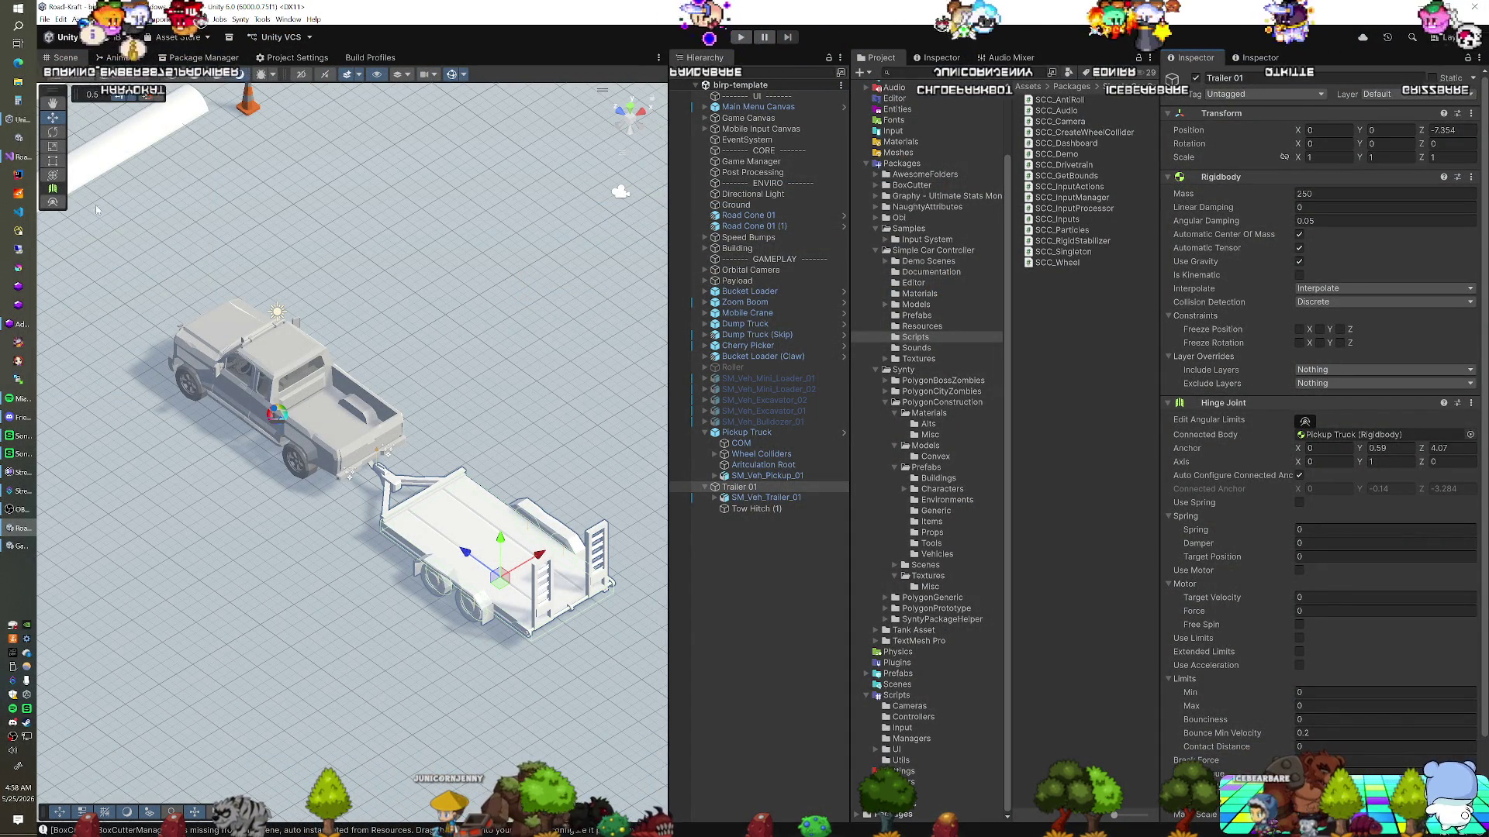
pyautogui.hotkey('alt', 'Tab')
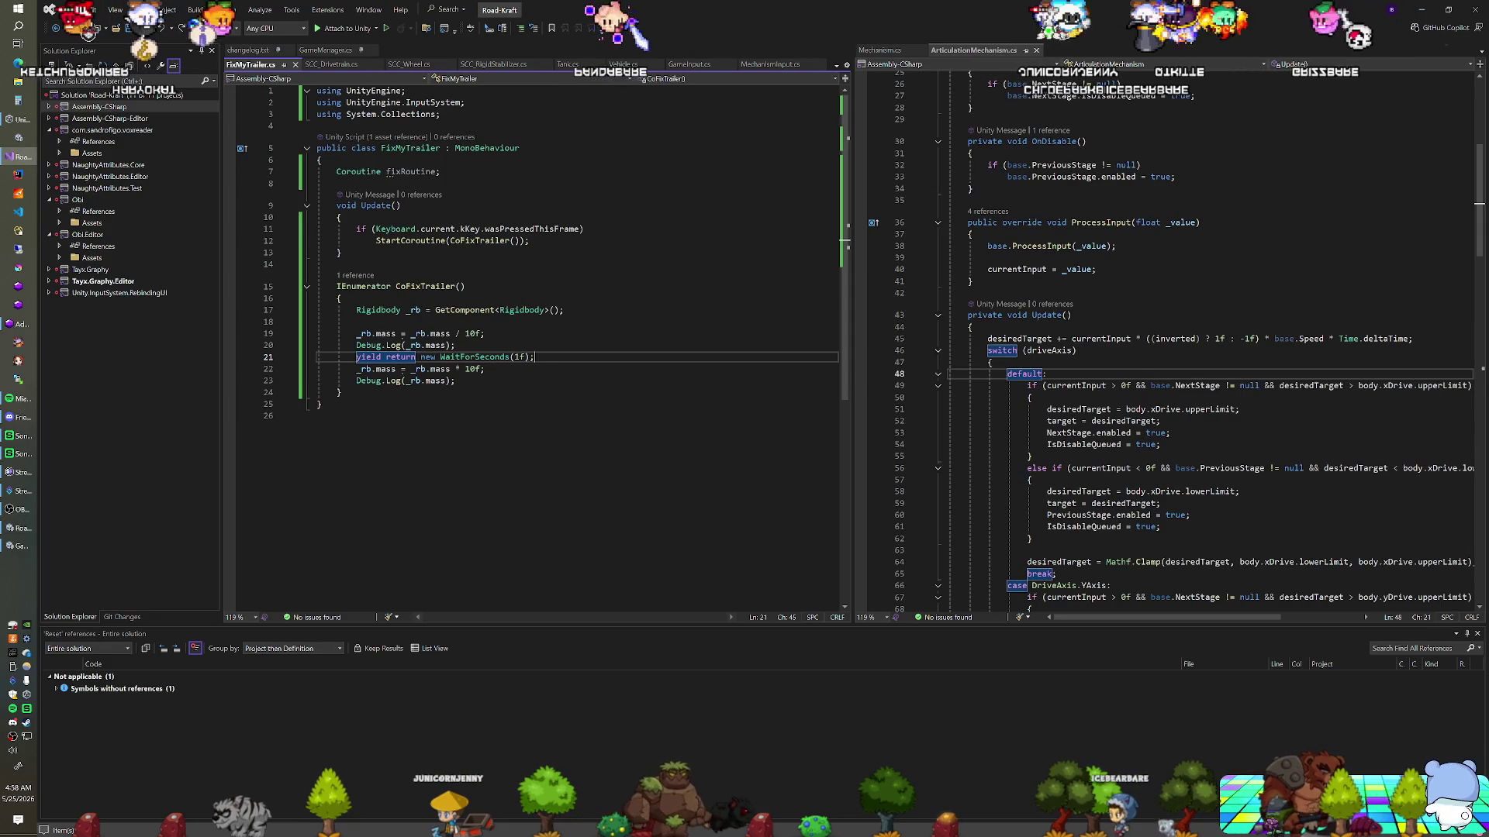
# Undo back to the coroutine version that yields new WaitForFixedUpdate()
pyautogui.press('Down')
pyautogui.press('Down')
pyautogui.hotkey('ctrl', 'x')
pyautogui.press('Up')
pyautogui.press('Up')
pyautogui.press('Up')
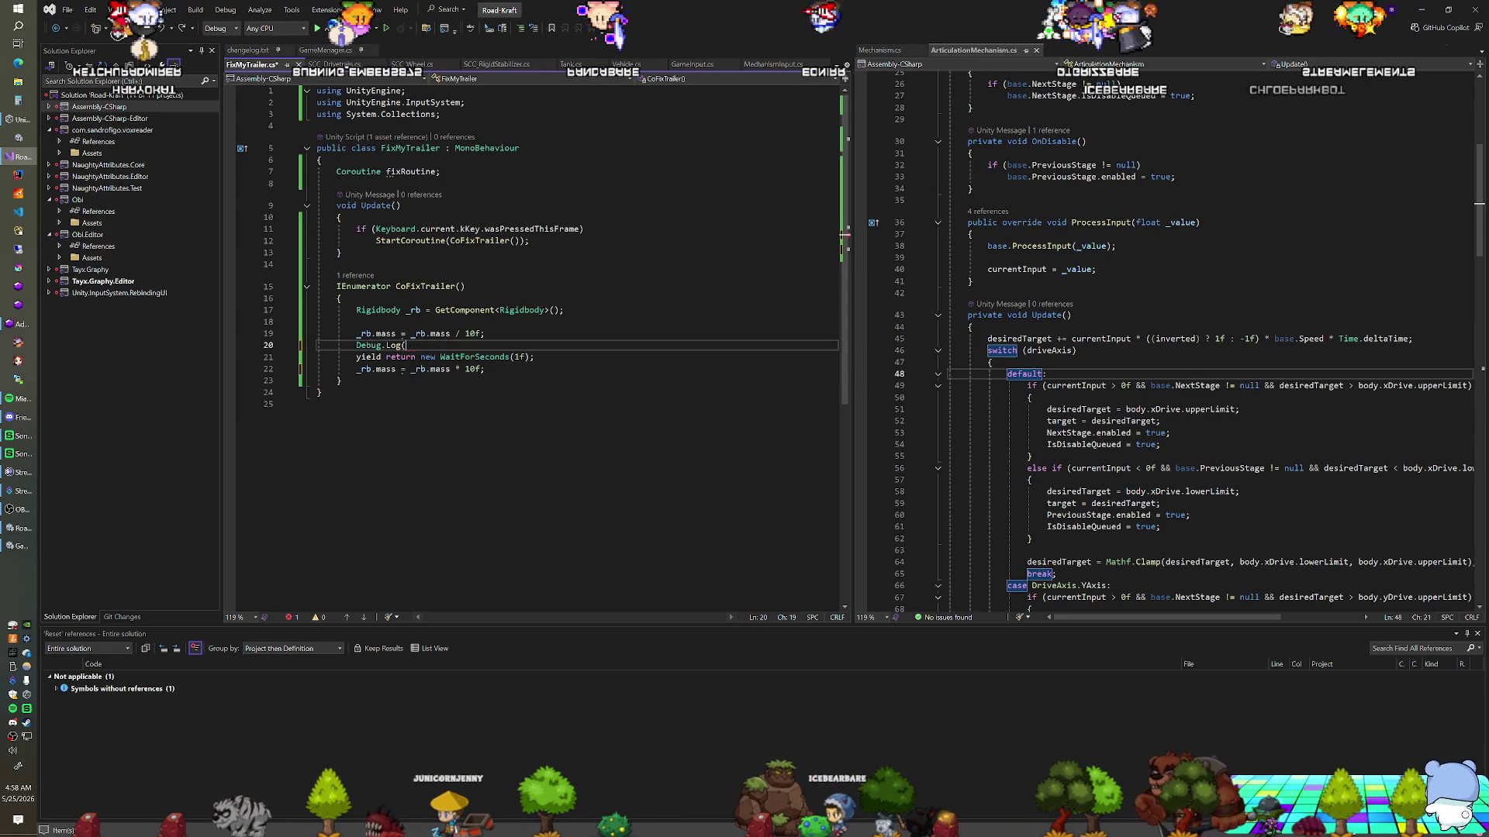
pyautogui.hotkey('ctrl', 'z')
pyautogui.hotkey('ctrl', 'z')
pyautogui.hotkey('ctrl', 'z')
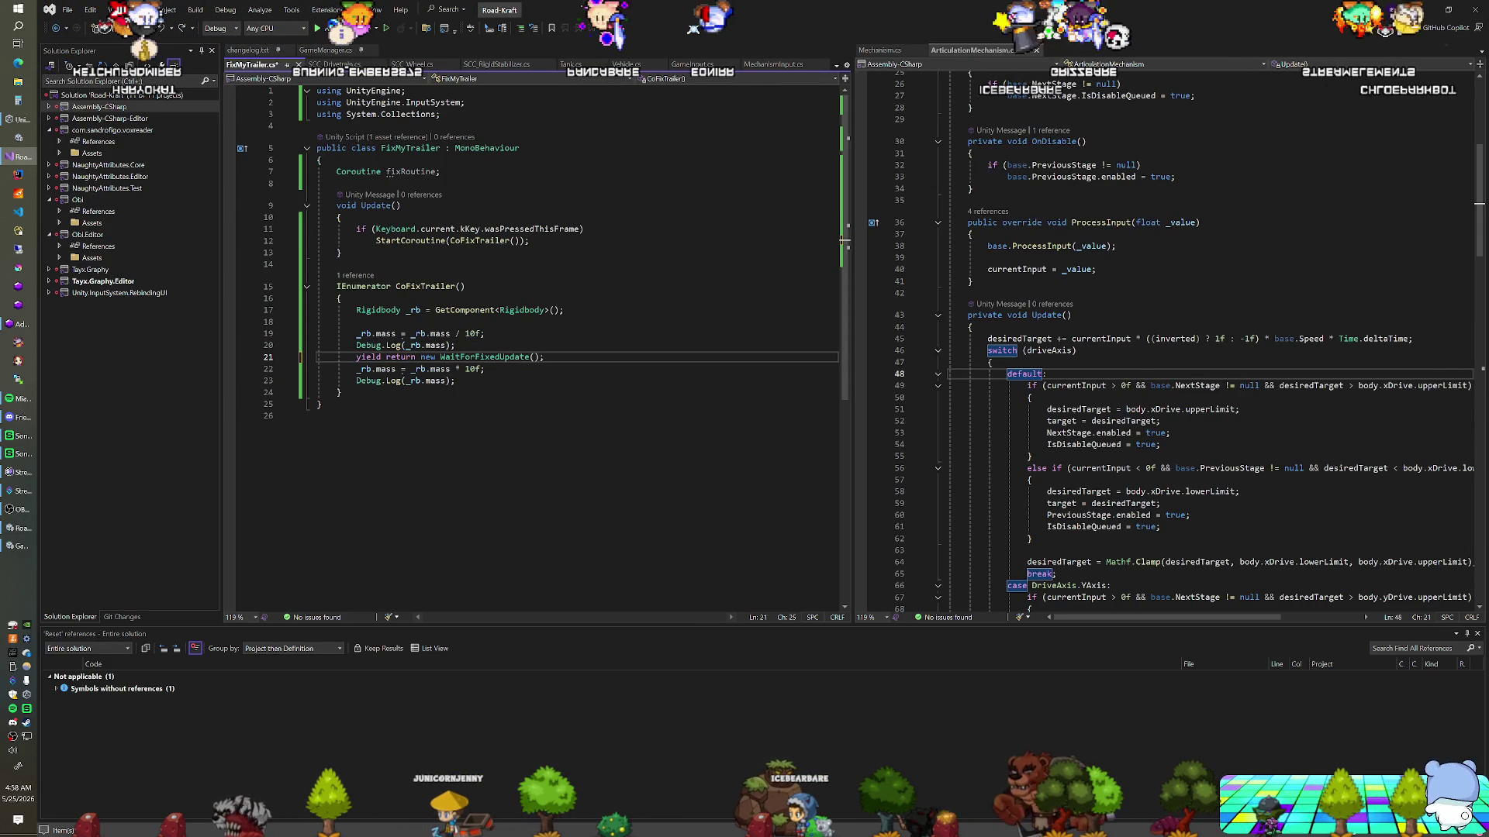
# Add a second yield return new WaitForFixedUpdate() line below a blank line
pyautogui.press('End')
pyautogui.hotkey('shift', 'Up')
pyautogui.hotkey('shift', 'Down')
pyautogui.press('Return')
pyautogui.hotkey('ctrl', 'v')
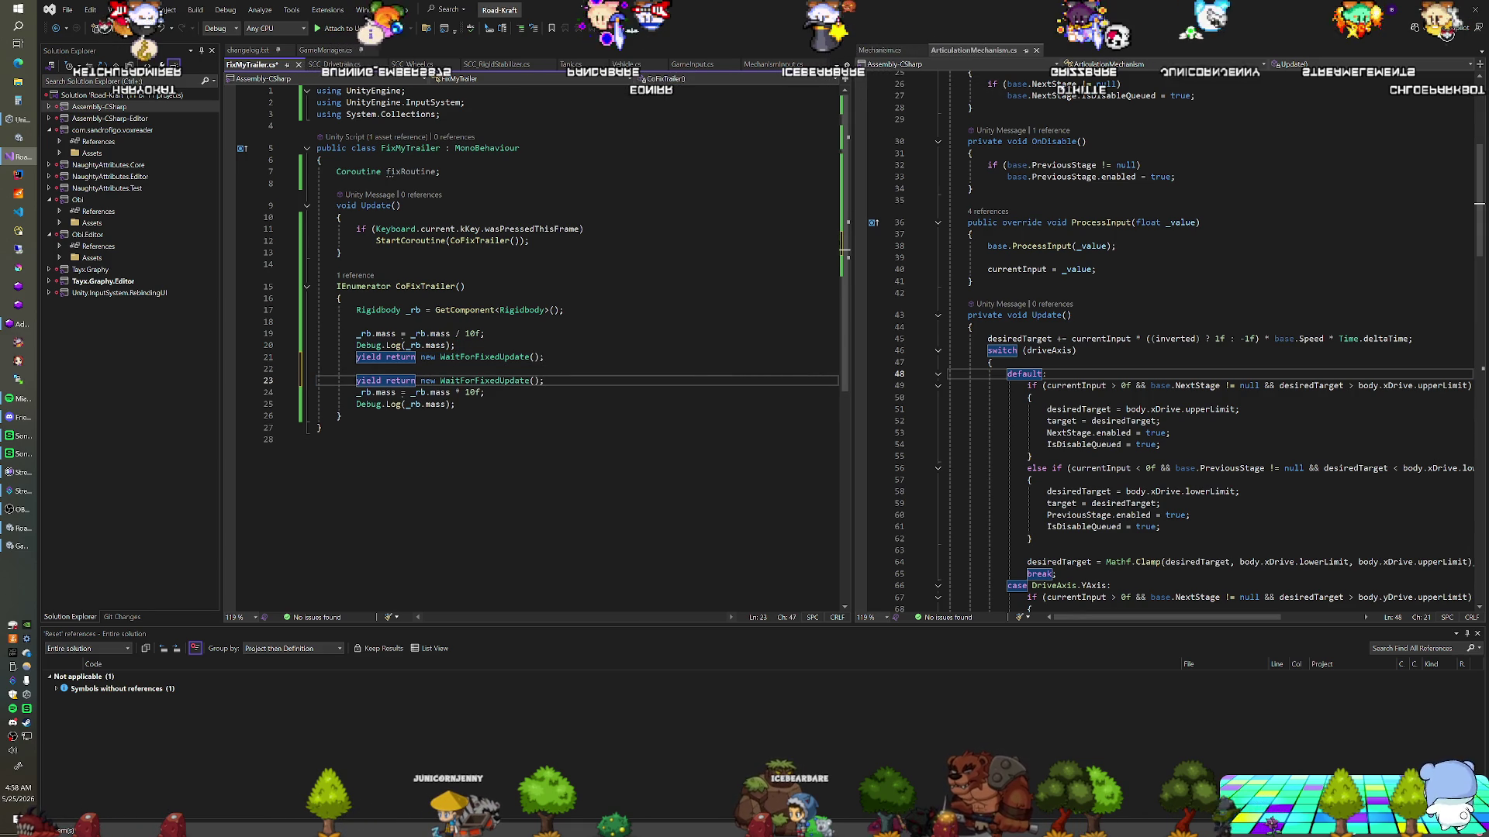
pyautogui.hotkey('alt', 'Tab')
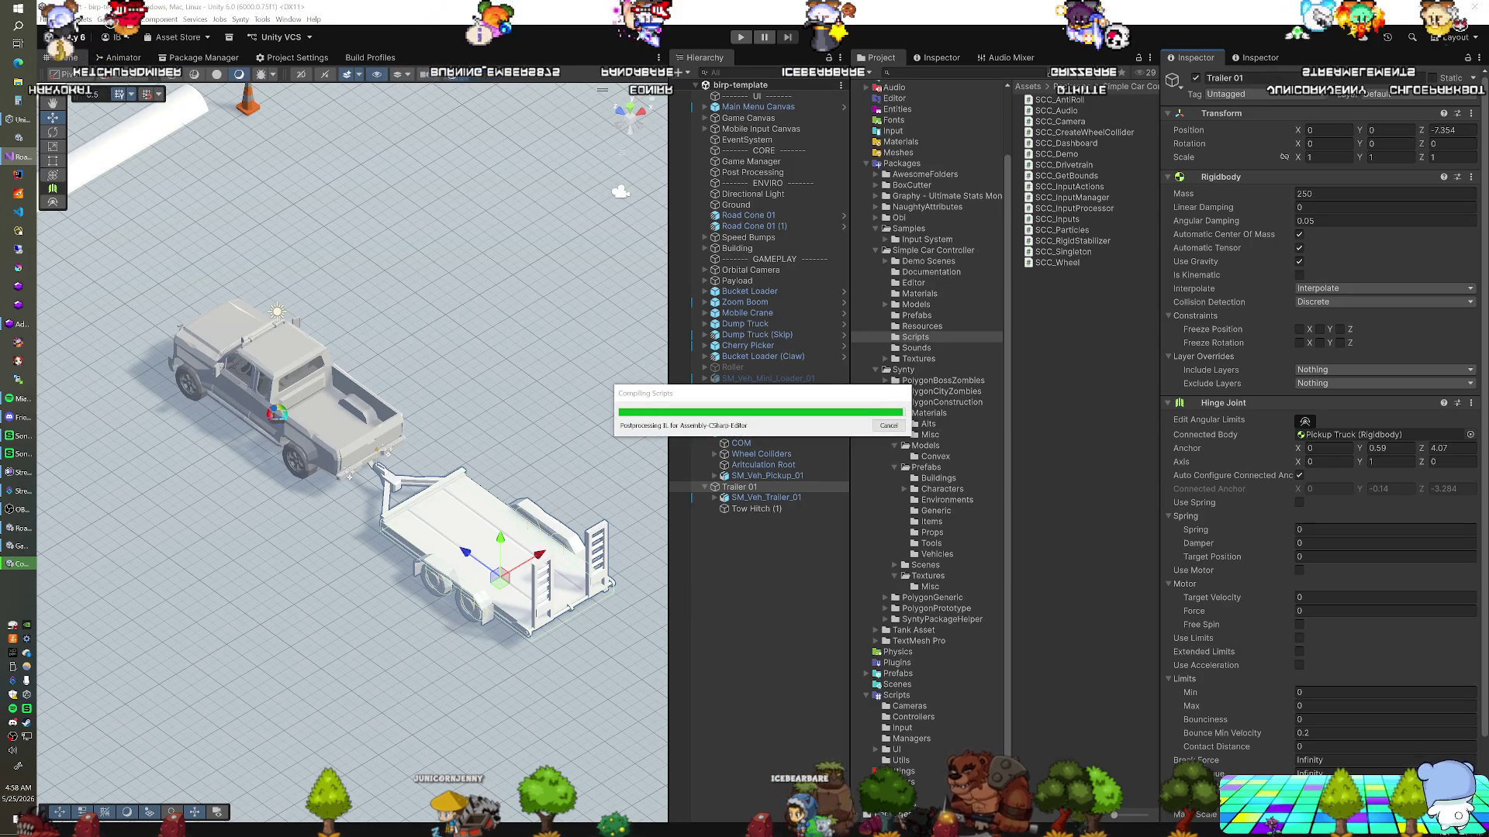
# Play the scene to test the trailer with the two-fixed-update wait
pyautogui.hotkey('ctrl', 'p')
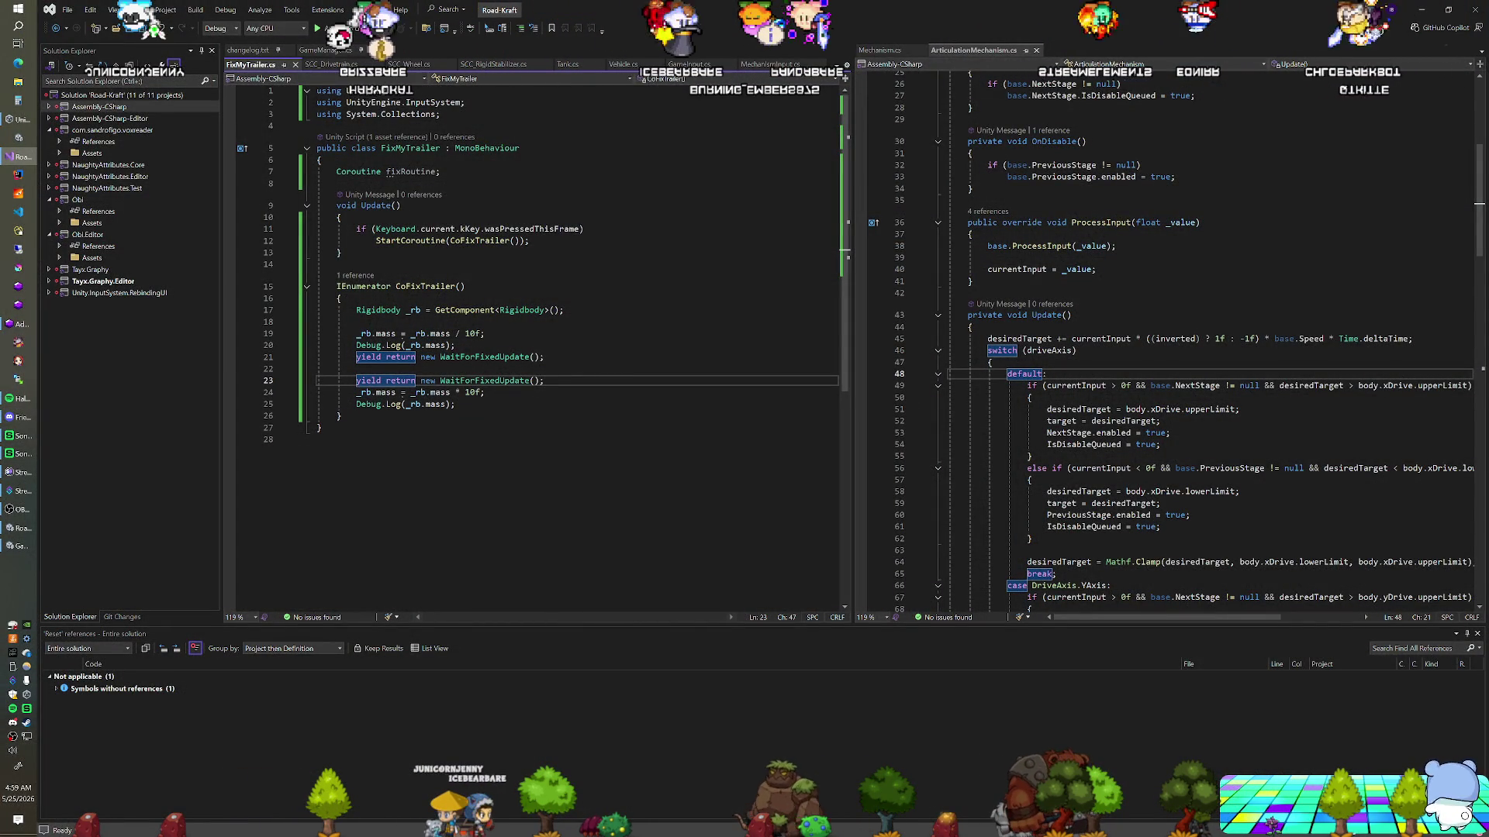
# Add _rb.isKinematic = true; at the start of CoFixTrailer
pyautogui.click(356, 333)
pyautogui.press('Up')
pyautogui.press('Return')
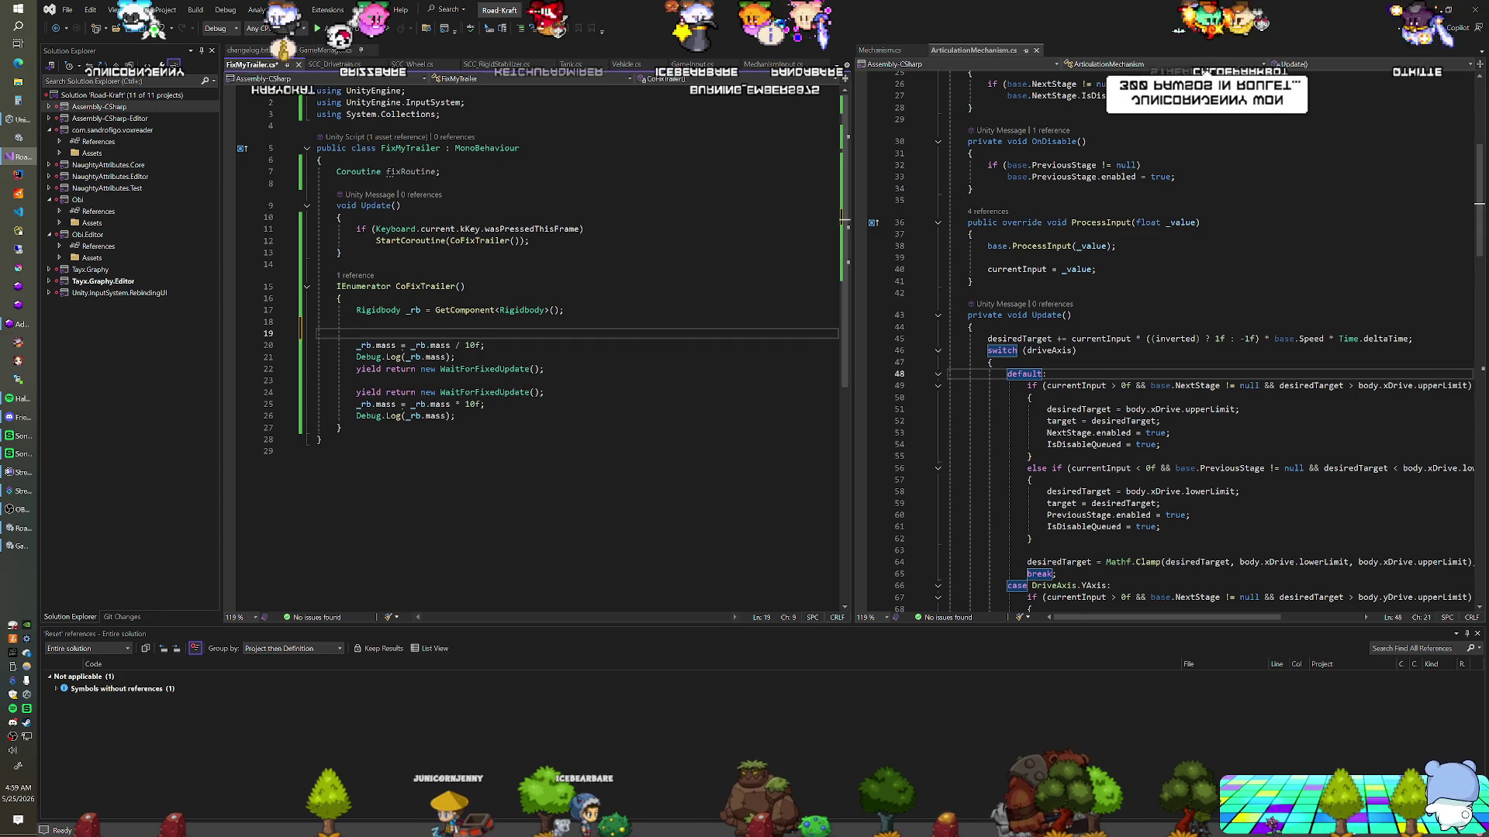
pyautogui.write('_rb.isK')
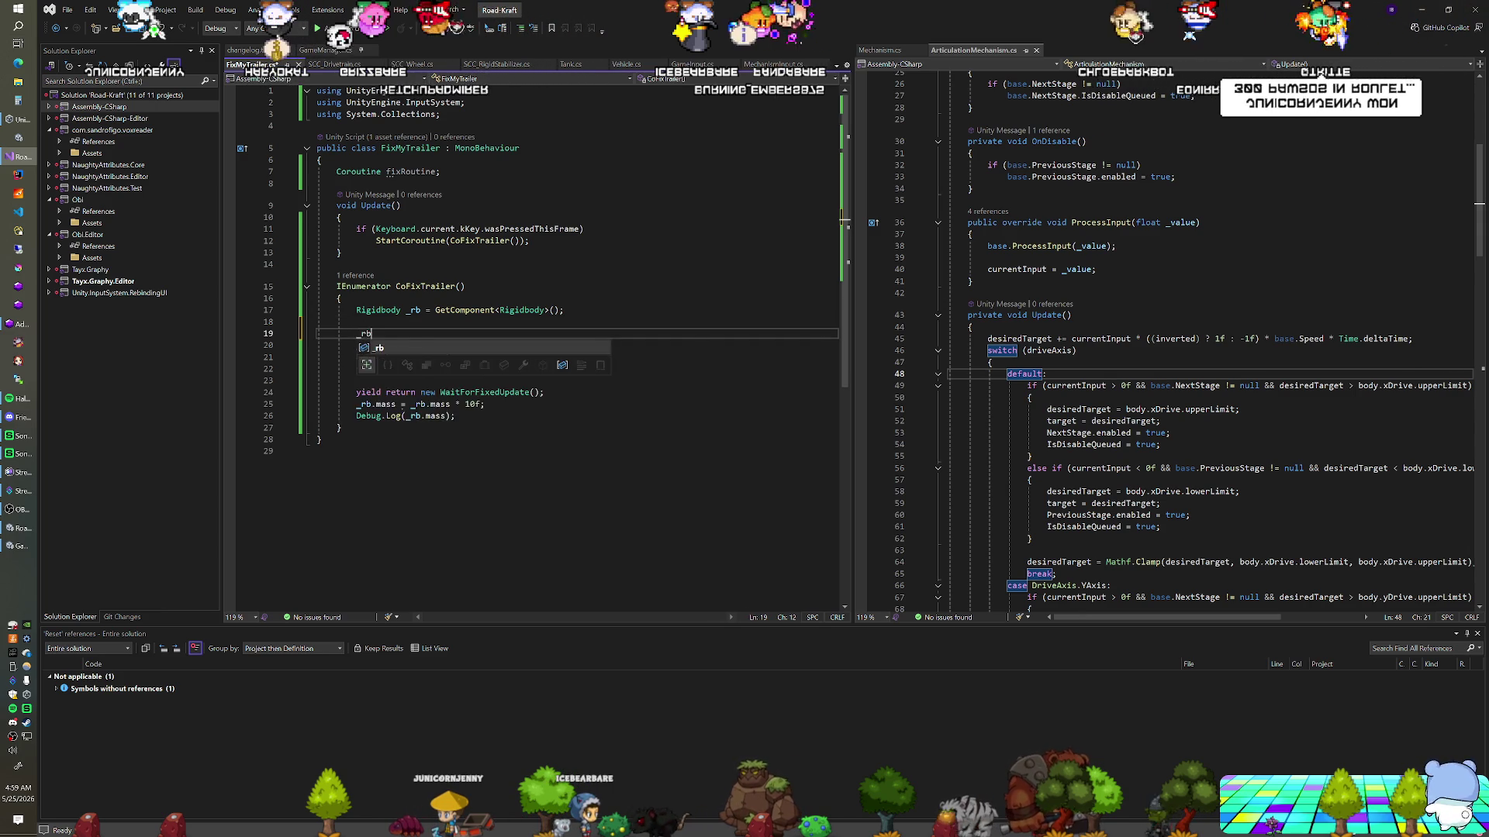
pyautogui.press('Tab')
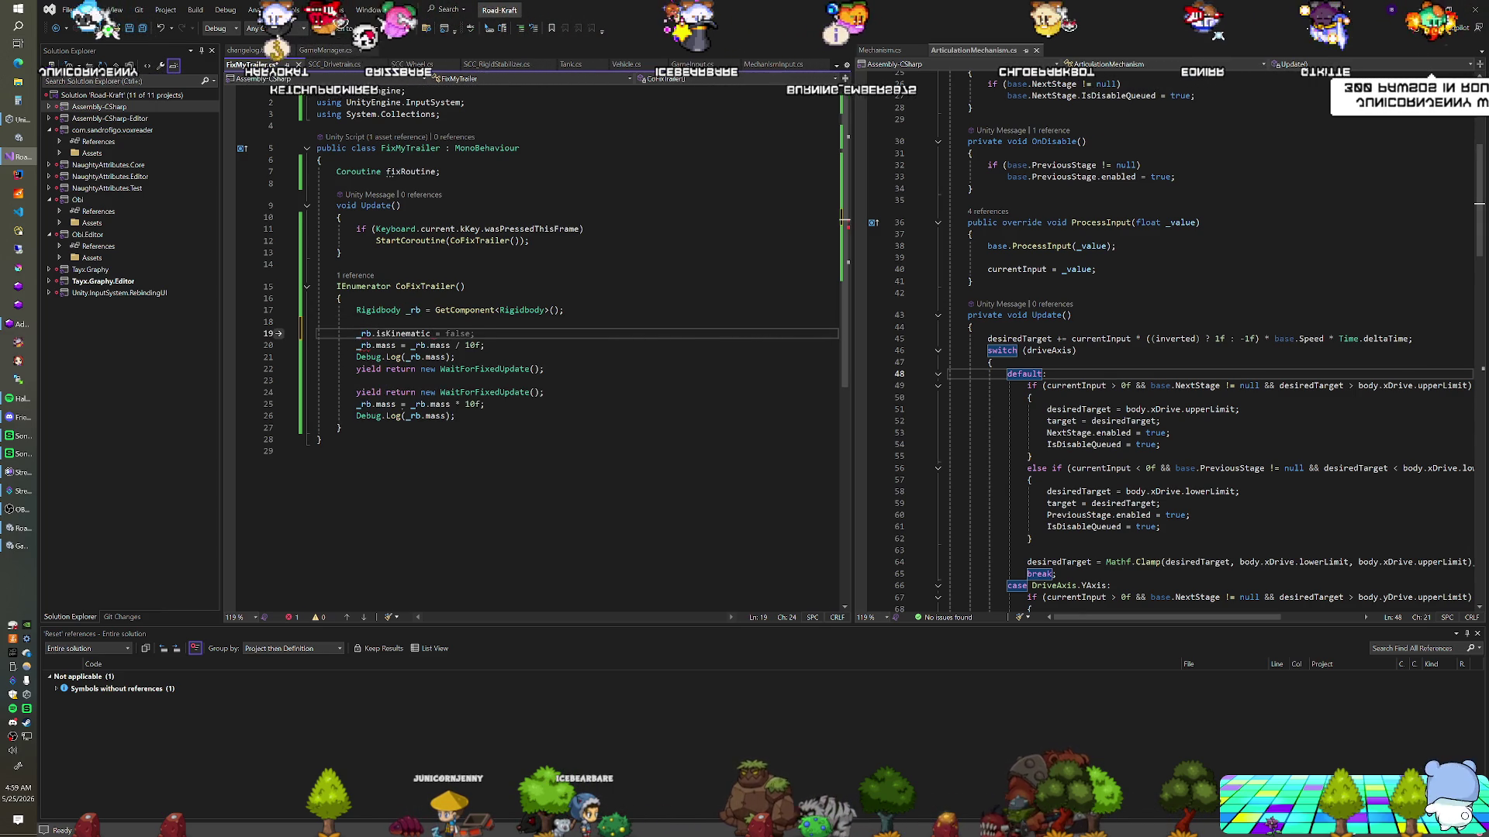
pyautogui.write(' = true;')
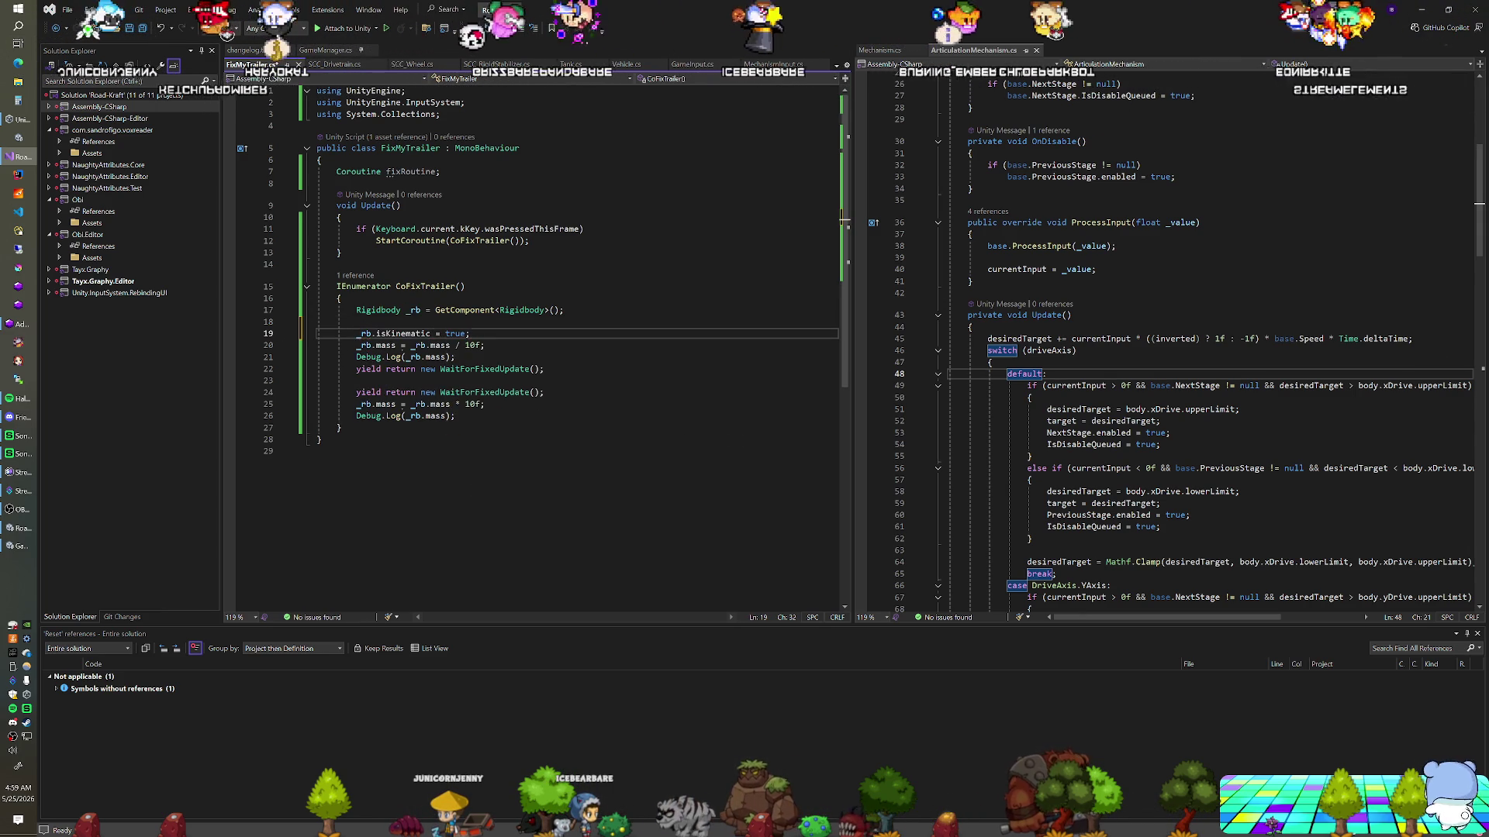
pyautogui.press('Return')
pyautogui.hotkey('ctrl', 'space')
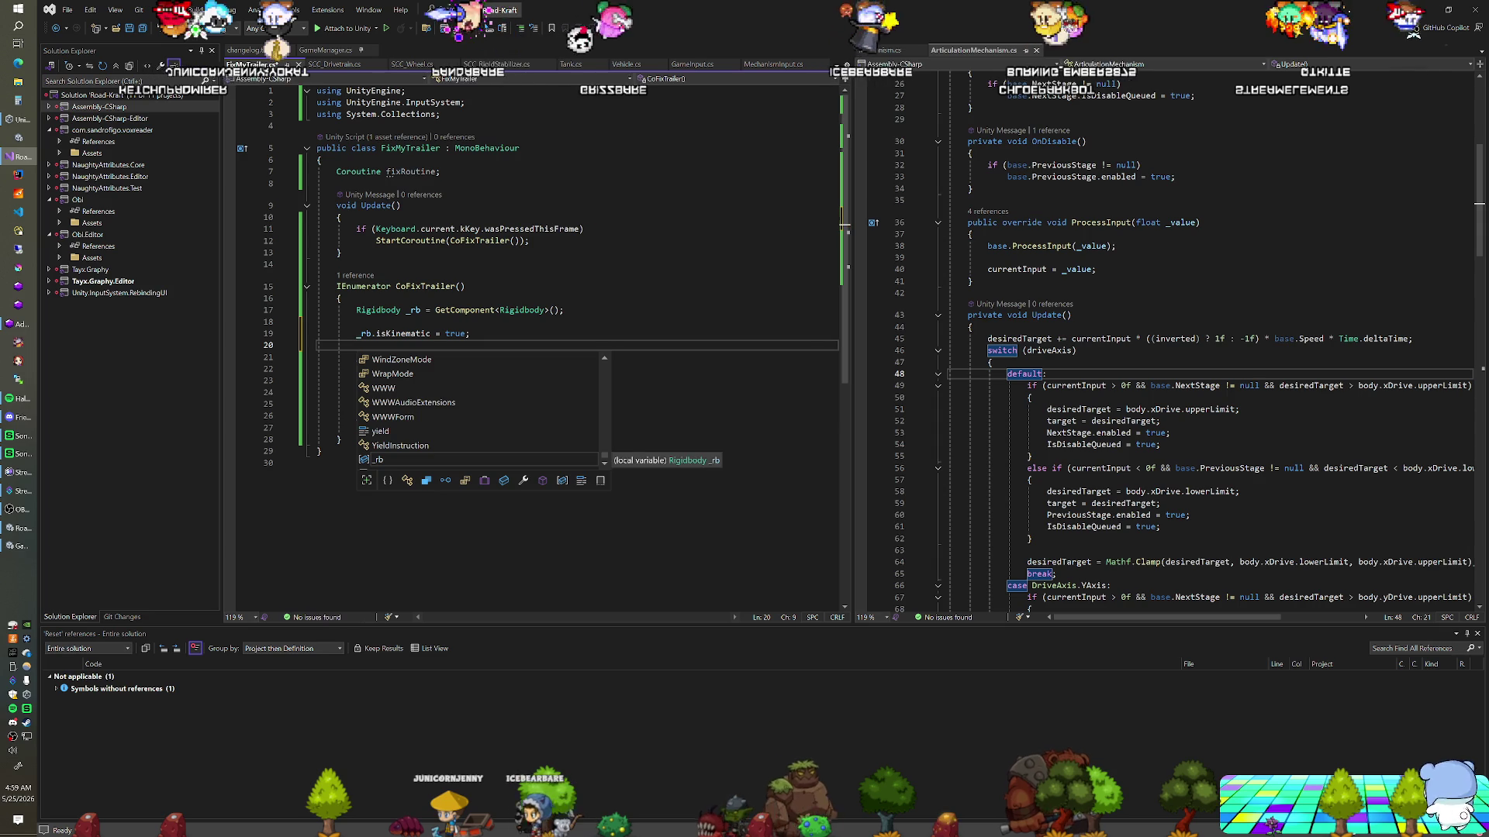
pyautogui.hotkey('ctrl', 'v')
# Add HingeJoint _joint = GetComponent<HingeJoint>() and set _joint.connectedBody.isKinematic = true
pyautogui.click(564, 310)
pyautogui.press('Return')
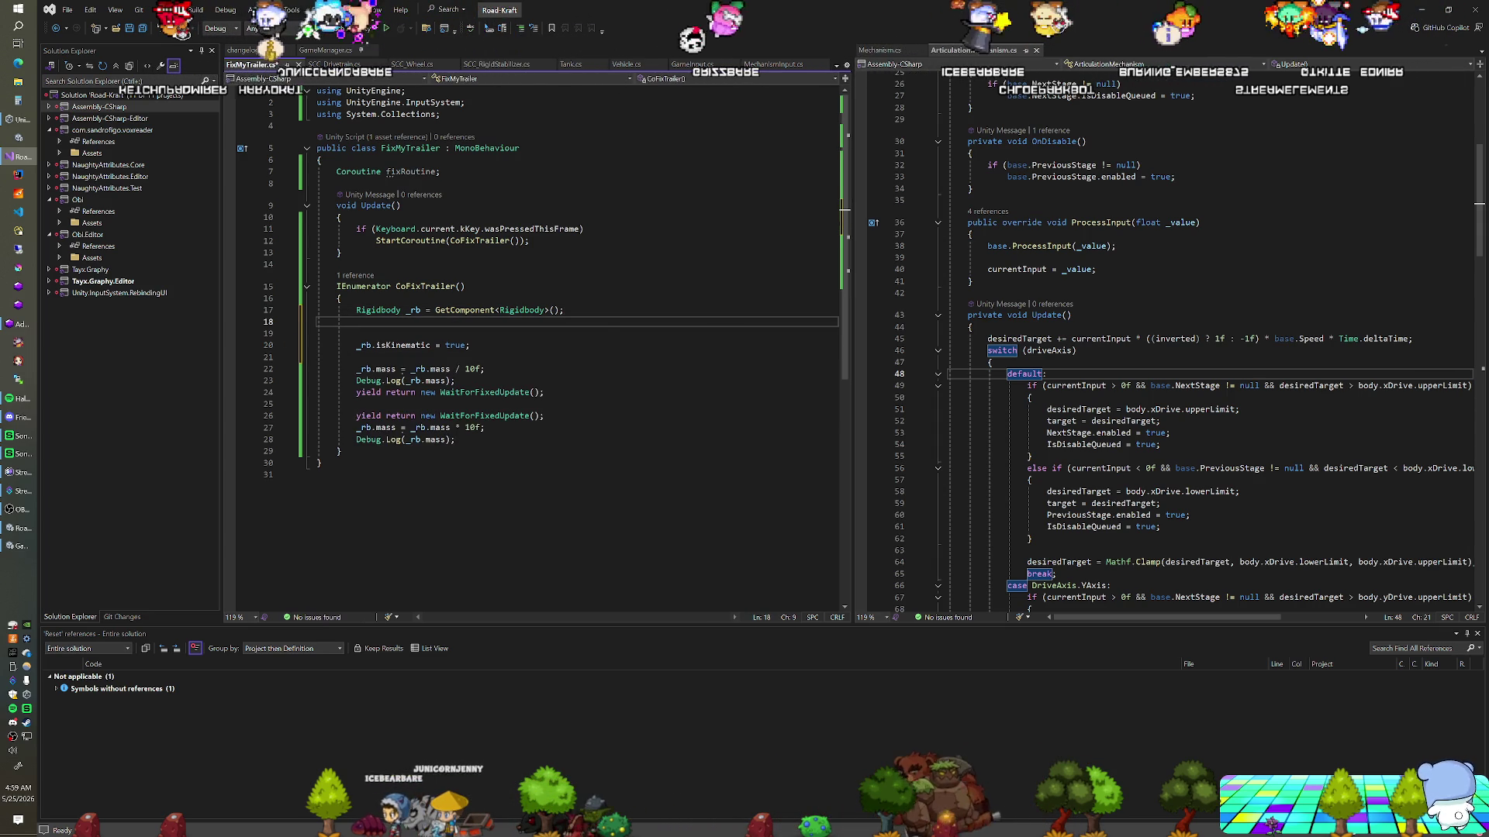
pyautogui.write('HingeJoint _join')
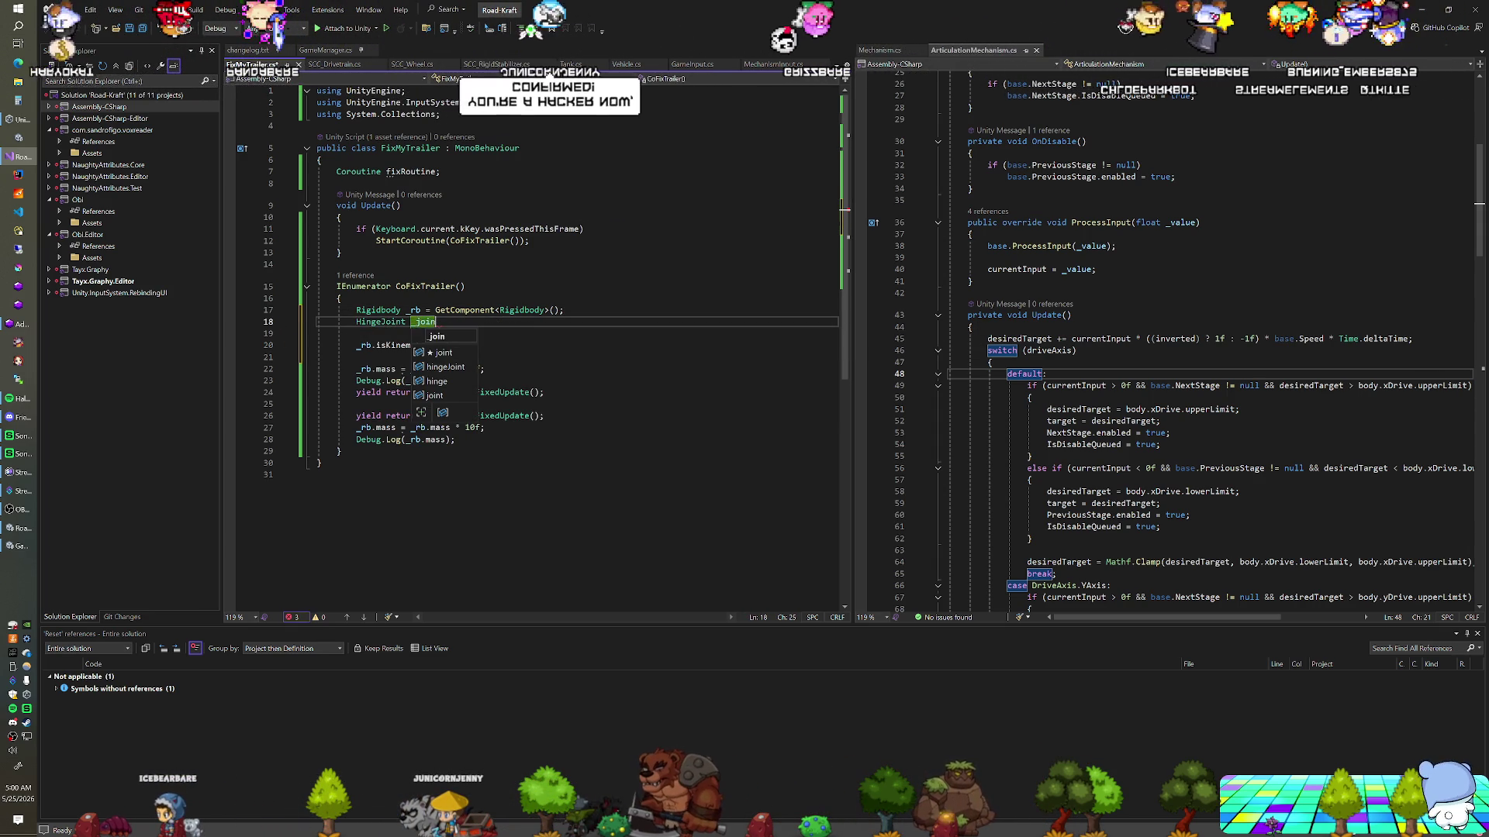
pyautogui.write('t = GetComponent<Hing')
pyautogui.press('Tab')
pyautogui.press('Down')
pyautogui.press('Down')
pyautogui.press('Return')
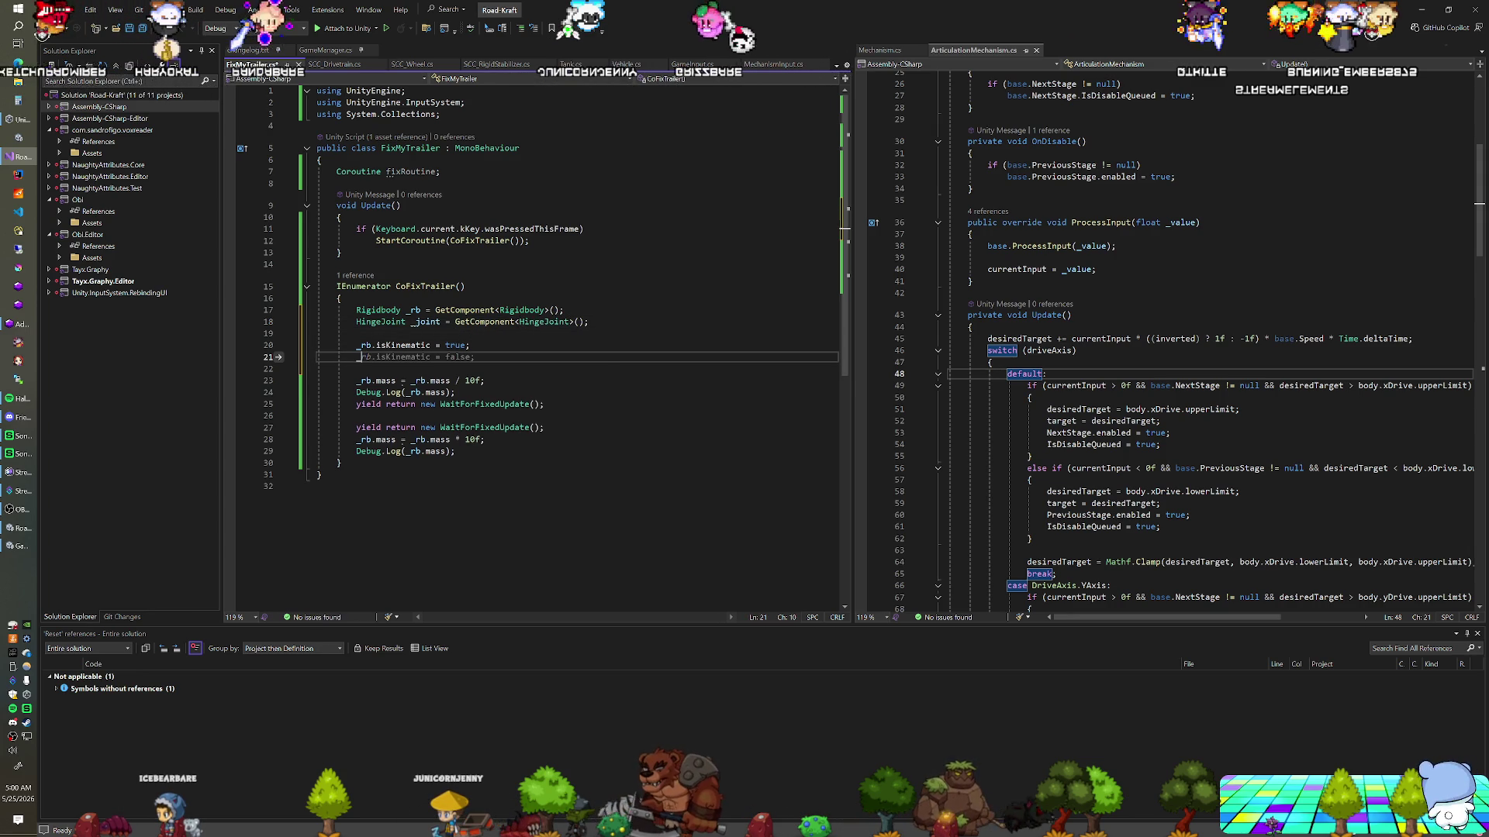
pyautogui.write('joint.con')
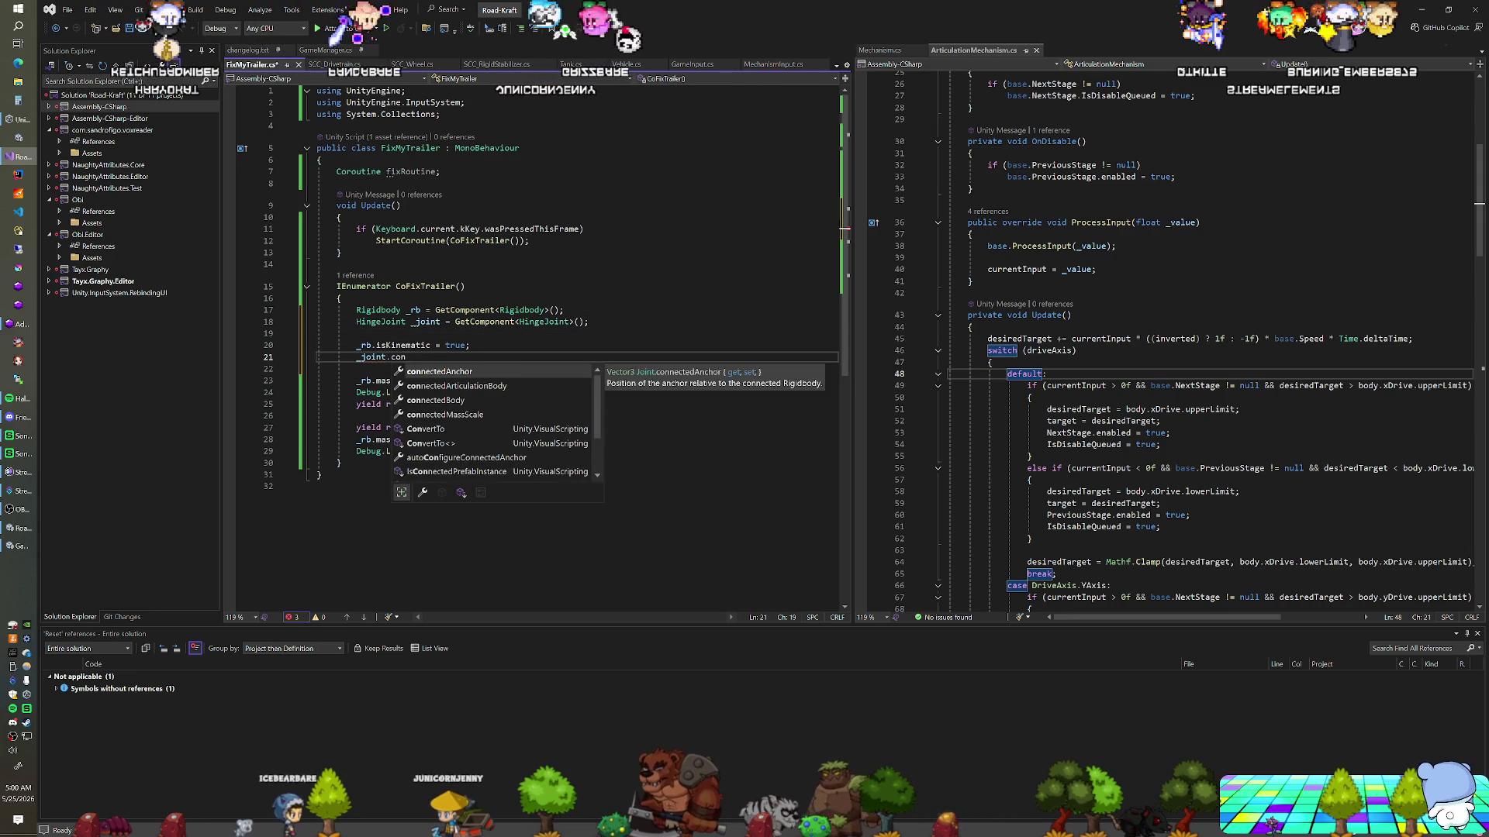
pyautogui.press('Down')
pyautogui.press('Down')
pyautogui.press('Tab')
pyautogui.write('.is')
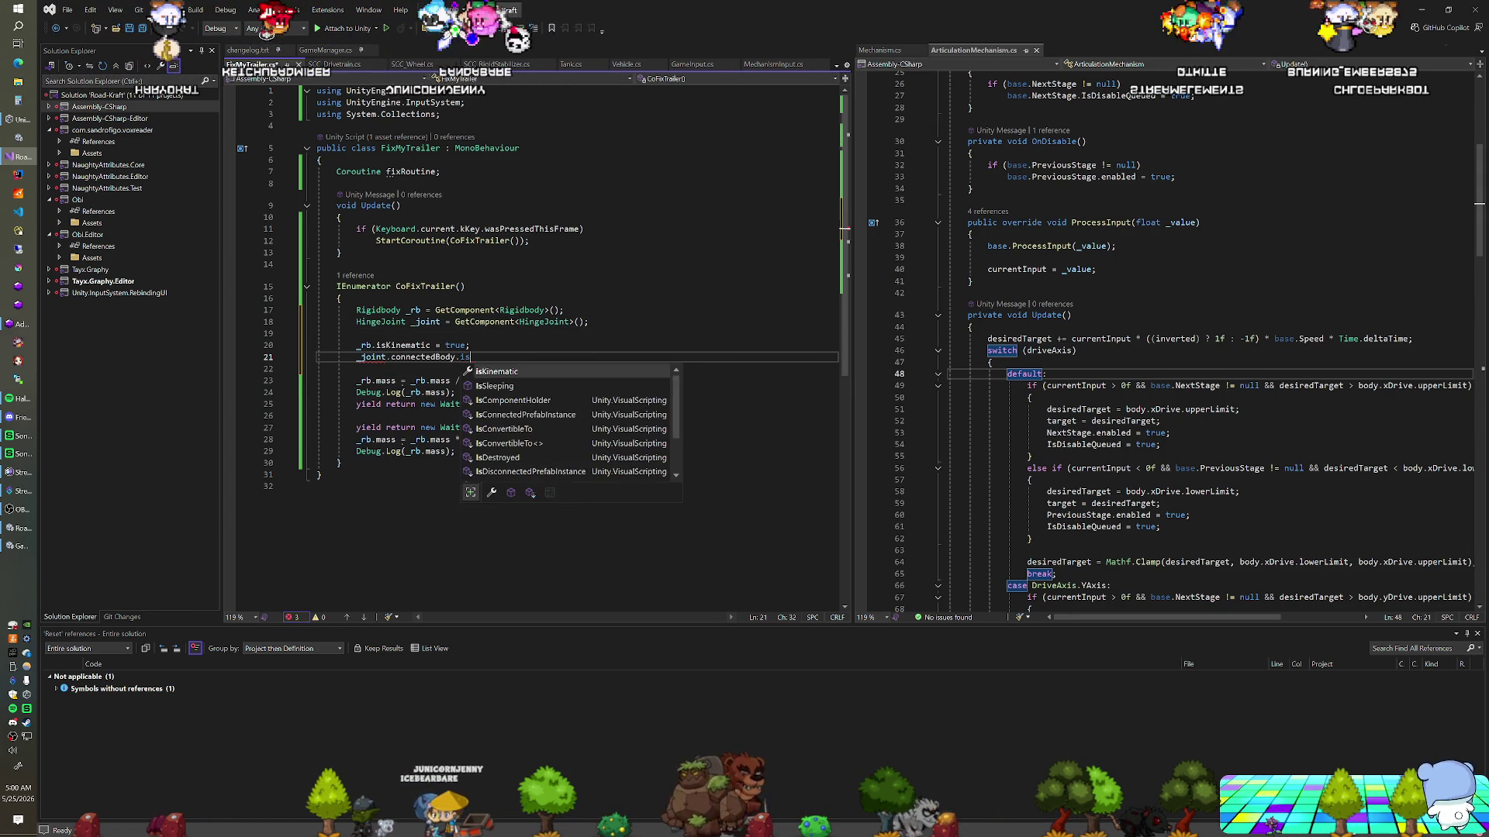
pyautogui.press('Tab')
pyautogui.write('= true;')
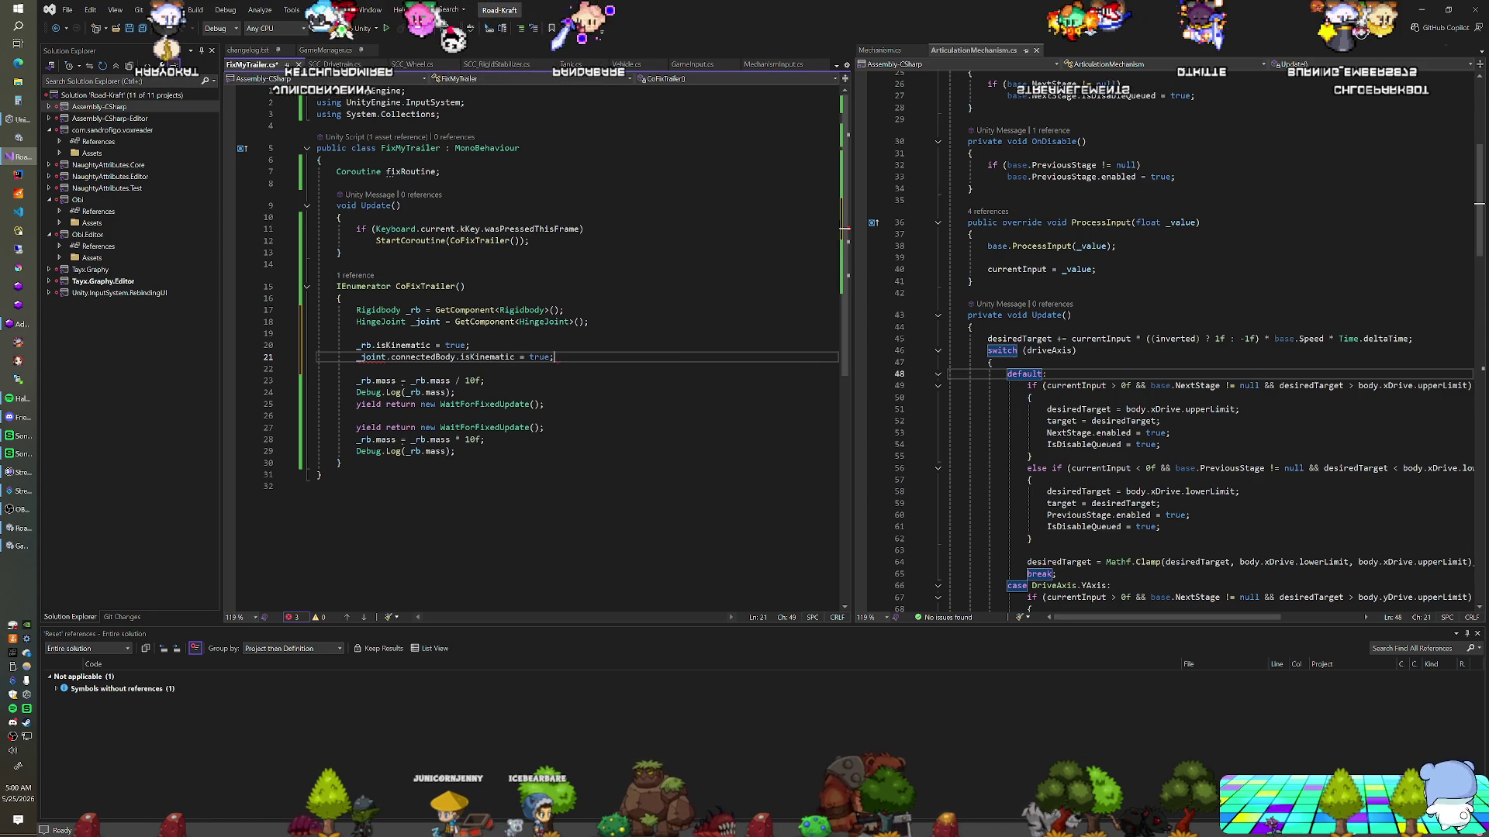
# Copy both isKinematic lines to the coroutine's end and change their values to false
pyautogui.hotkey('shift', 'Up')
pyautogui.hotkey('shift', 'Up')
pyautogui.hotkey('ctrl', 'c')
pyautogui.click(455, 451)
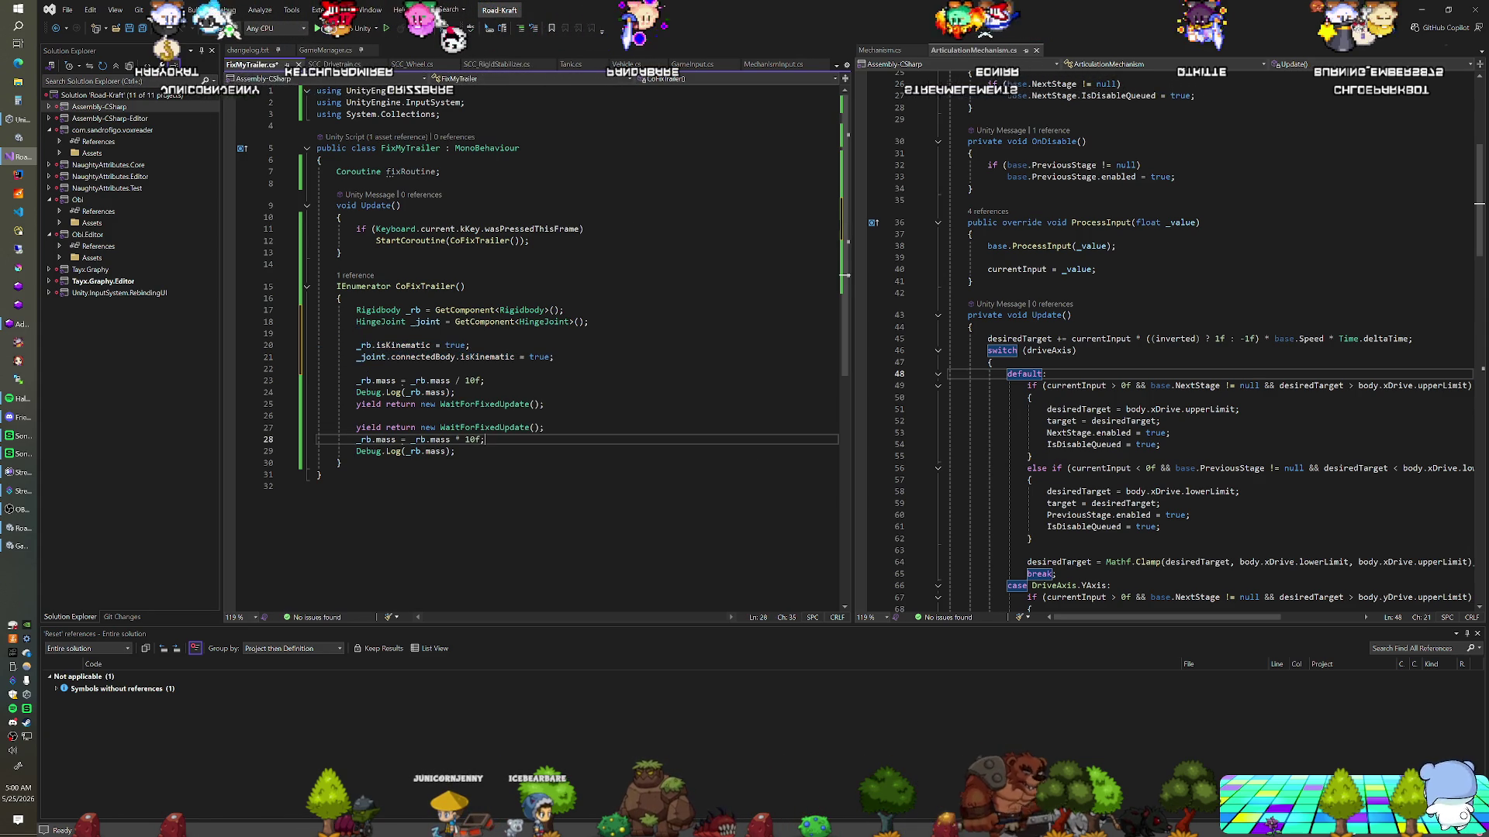
pyautogui.hotkey('ctrl', 'v')
pyautogui.doubleClick(457, 463)
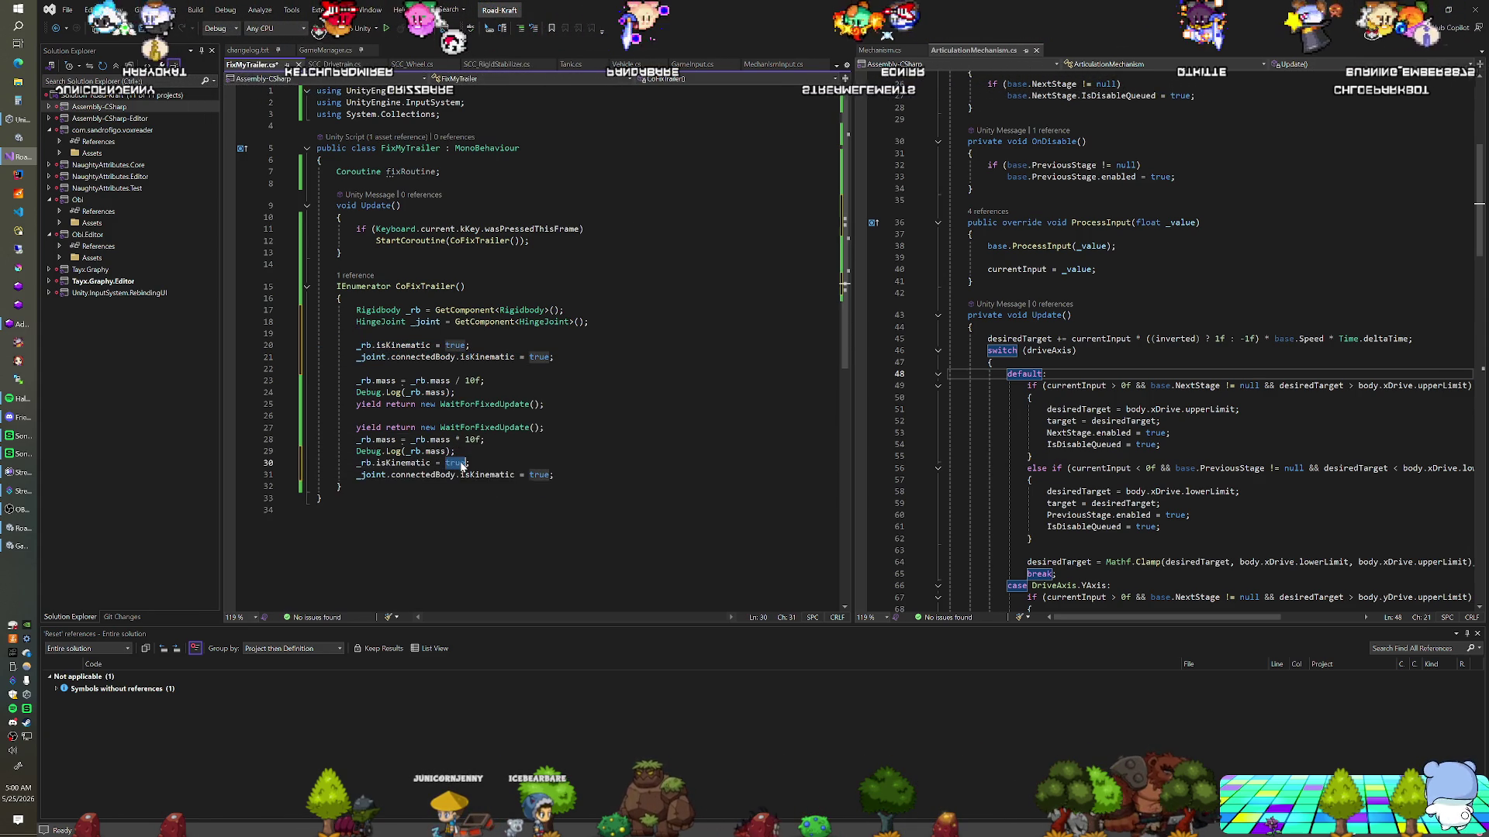
pyautogui.write('false')
pyautogui.click(475, 475)
pyautogui.click(535, 475)
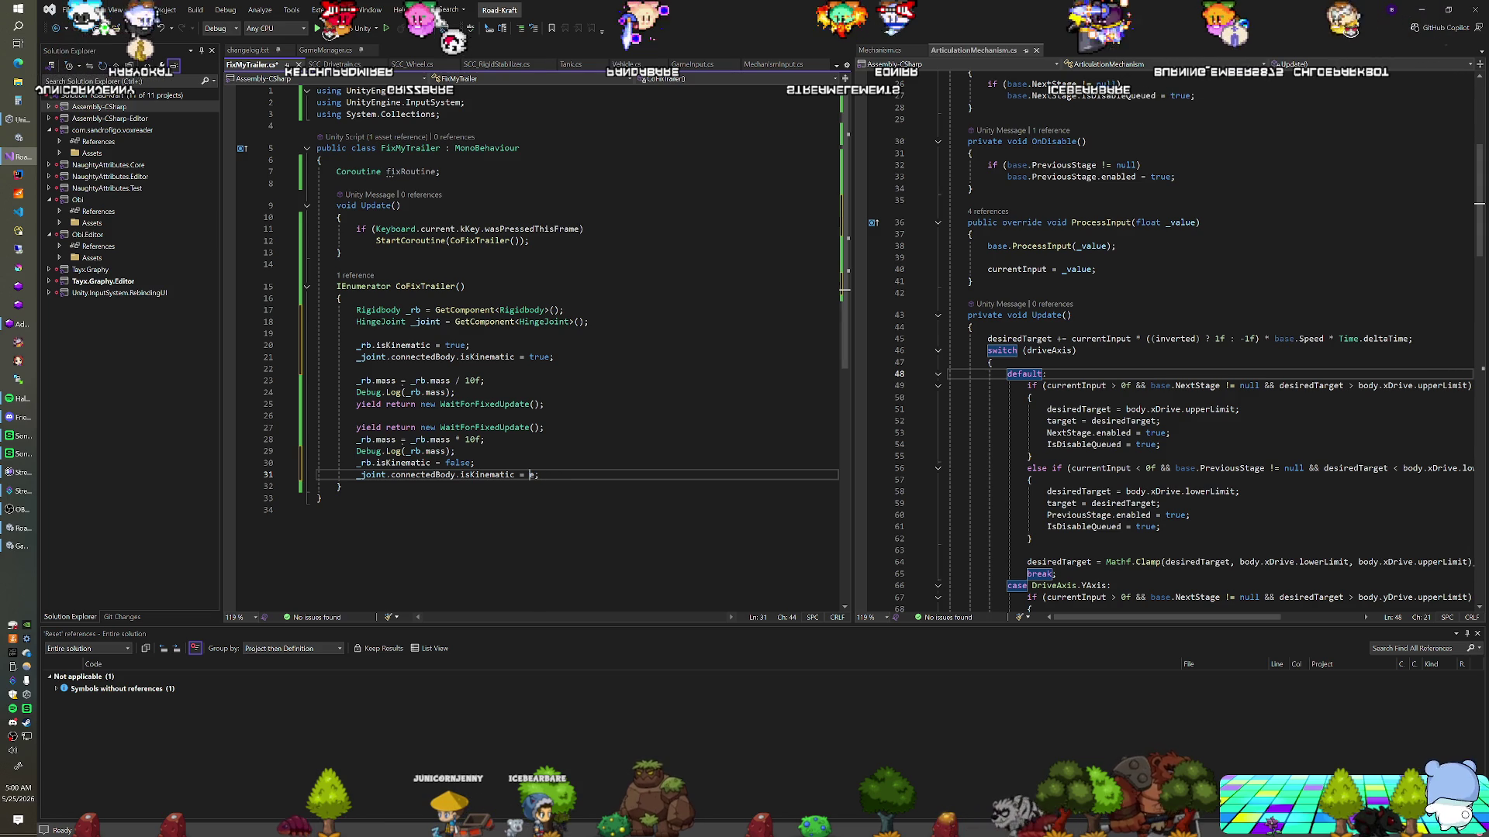
pyautogui.write('false')
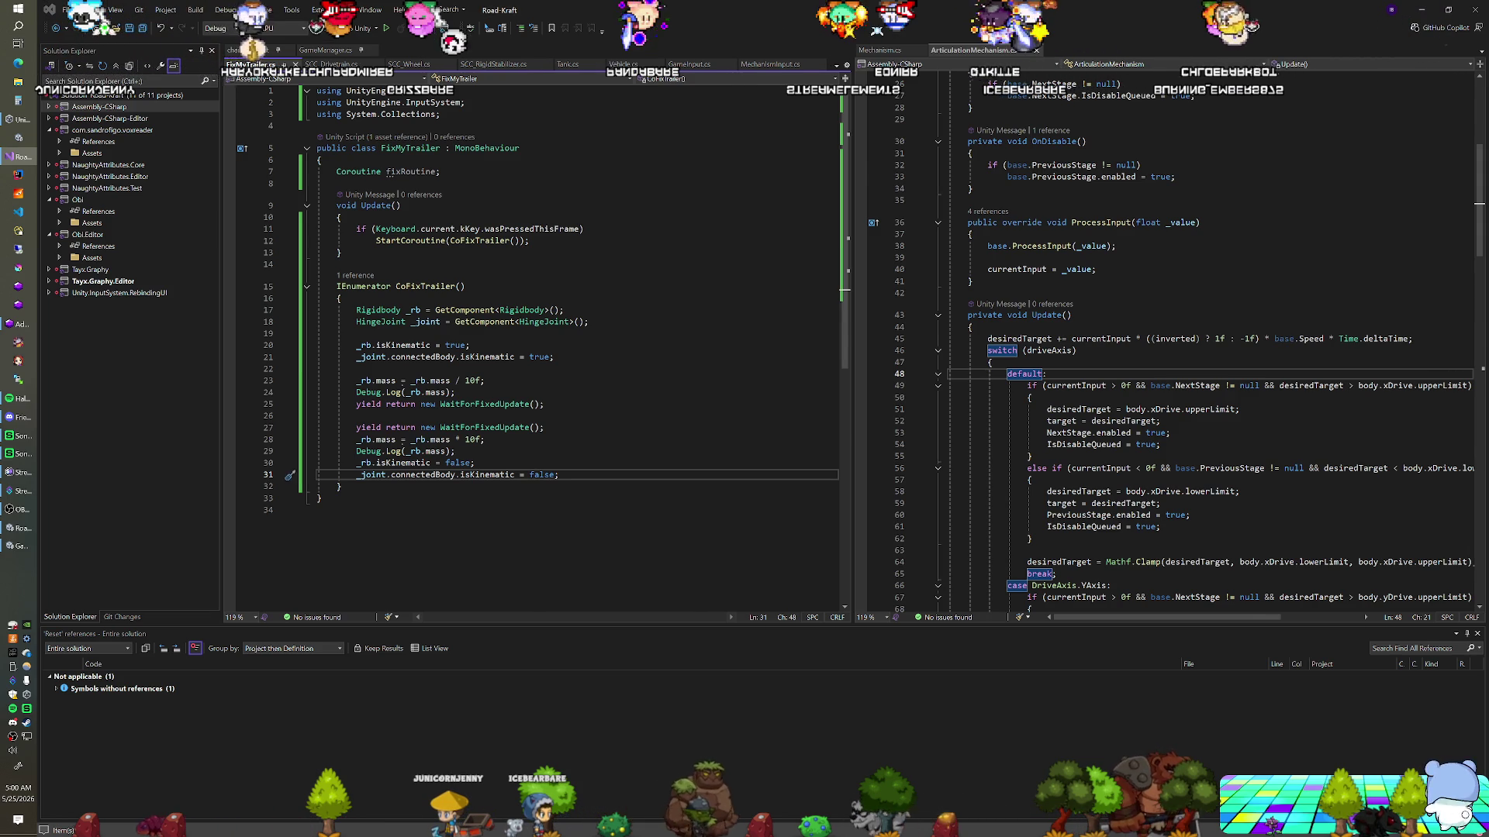
pyautogui.hotkey('alt', 'Tab')
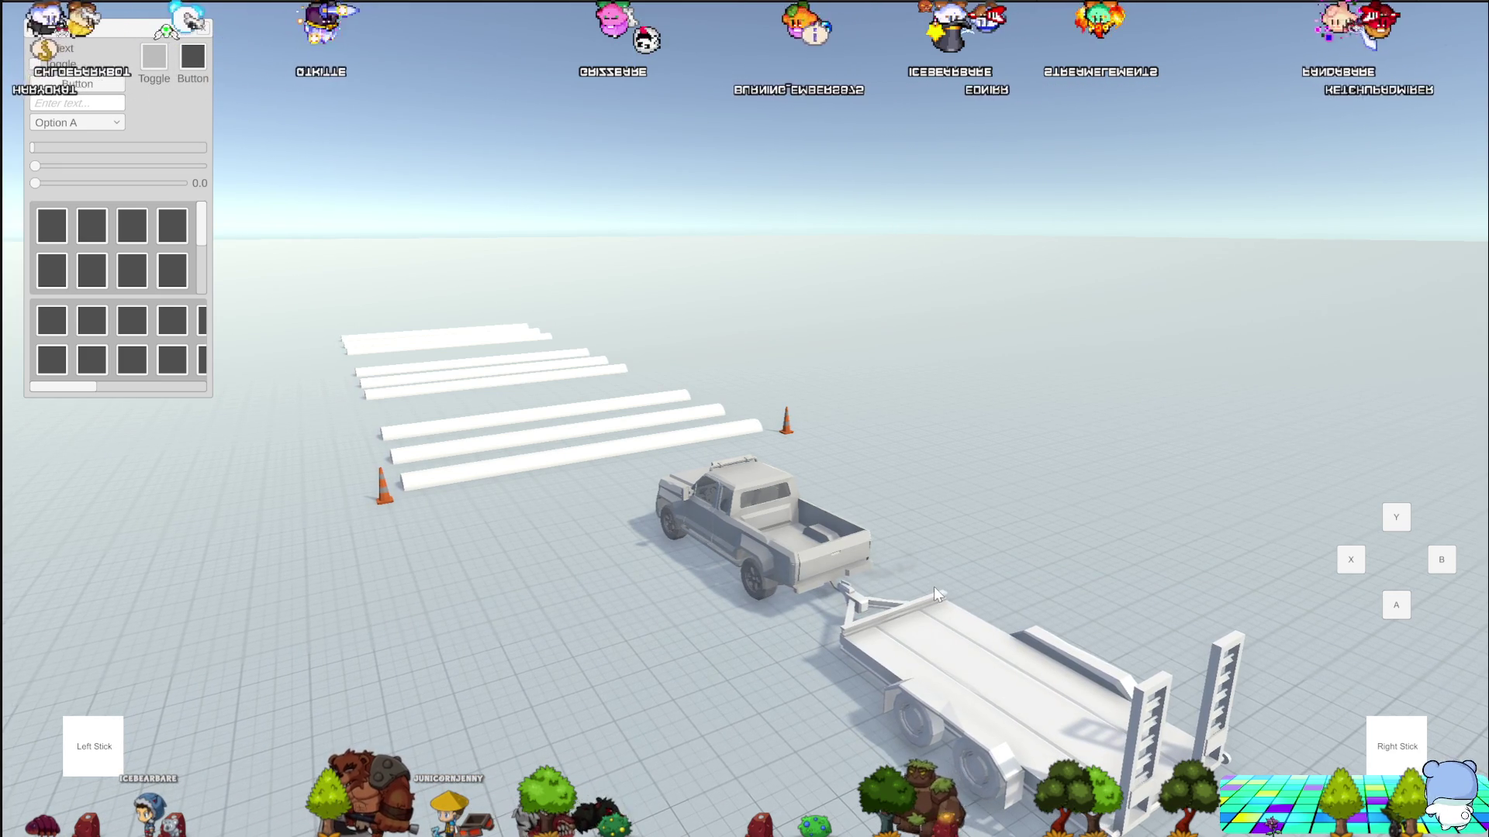
# Switch to the top-down camera to watch the truck tow its trailer
pyautogui.press('c')
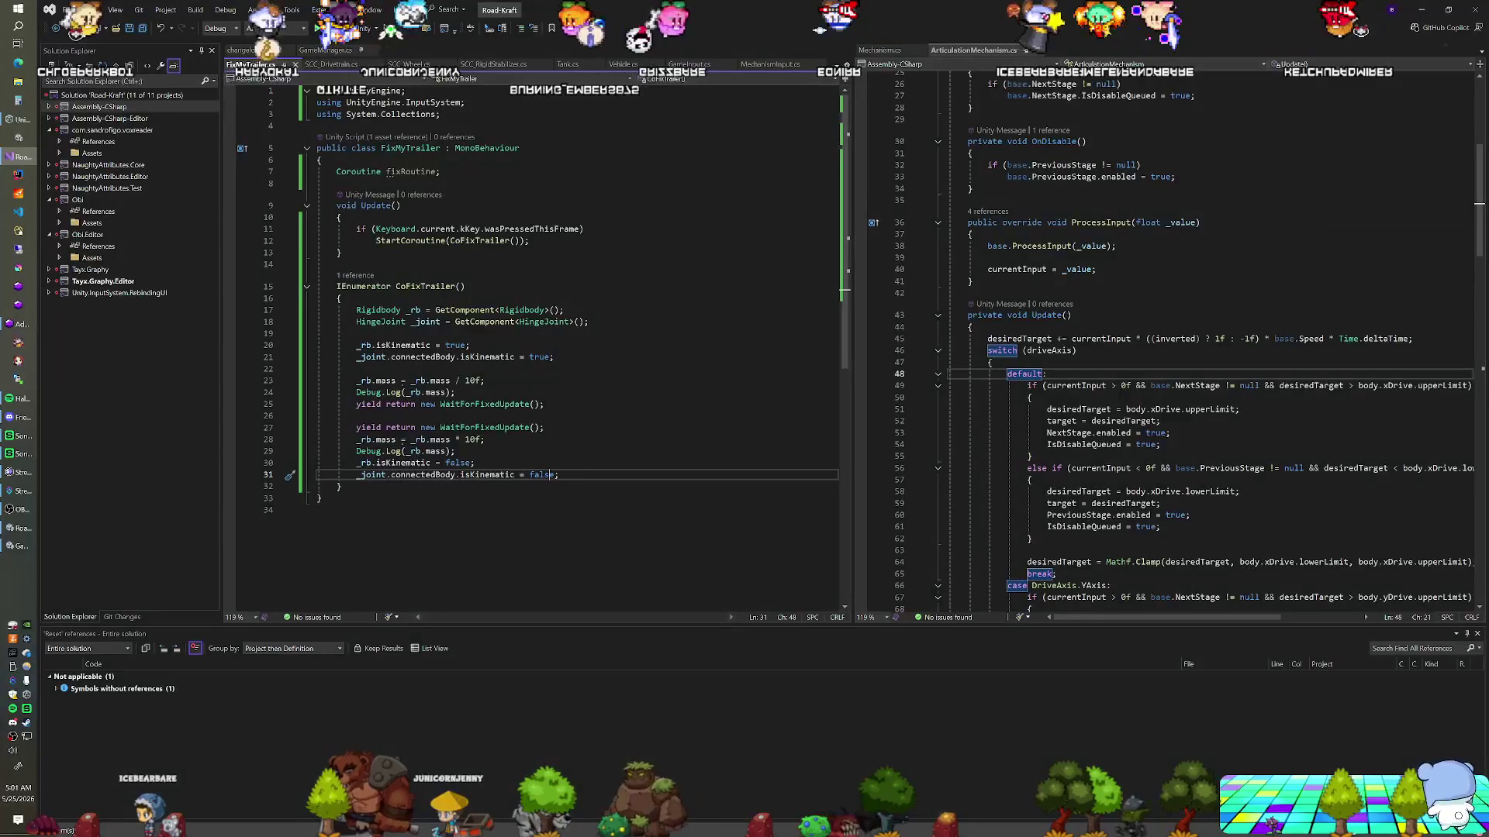
# Comment out the four isKinematic lines (20–21 and 30–31) with //
pyautogui.click(359, 356)
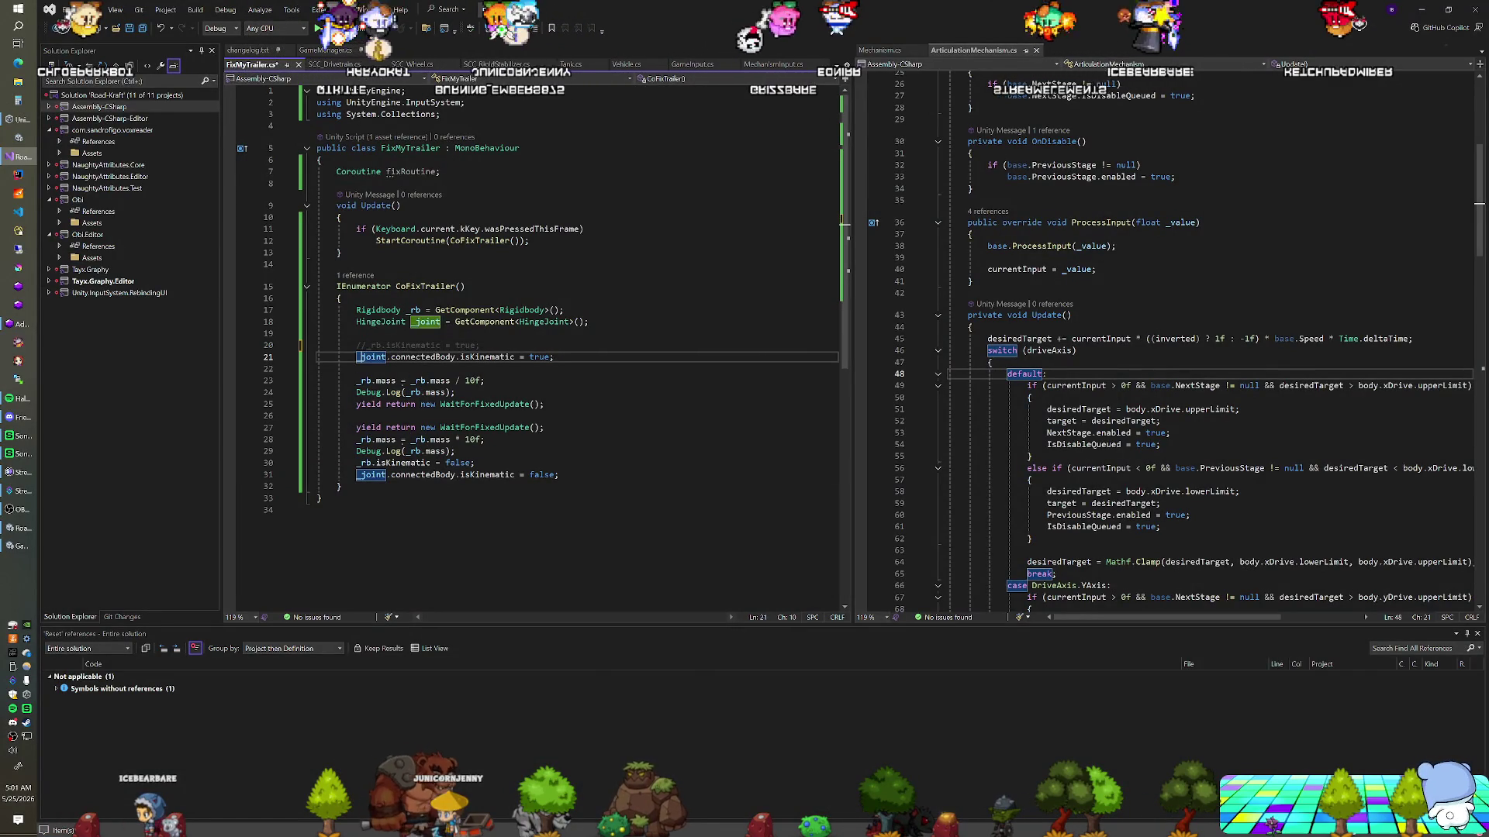
pyautogui.write('//')
pyautogui.click(356, 463)
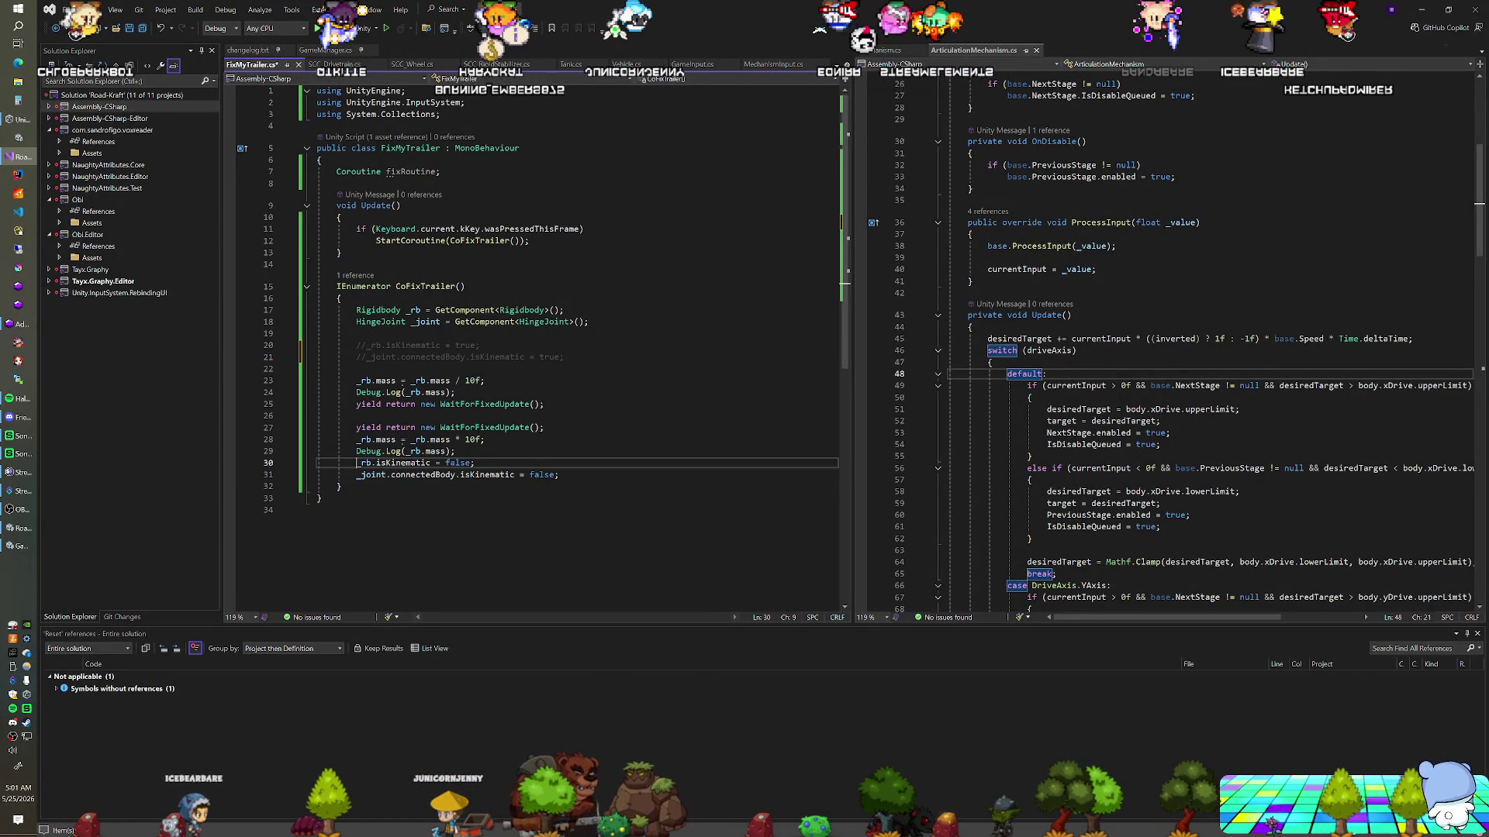
pyautogui.write('//')
pyautogui.click(357, 475)
pyautogui.write('//')
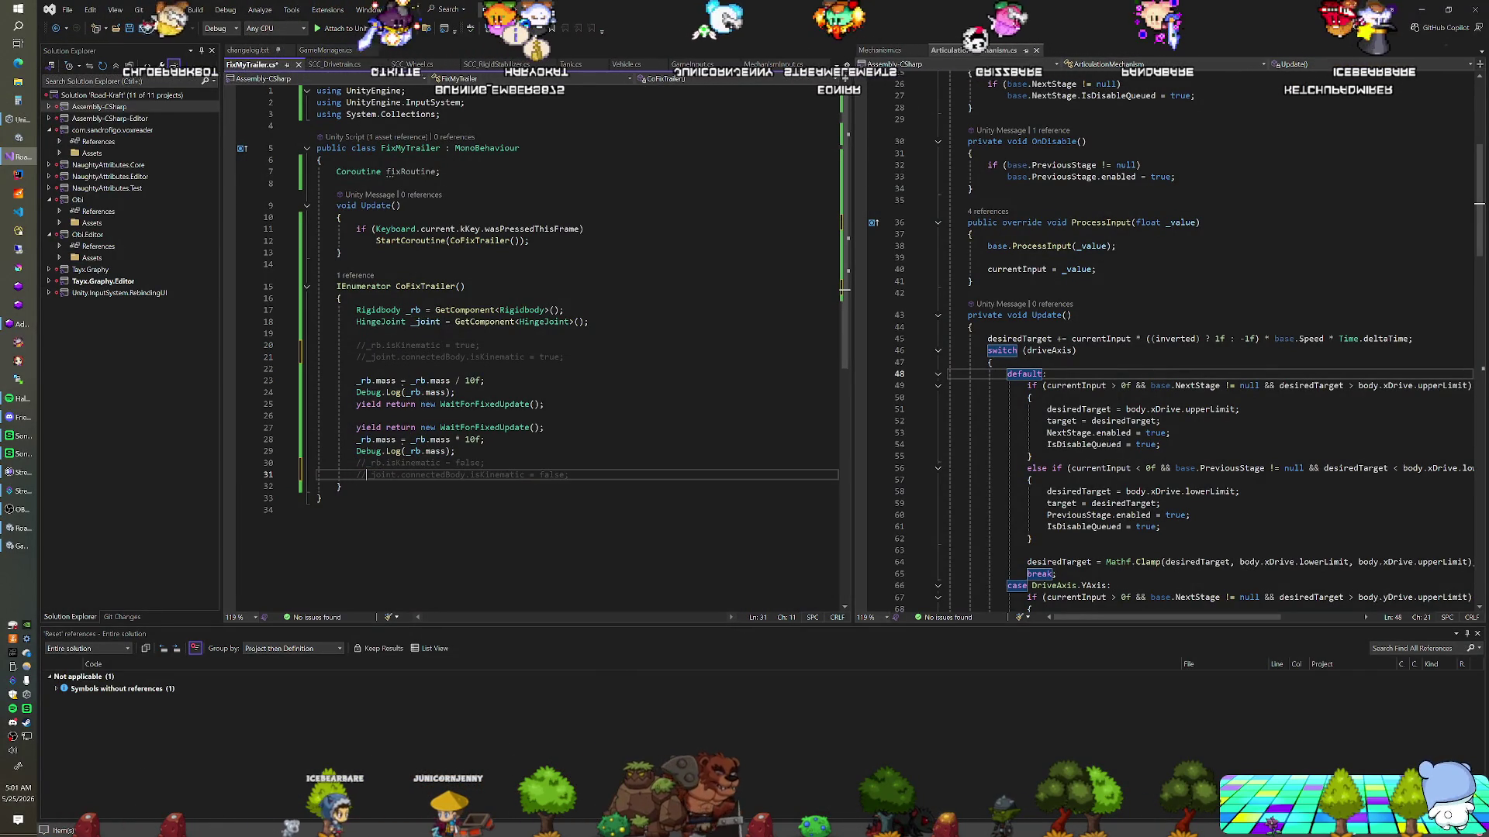
pyautogui.click(545, 427)
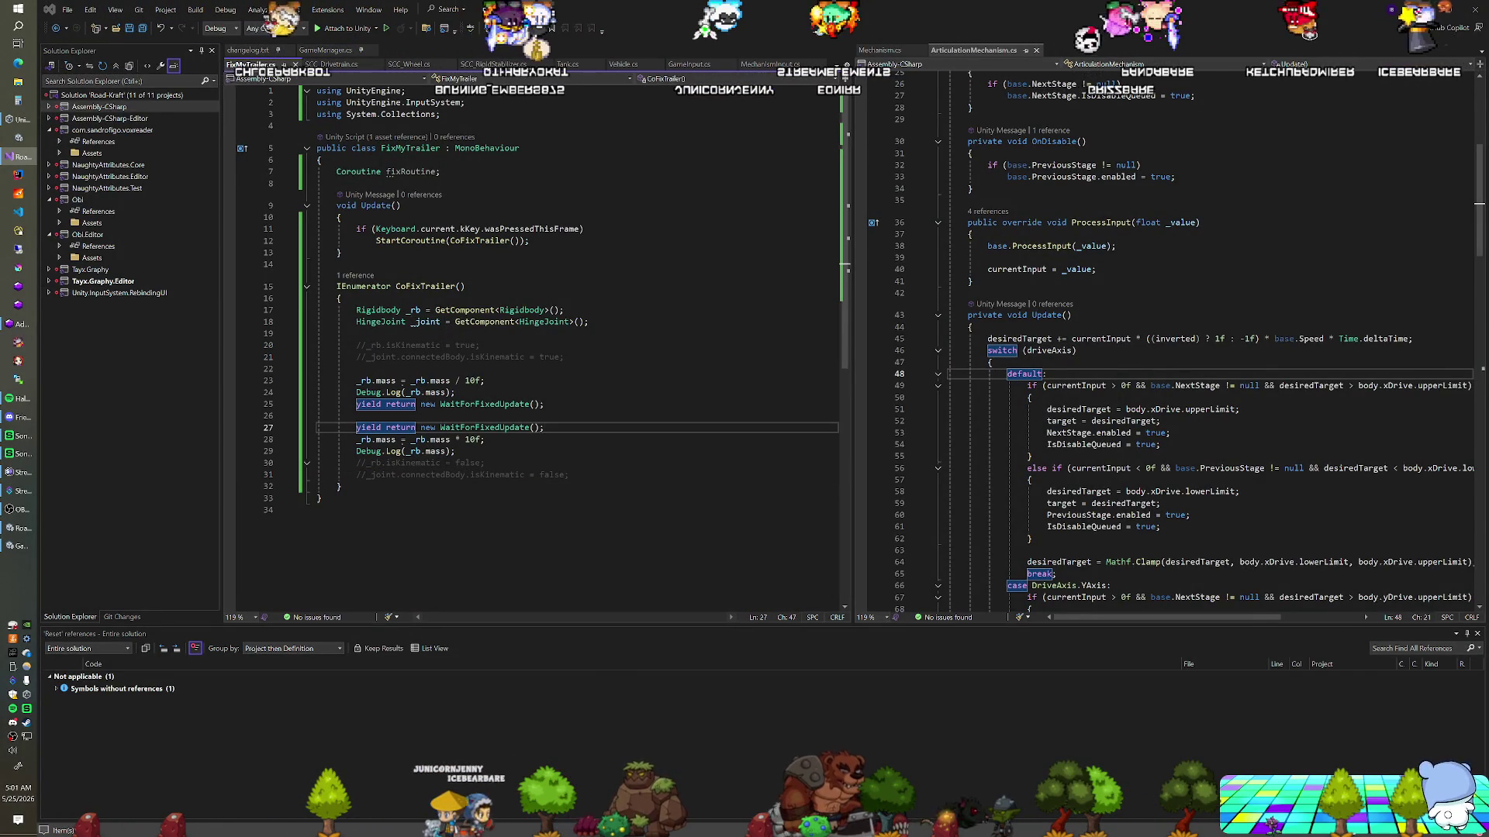
pyautogui.hotkey('alt', 'Tab')
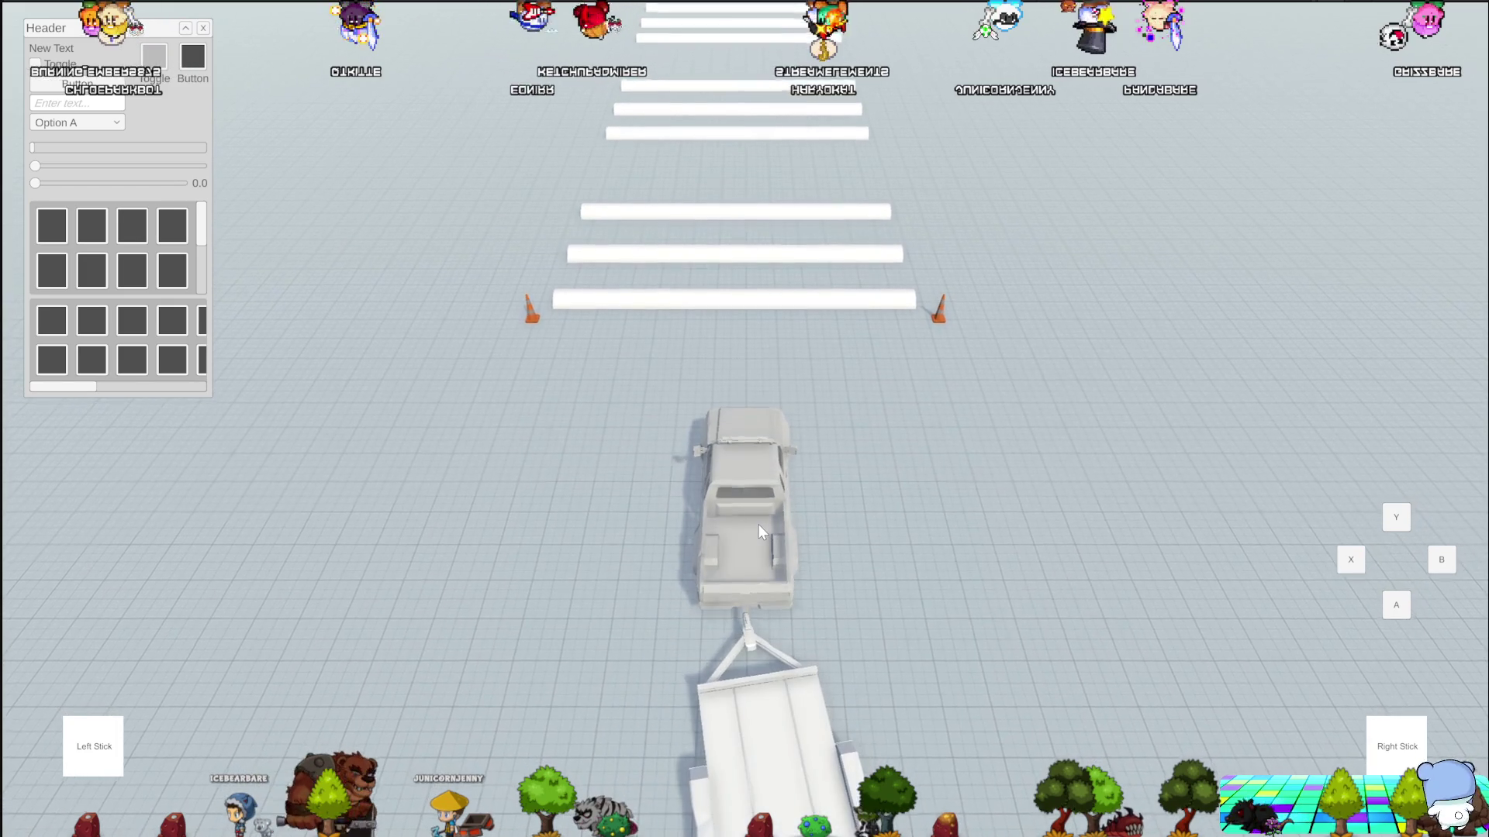
# Drive the truck forward, steer left with the trailer, then reset the scene
pyautogui.press('w')
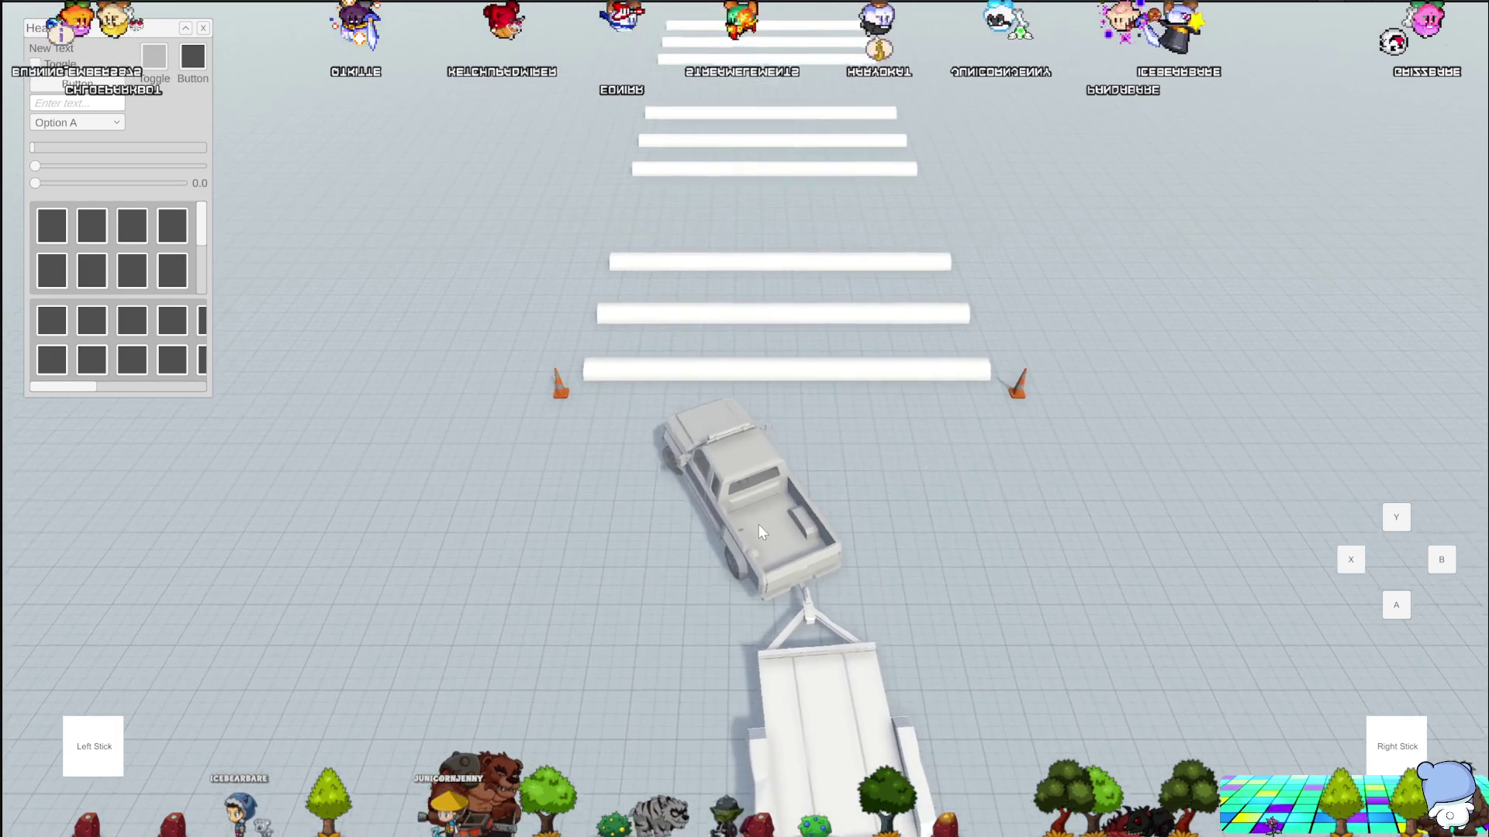
pyautogui.press('a')
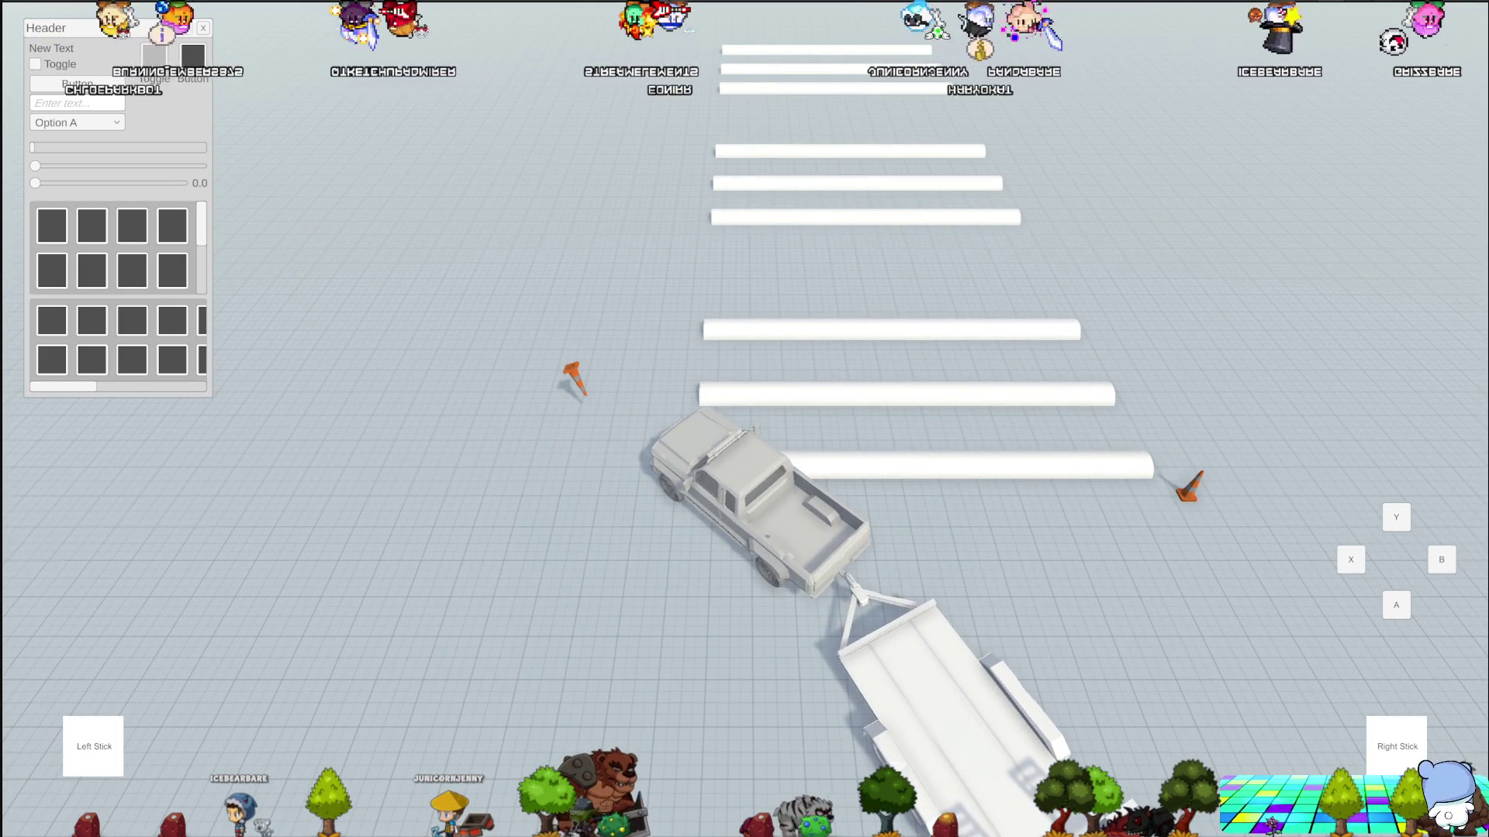
pyautogui.press('r')
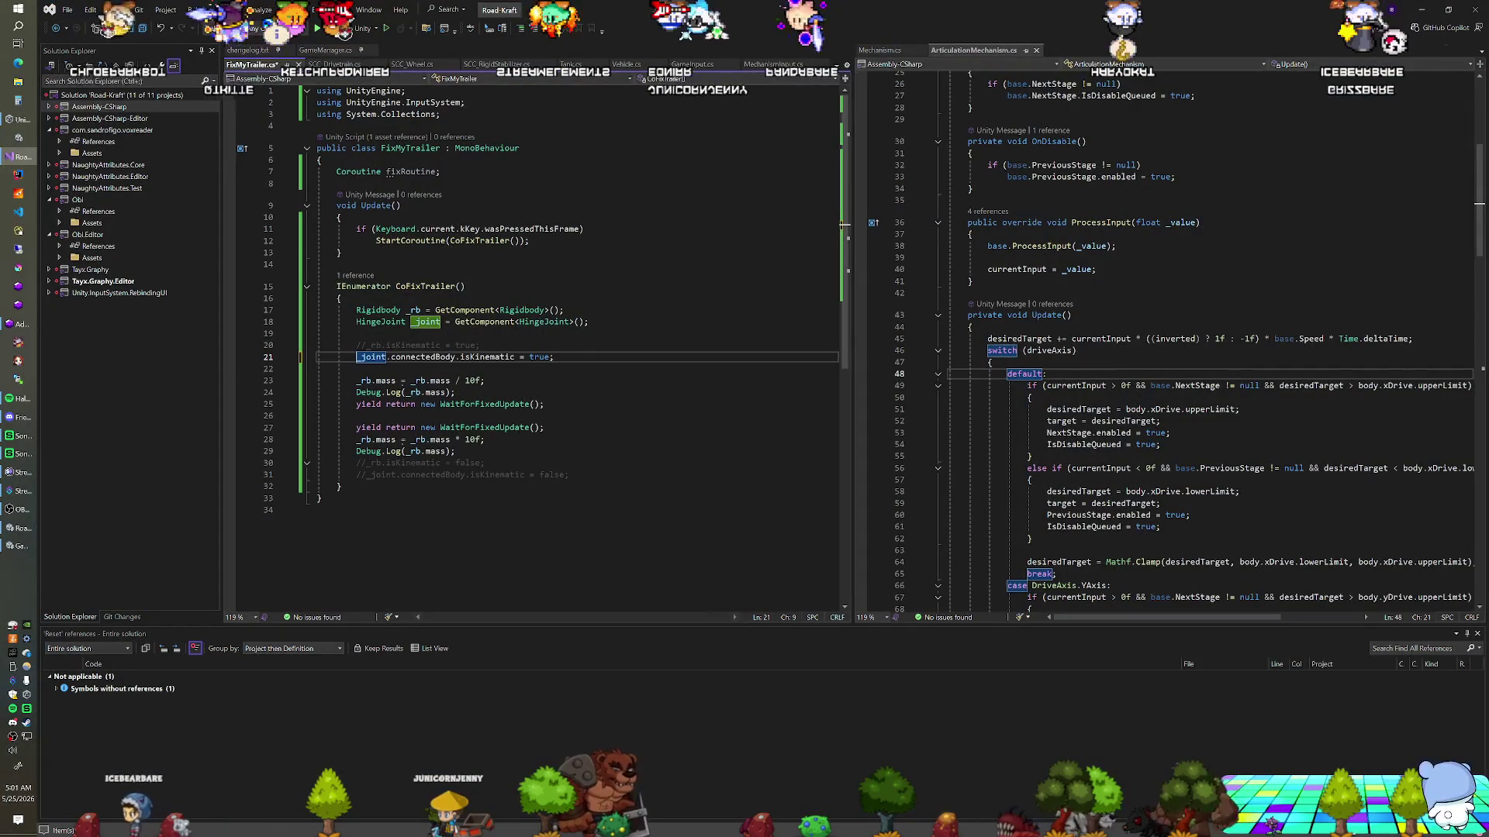
# Uncomment the trailer isKinematic lines 20 and 30, keep the joint lines commented, and save
pyautogui.write('//')
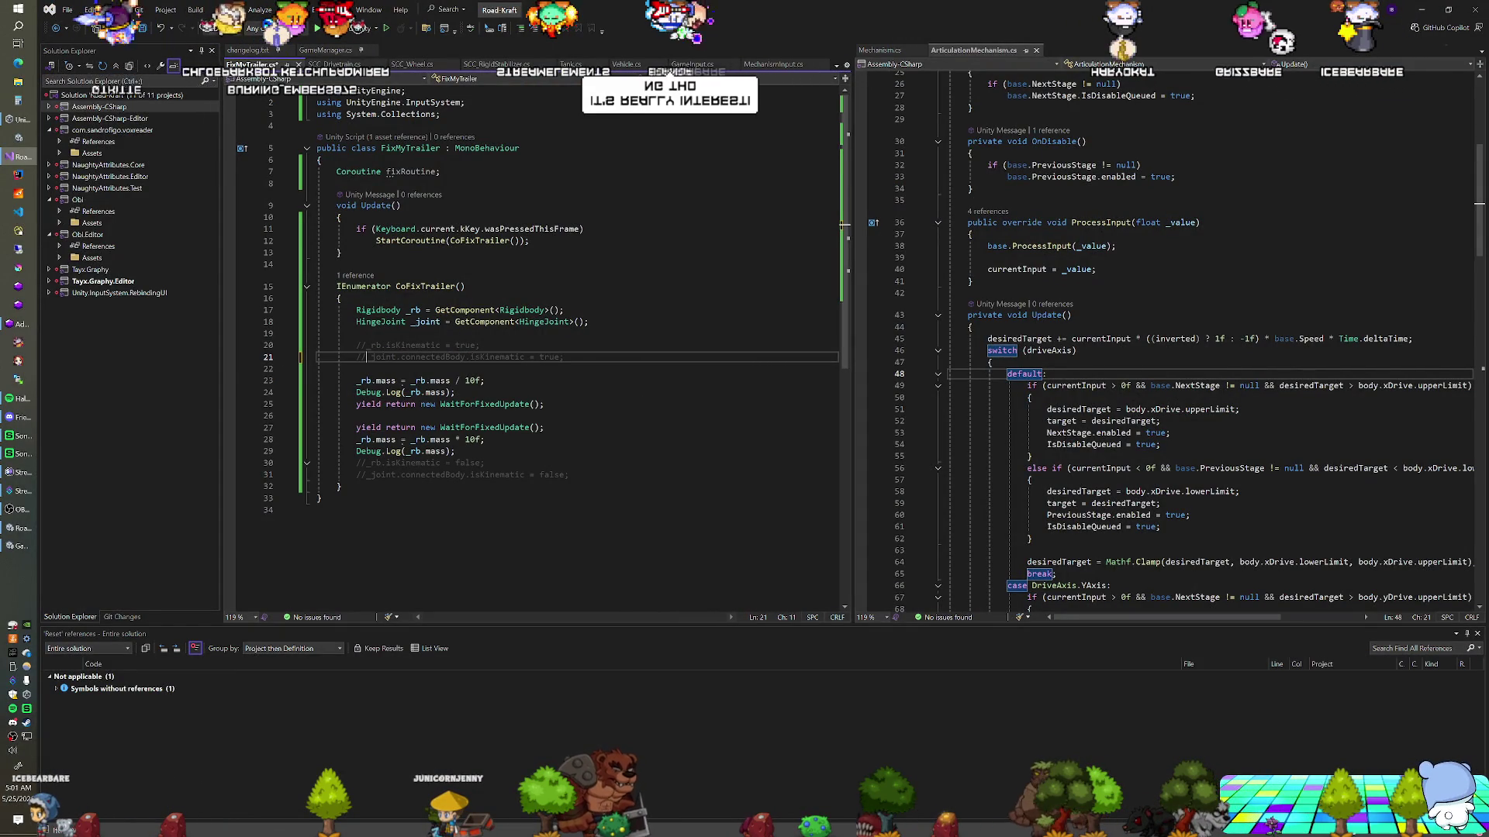
pyautogui.press('Up')
pyautogui.press('BackSpace')
pyautogui.press('BackSpace')
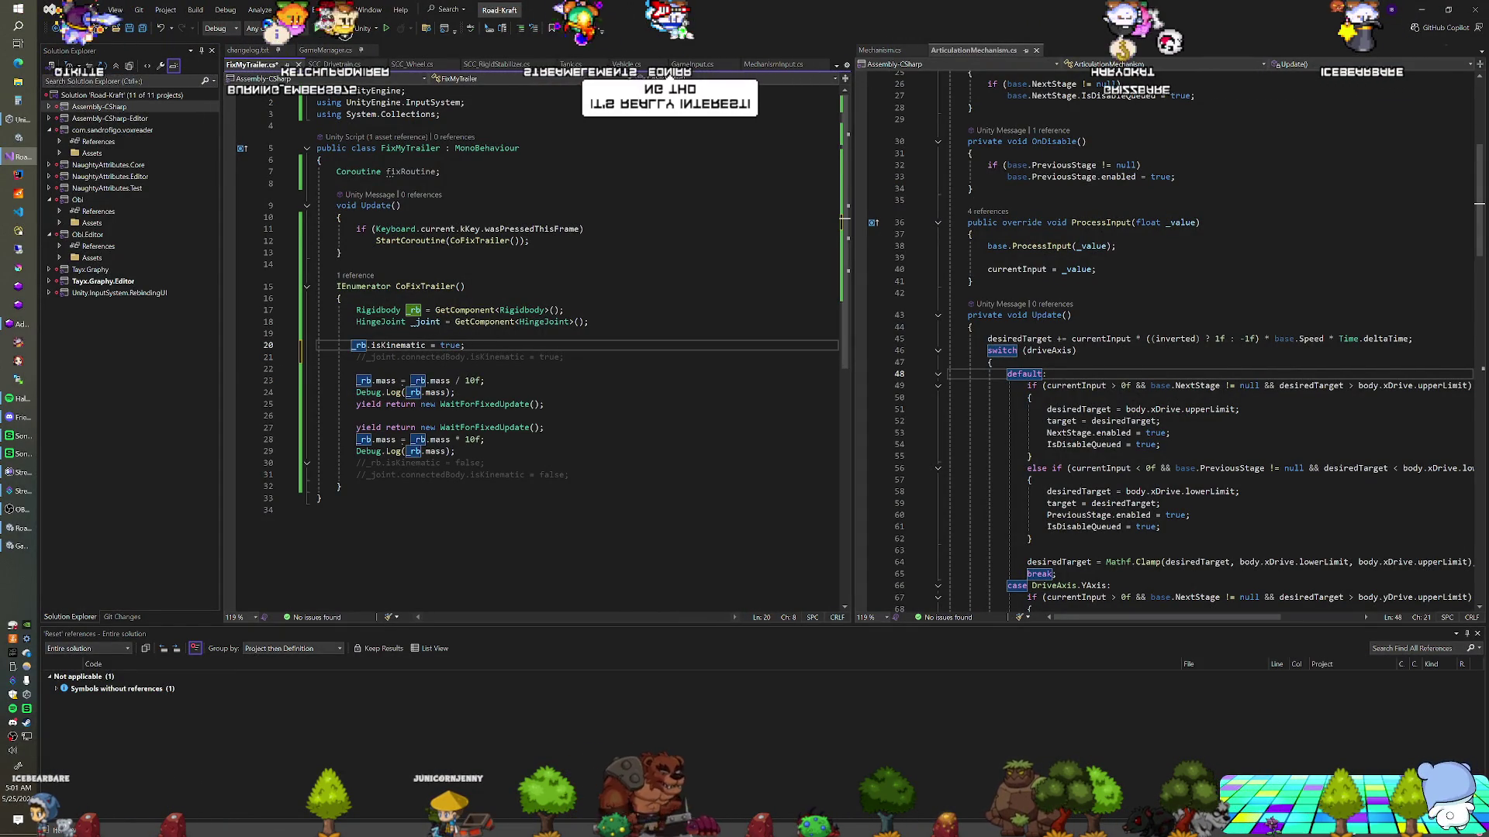
pyautogui.click(361, 463)
pyautogui.press('BackSpace')
pyautogui.press('BackSpace')
pyautogui.click(484, 440)
pyautogui.hotkey('ctrl', 's')
pyautogui.hotkey('alt', 'Tab')
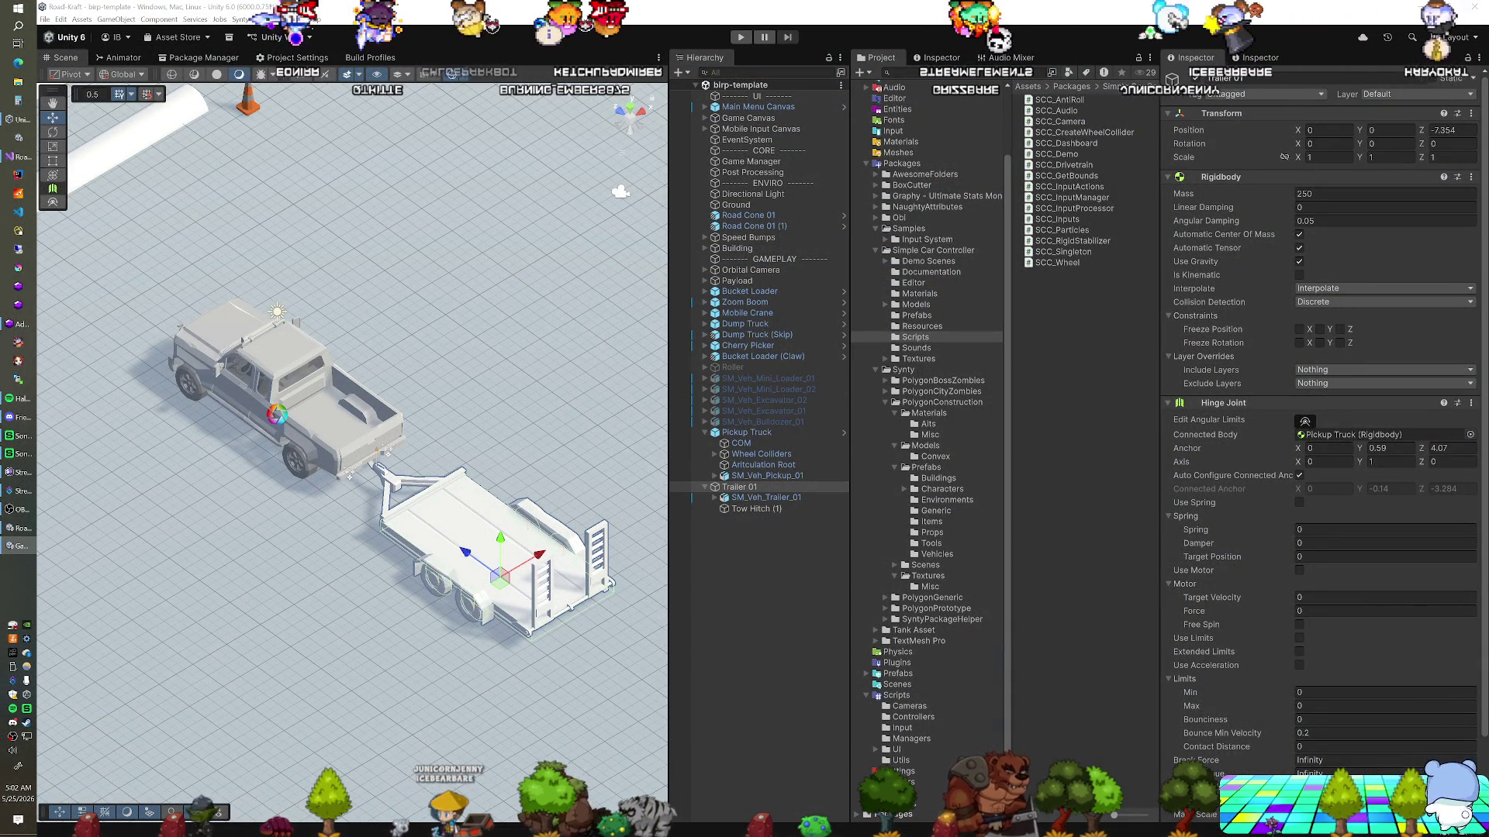
# Start Play mode to test Trailer 01 hinged to the Pickup Truck
pyautogui.click(737, 40)
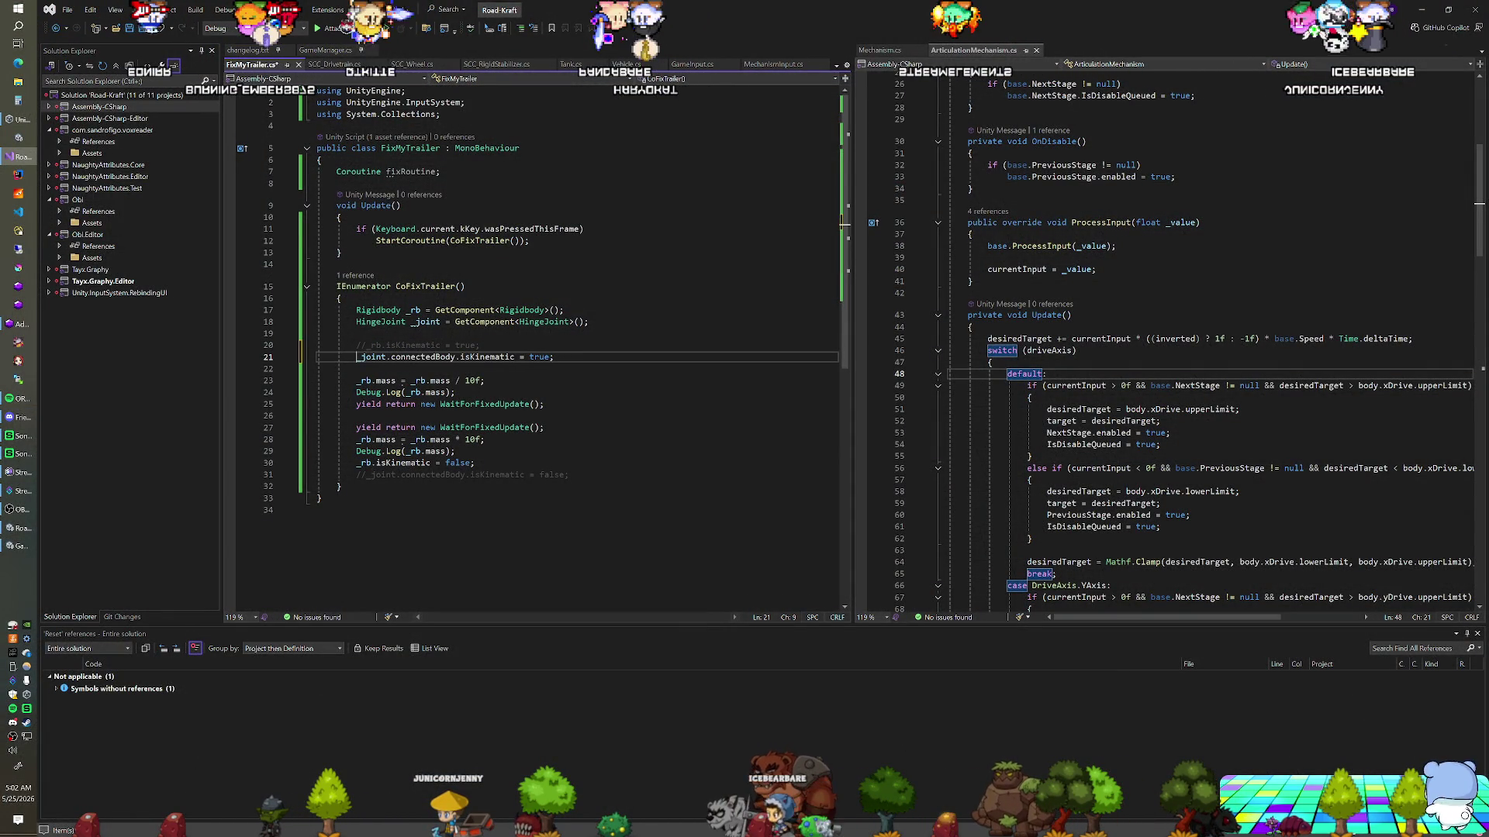
# Comment out the trailer's _rb.isKinematic = false line on line 30 and recompile in Unity
pyautogui.click(356, 463)
pyautogui.write('//')
pyautogui.press('Down')
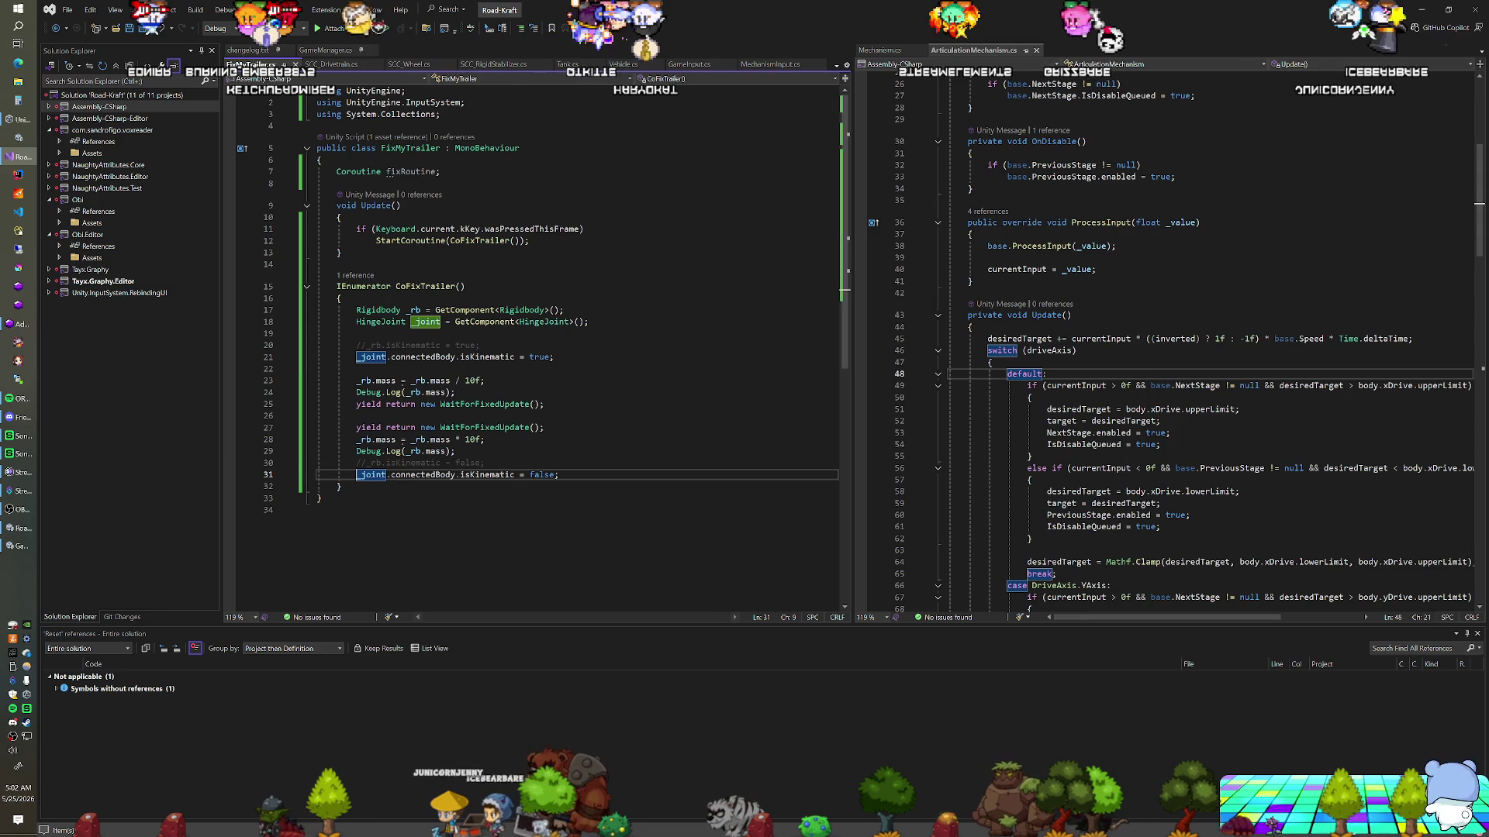
pyautogui.hotkey('alt', 'Tab')
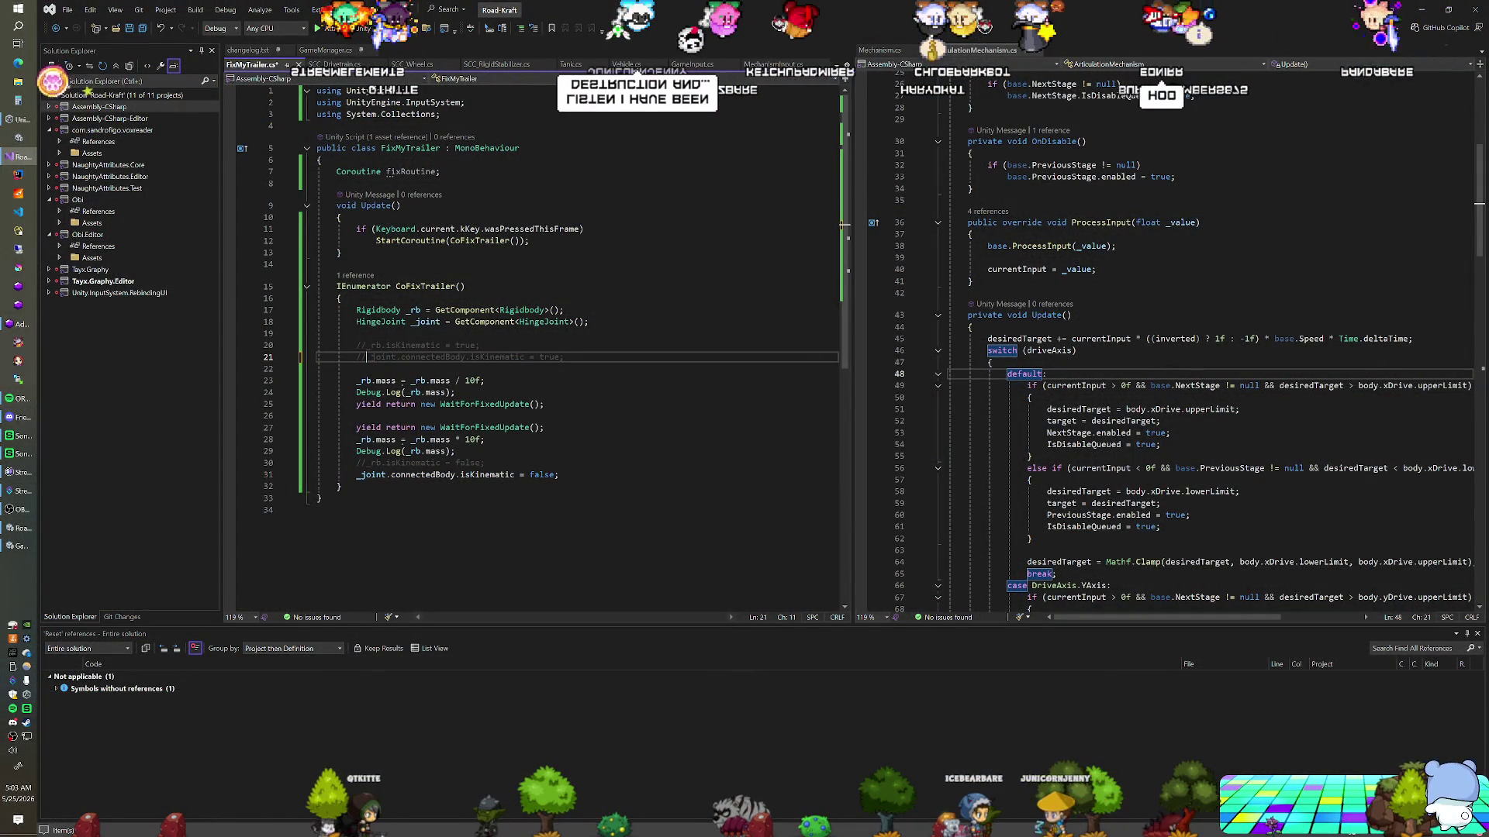
# Comment out the joint isKinematic true line and start an _rb.constraints statement above it
pyautogui.hotkey('ctrl', 'k')
pyautogui.hotkey('ctrl', 'c')
pyautogui.press('Down')
pyautogui.press('Down')
pyautogui.press('Down')
pyautogui.click(356, 345)
pyautogui.hotkey('ctrl', 'Return')
pyautogui.hotkey('ctrl', 'Return')
pyautogui.write('_rb.fre')
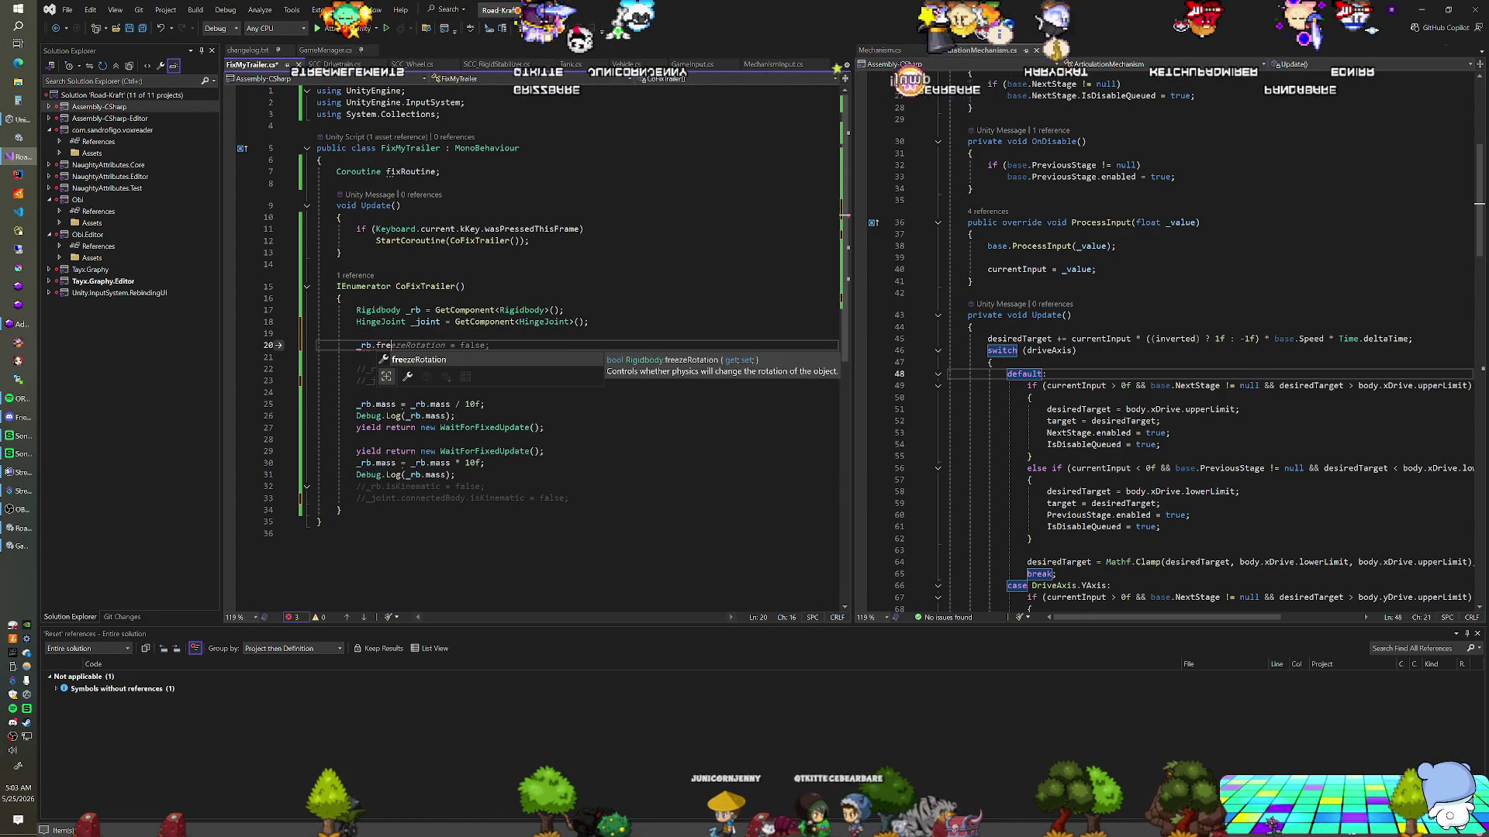
pyautogui.press('BackSpace')
pyautogui.press('BackSpace')
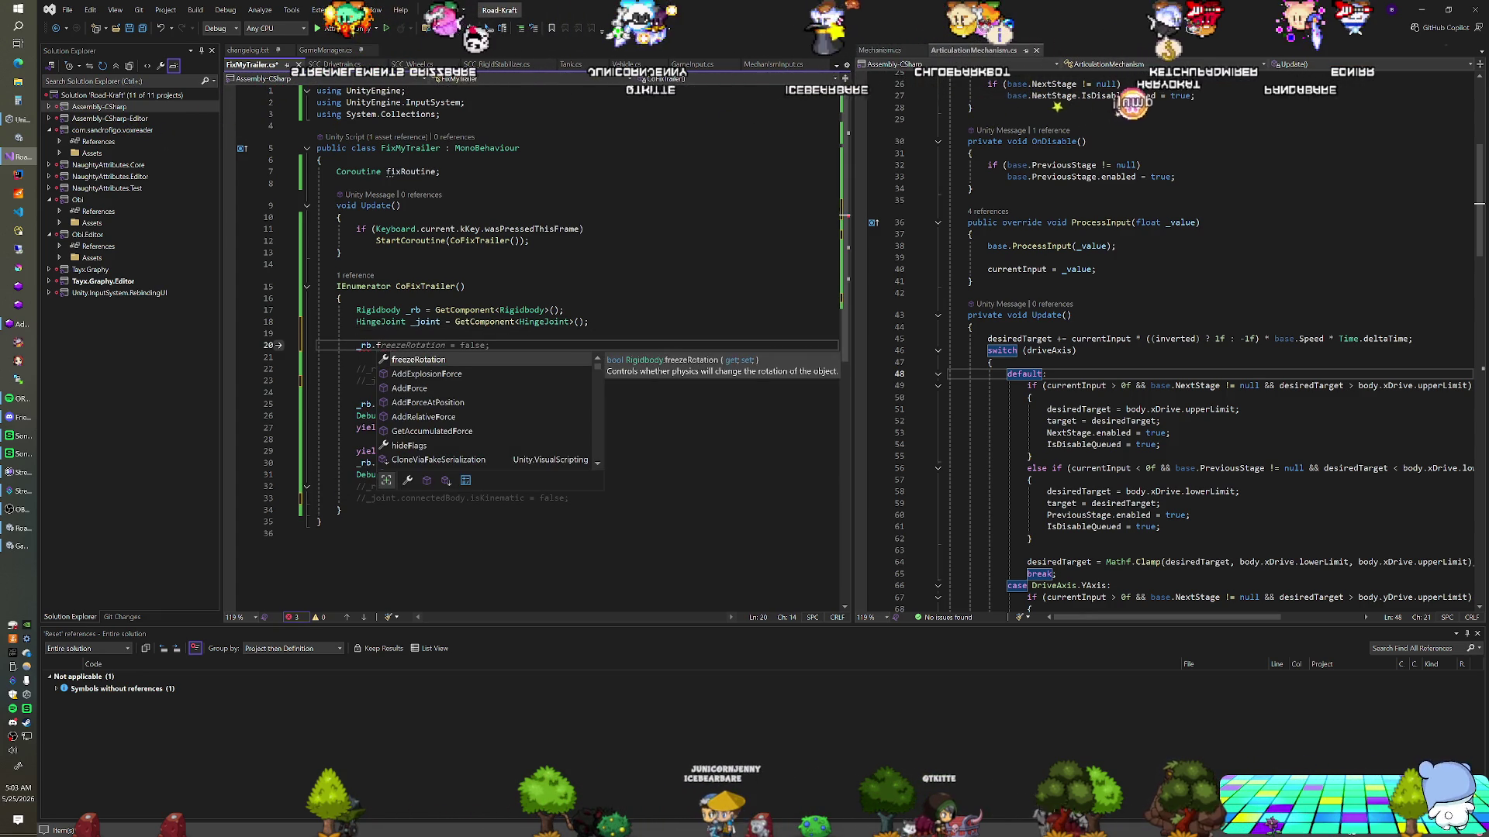
pyautogui.press('BackSpace')
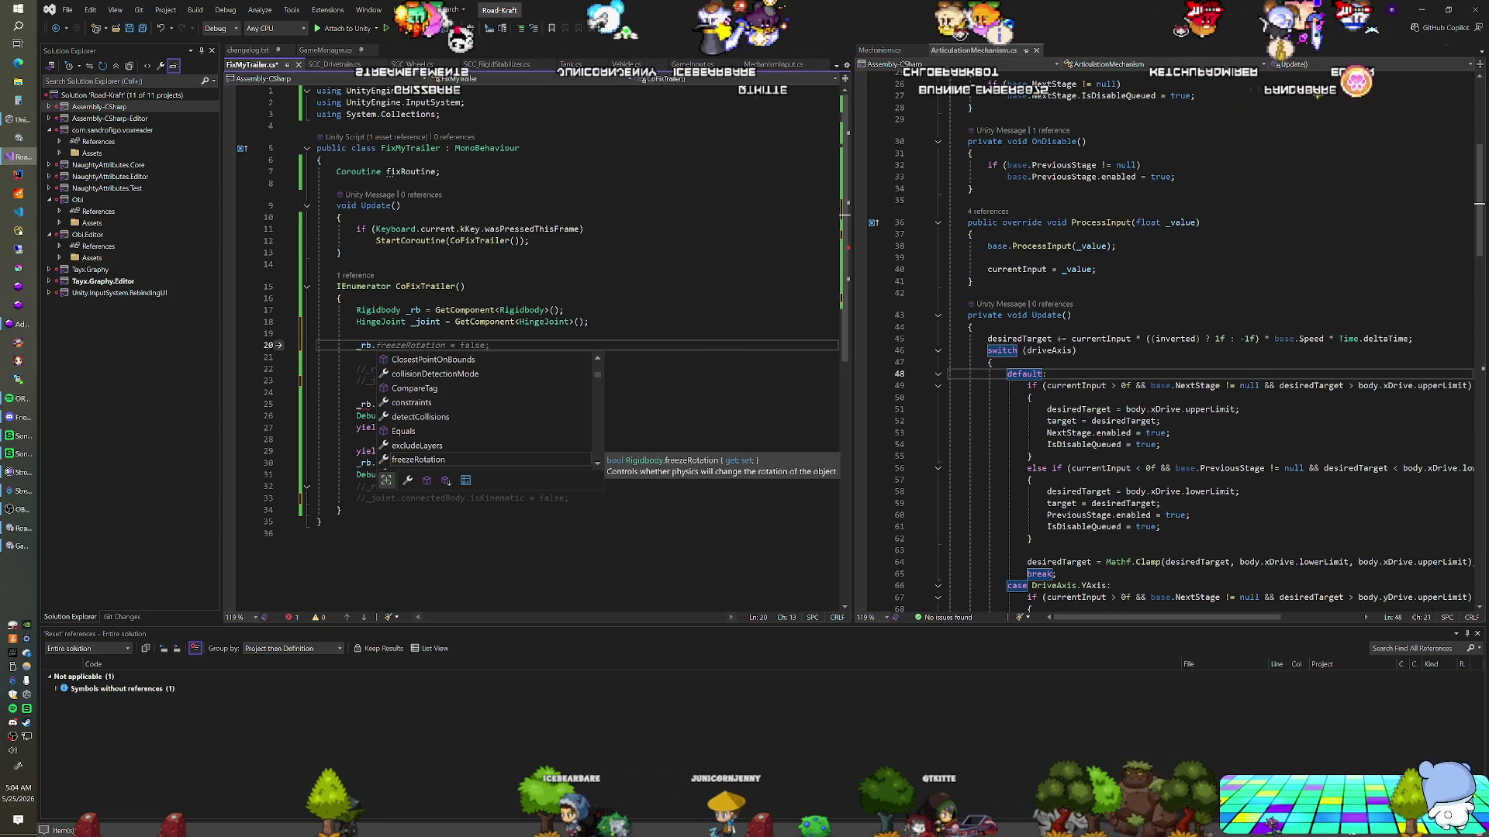
pyautogui.write('con')
pyautogui.press('Tab')
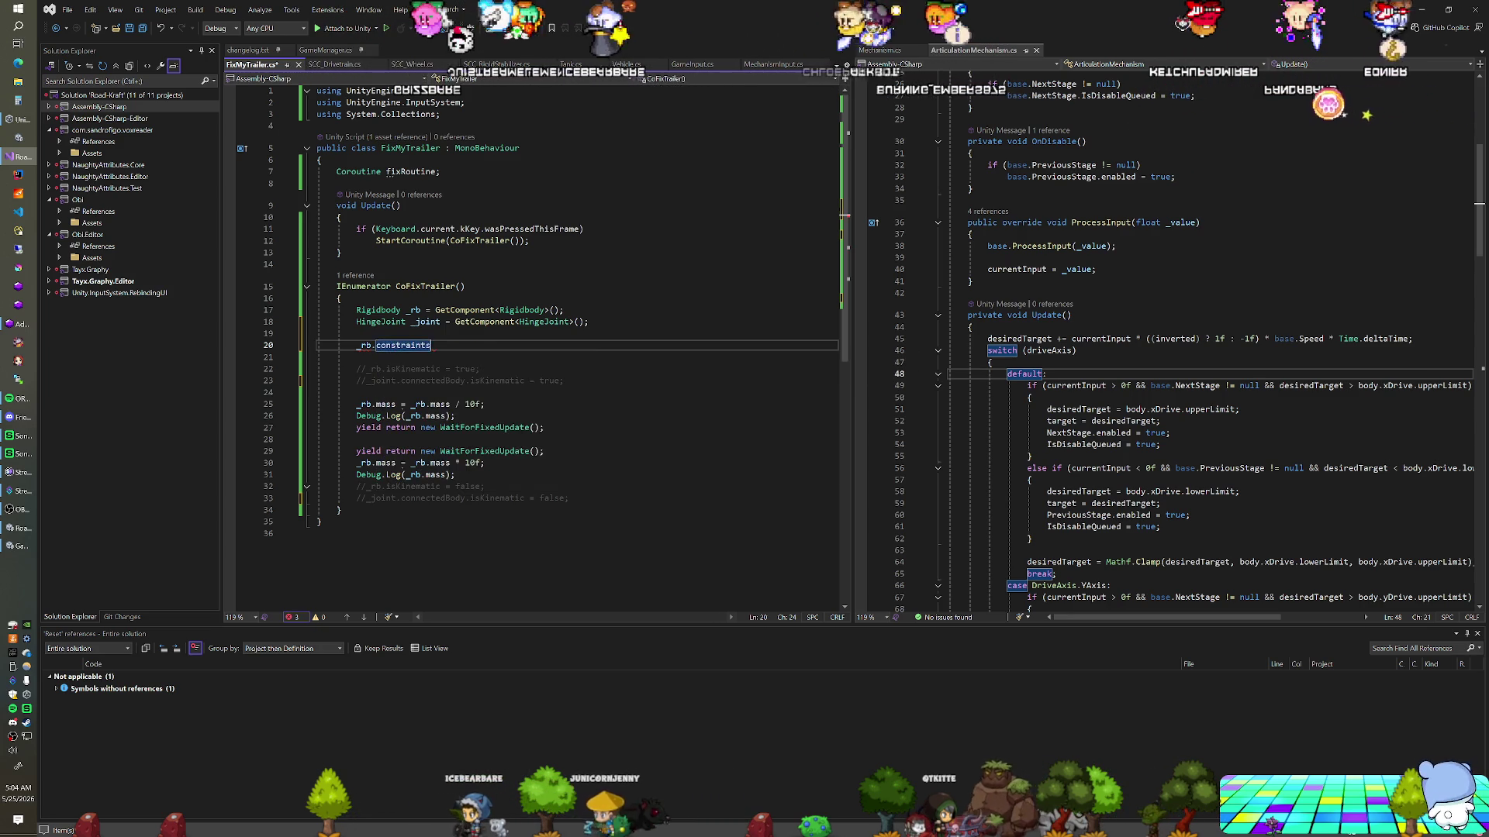
pyautogui.write('.')
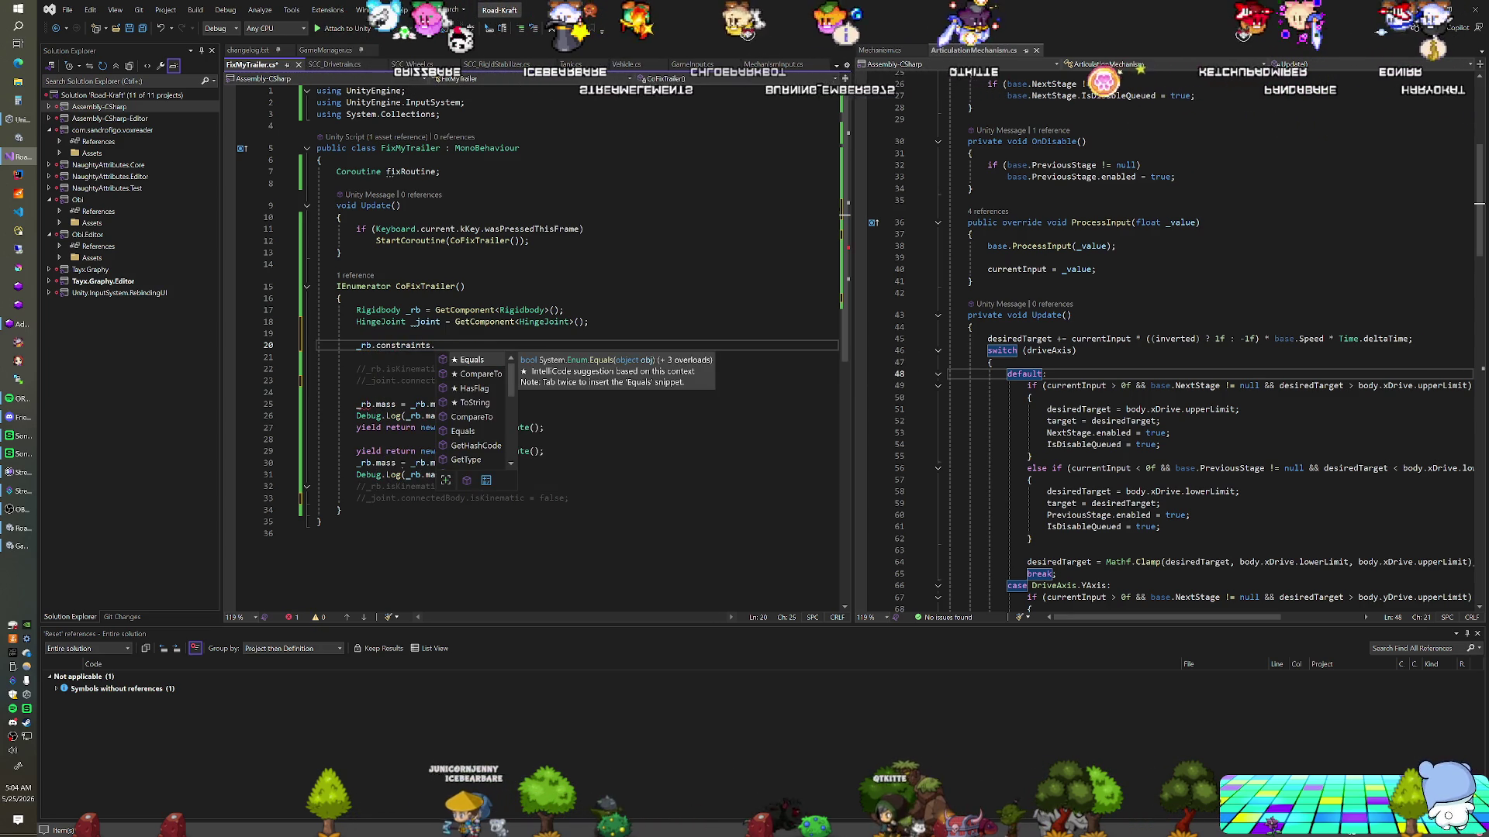
pyautogui.scroll(3, 488, 411)
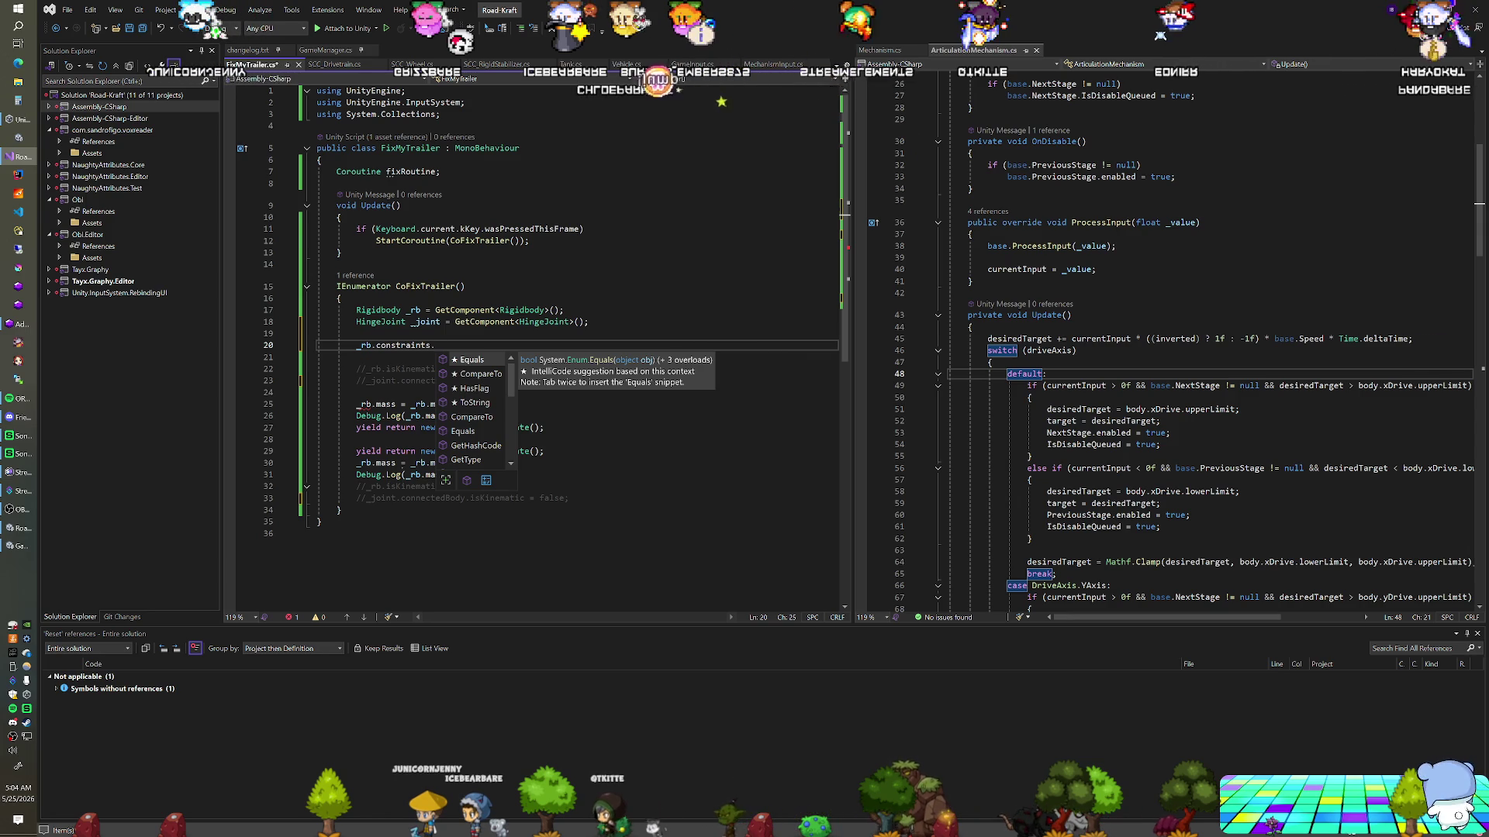
# Delete the two commented isKinematic lines from CoFixTrailer
pyautogui.hotkey('ctrl', 'z')
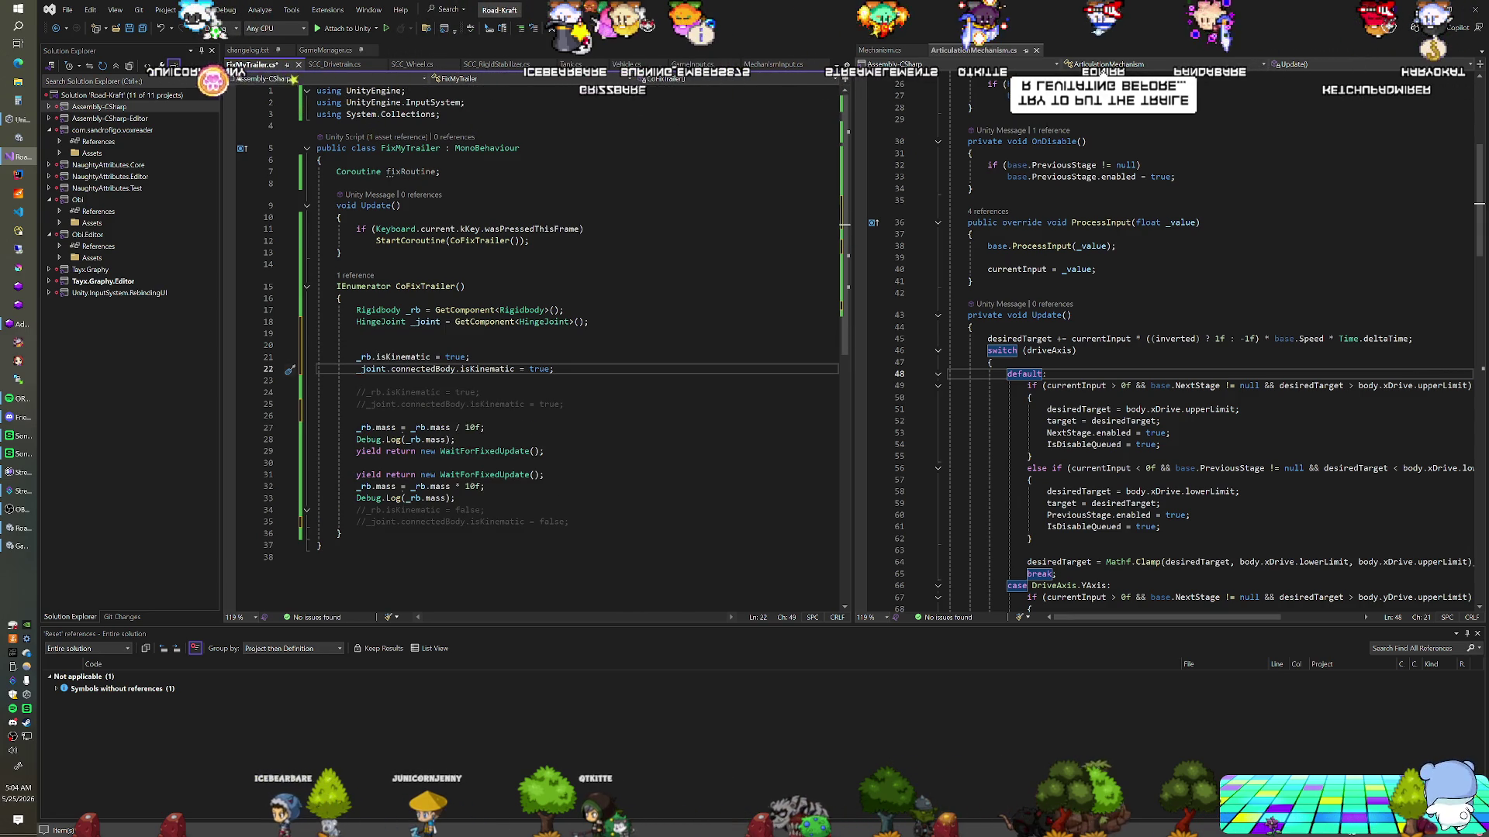
pyautogui.hotkey('shift', 'Up')
pyautogui.hotkey('shift', 'Up')
pyautogui.press('Delete')
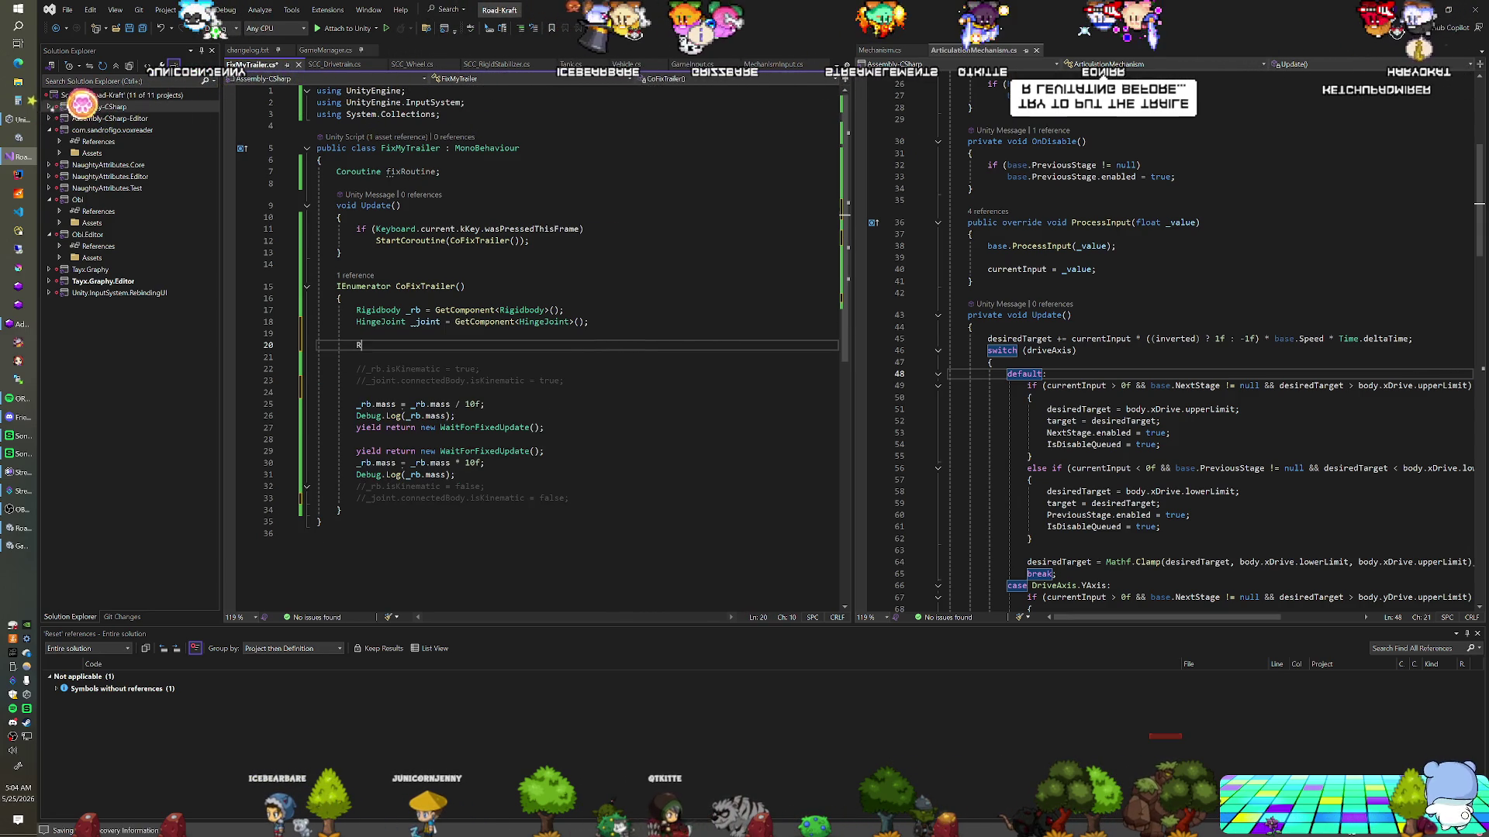
pyautogui.write('igi')
pyautogui.hotkey('ctrl', 'z')
pyautogui.hotkey('ctrl', 'z')
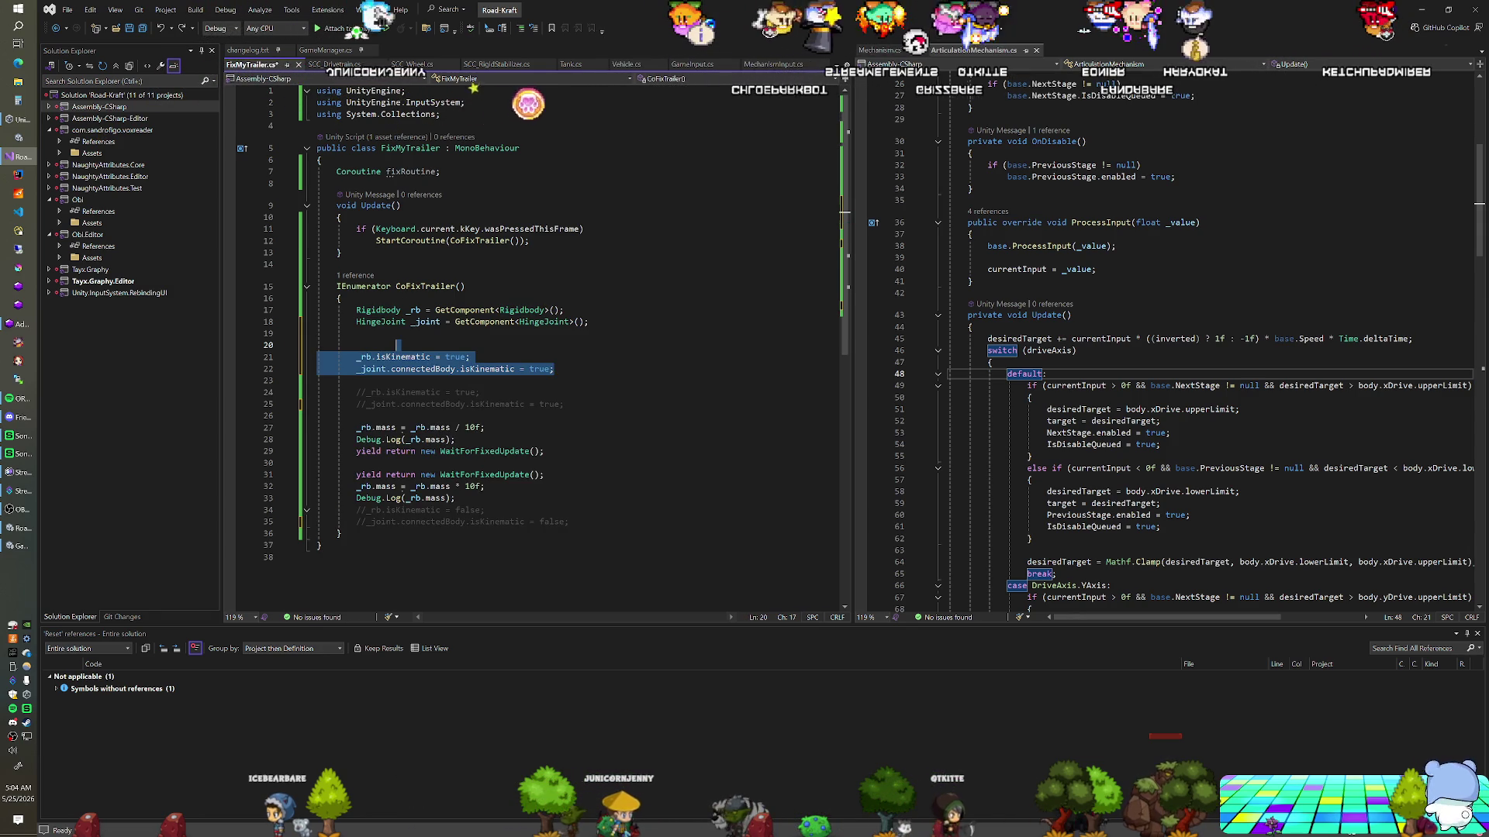
pyautogui.press('Delete')
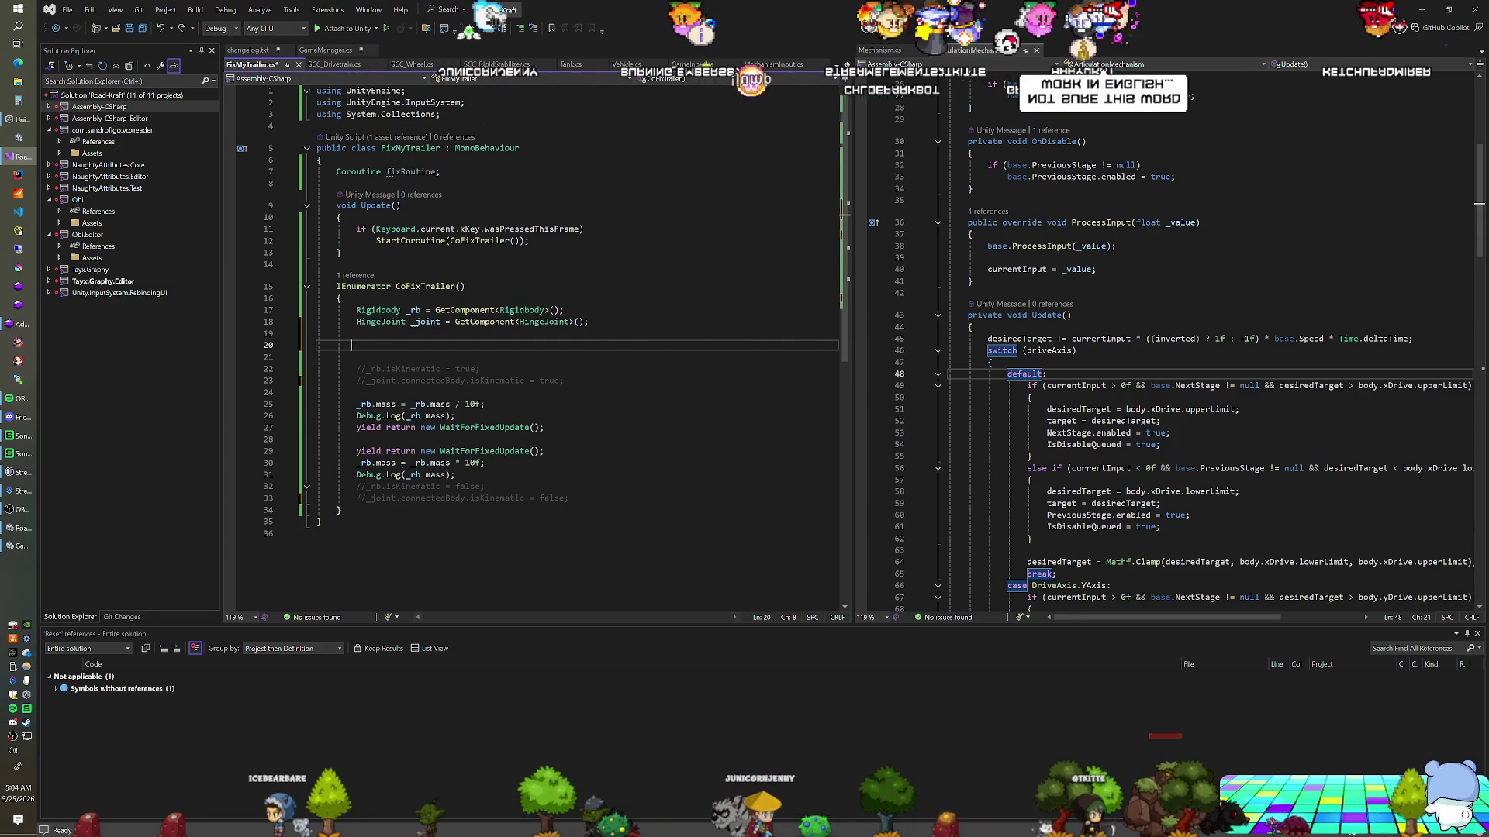
# Declare RigidbodyConstraints _cons = FreezePosition and assign it to _rb.constraints
pyautogui.write('Rigid')
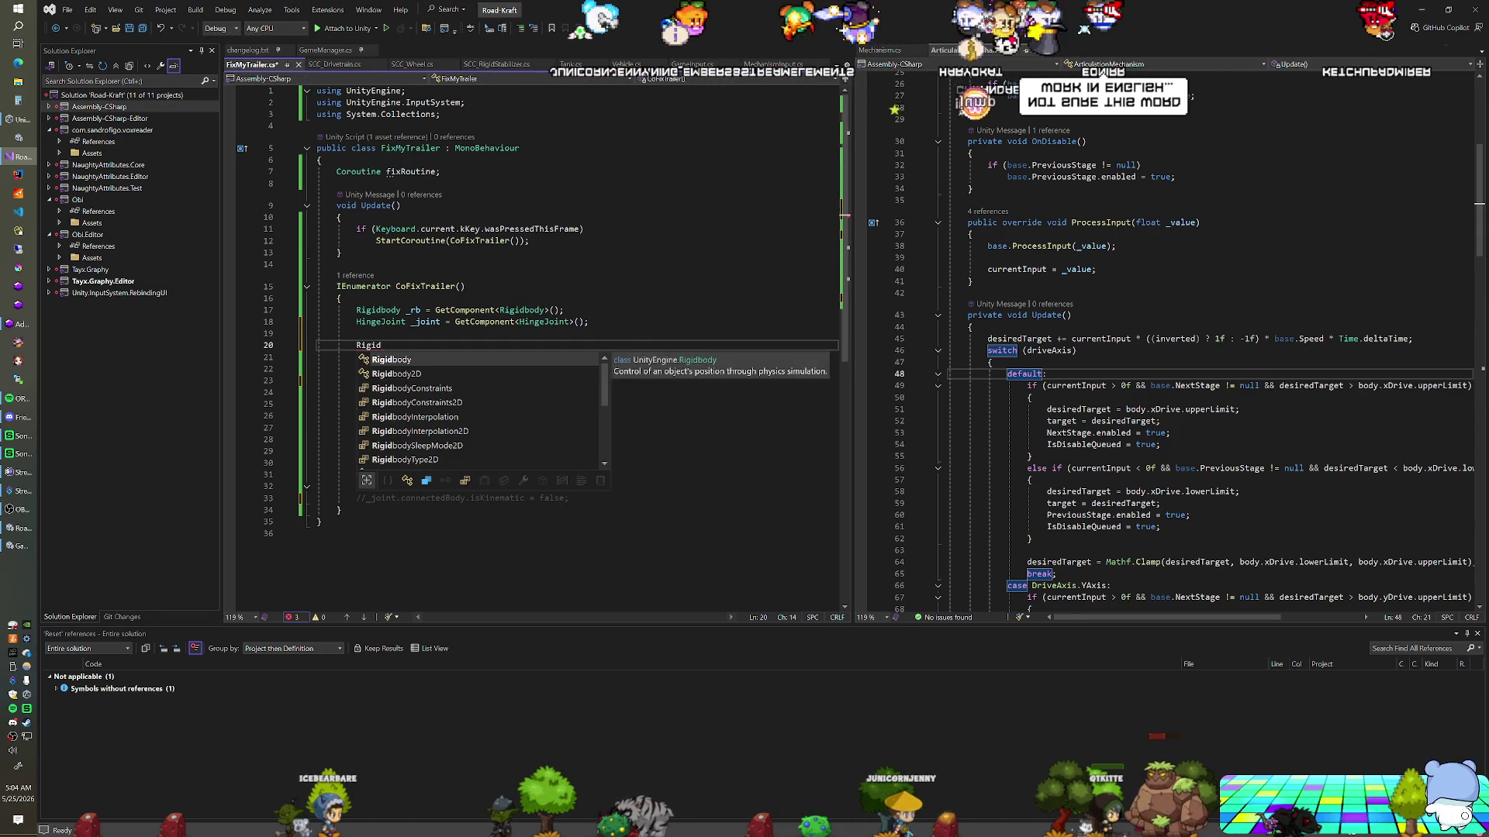
pyautogui.press('Down')
pyautogui.press('Down')
pyautogui.press('space')
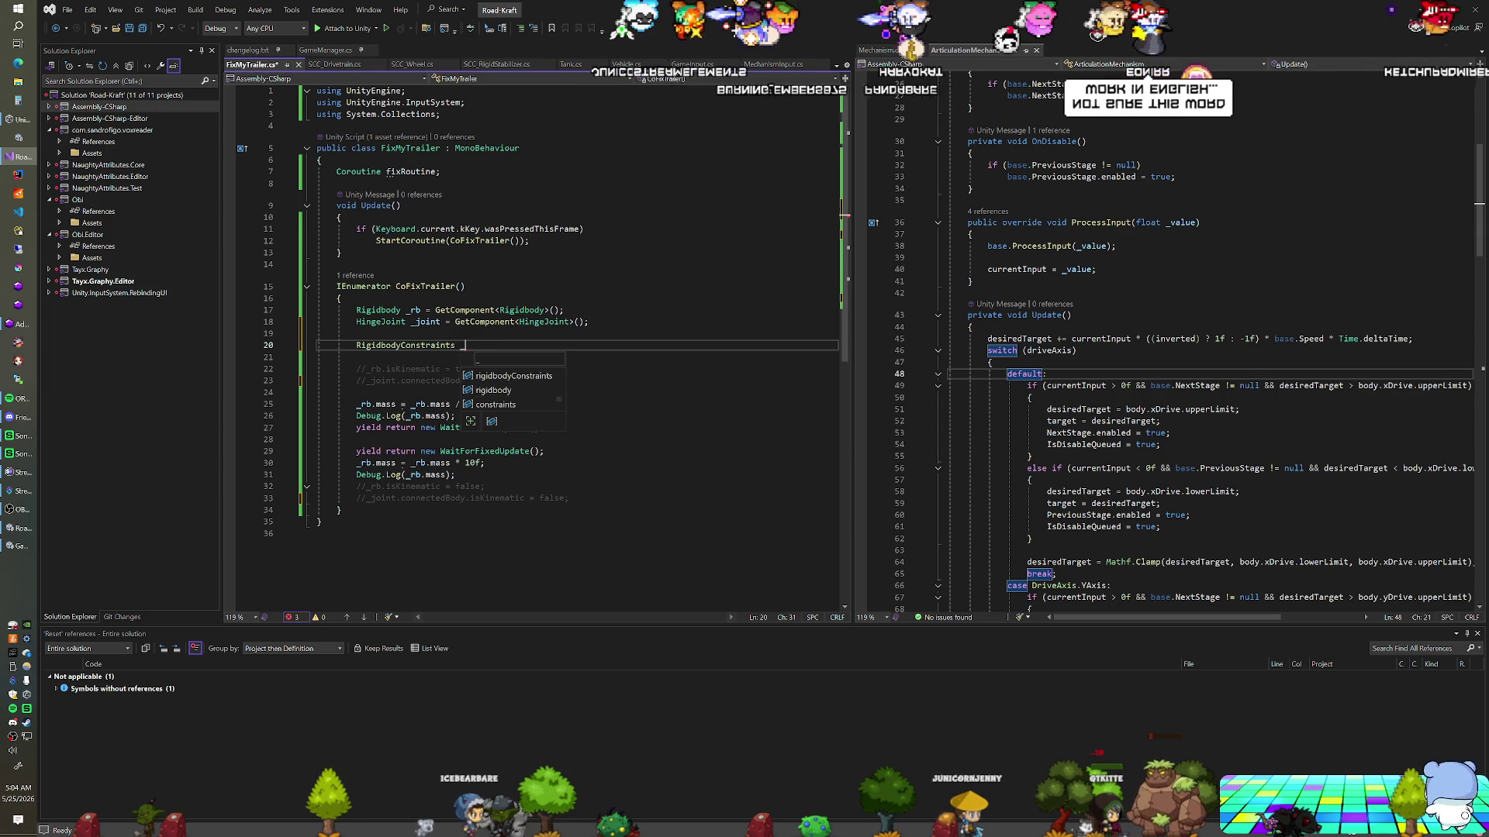
pyautogui.press('BackSpace')
pyautogui.press('BackSpace')
pyautogui.write('rtain')
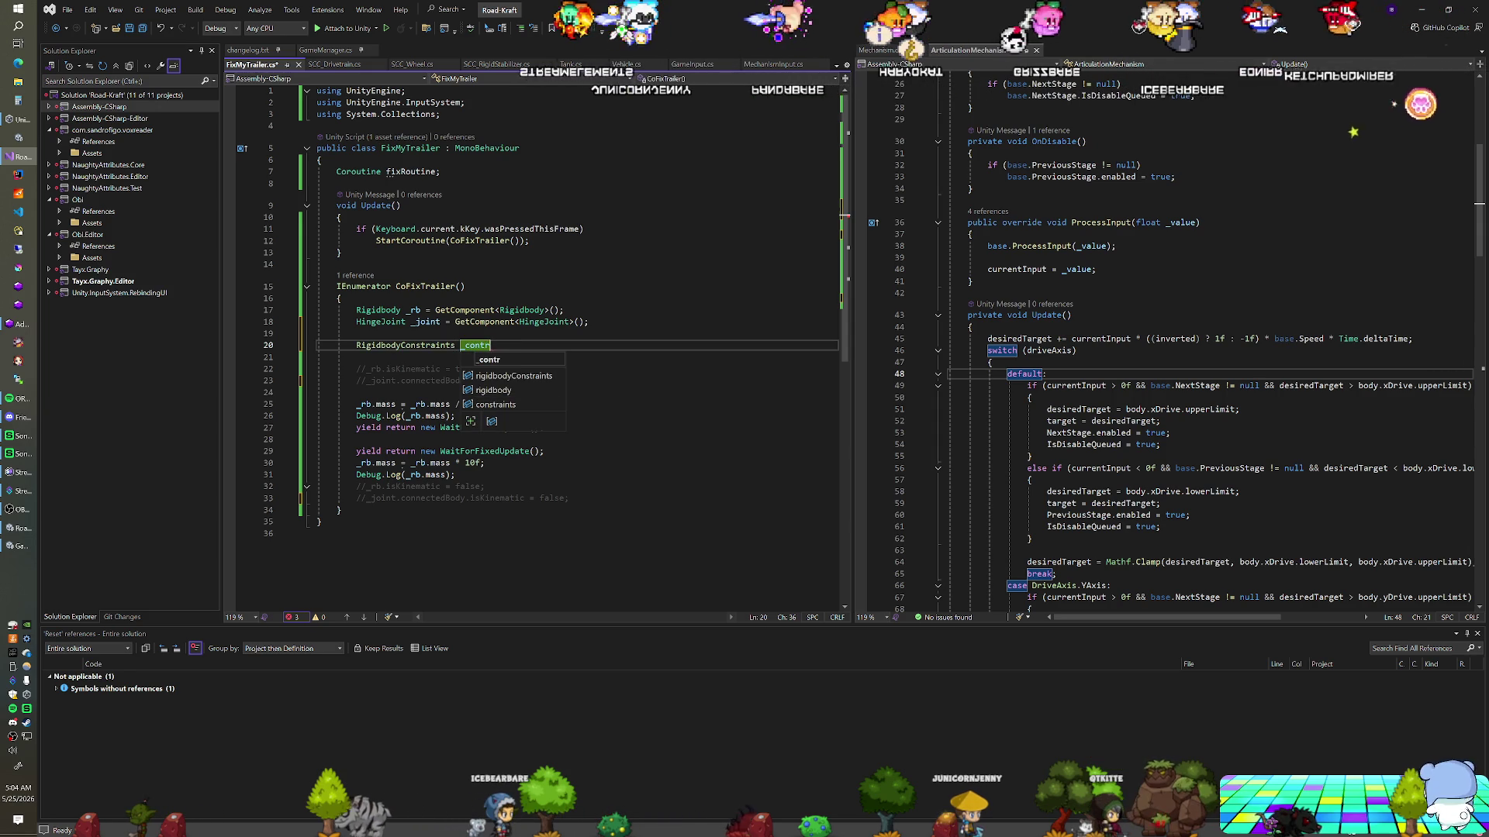
pyautogui.press('BackSpace')
pyautogui.press('BackSpace')
pyautogui.press('BackSpace')
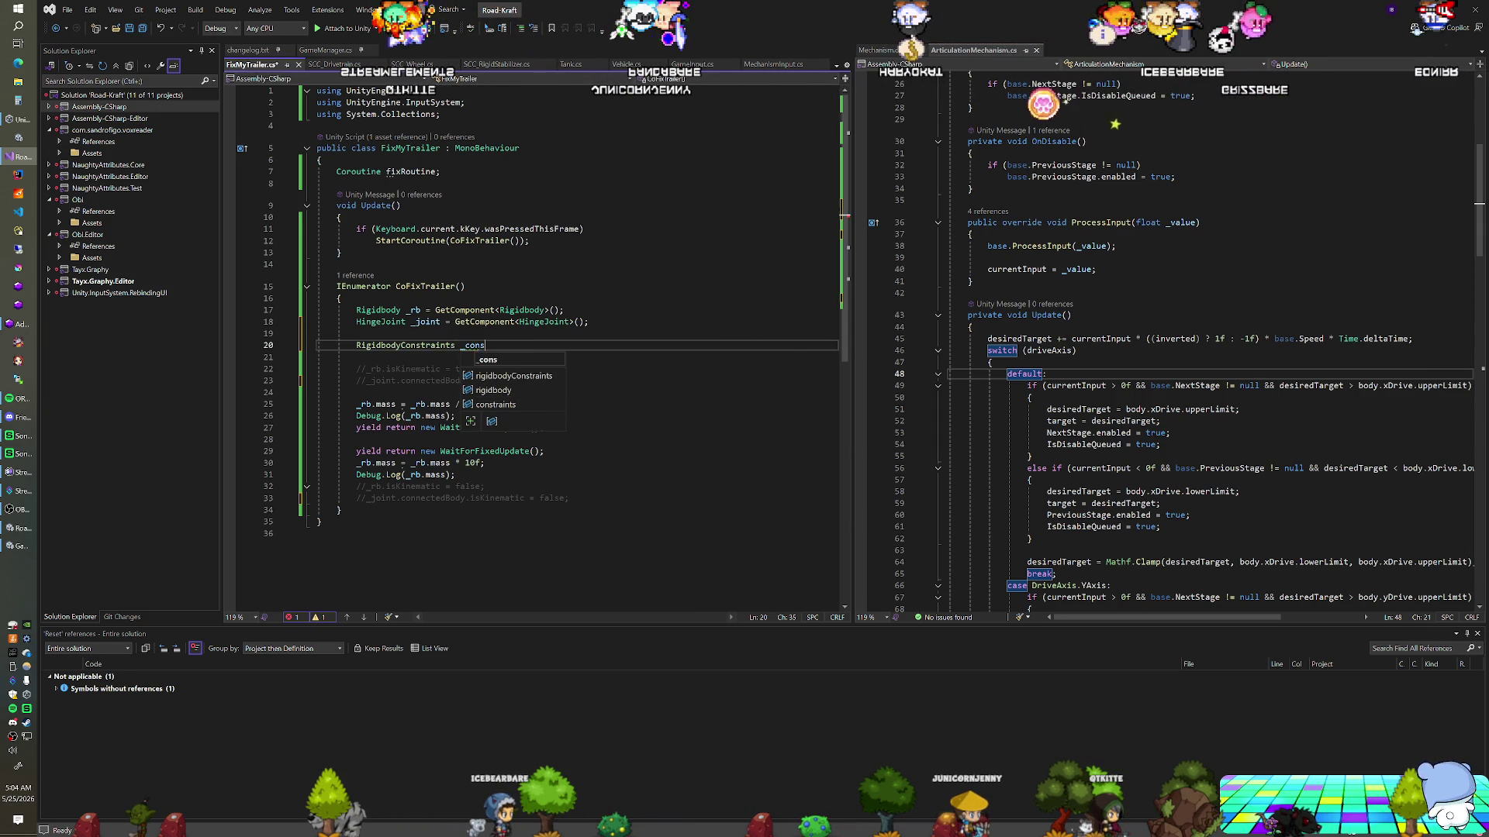
pyautogui.write(' =')
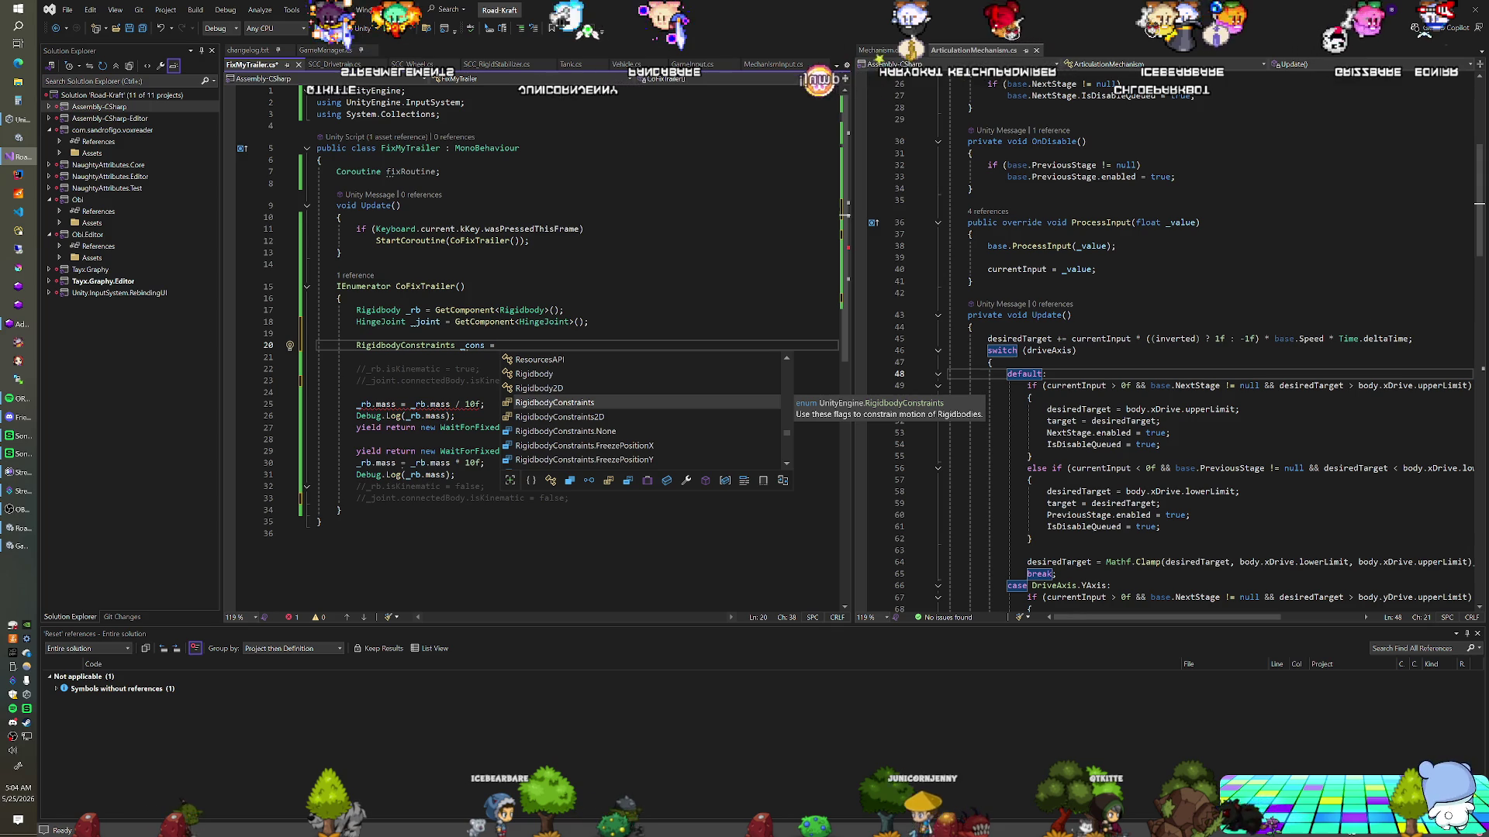
pyautogui.press('Down')
pyautogui.press('Down')
pyautogui.press('Down')
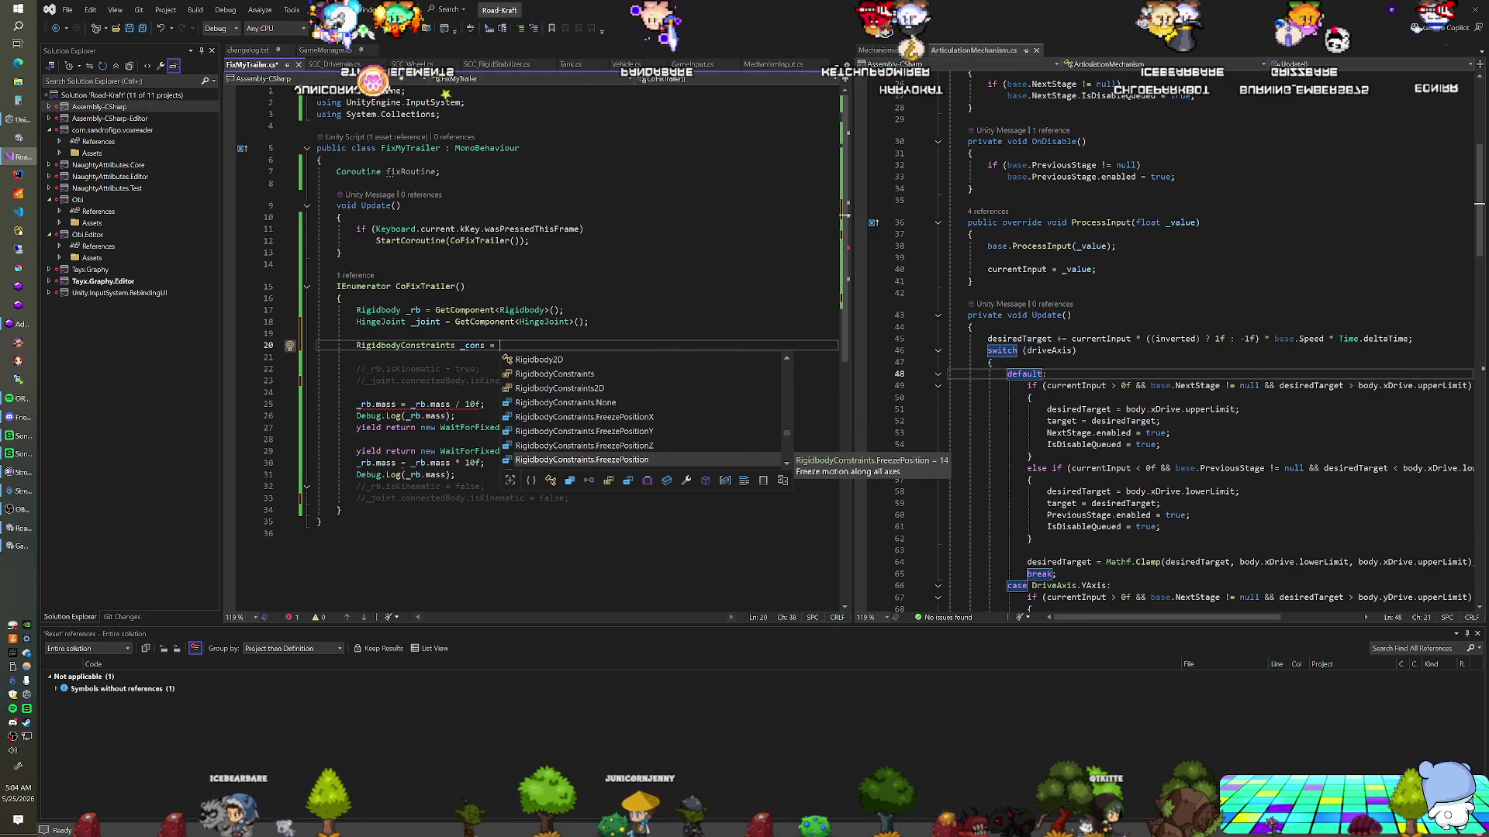
pyautogui.press('Tab')
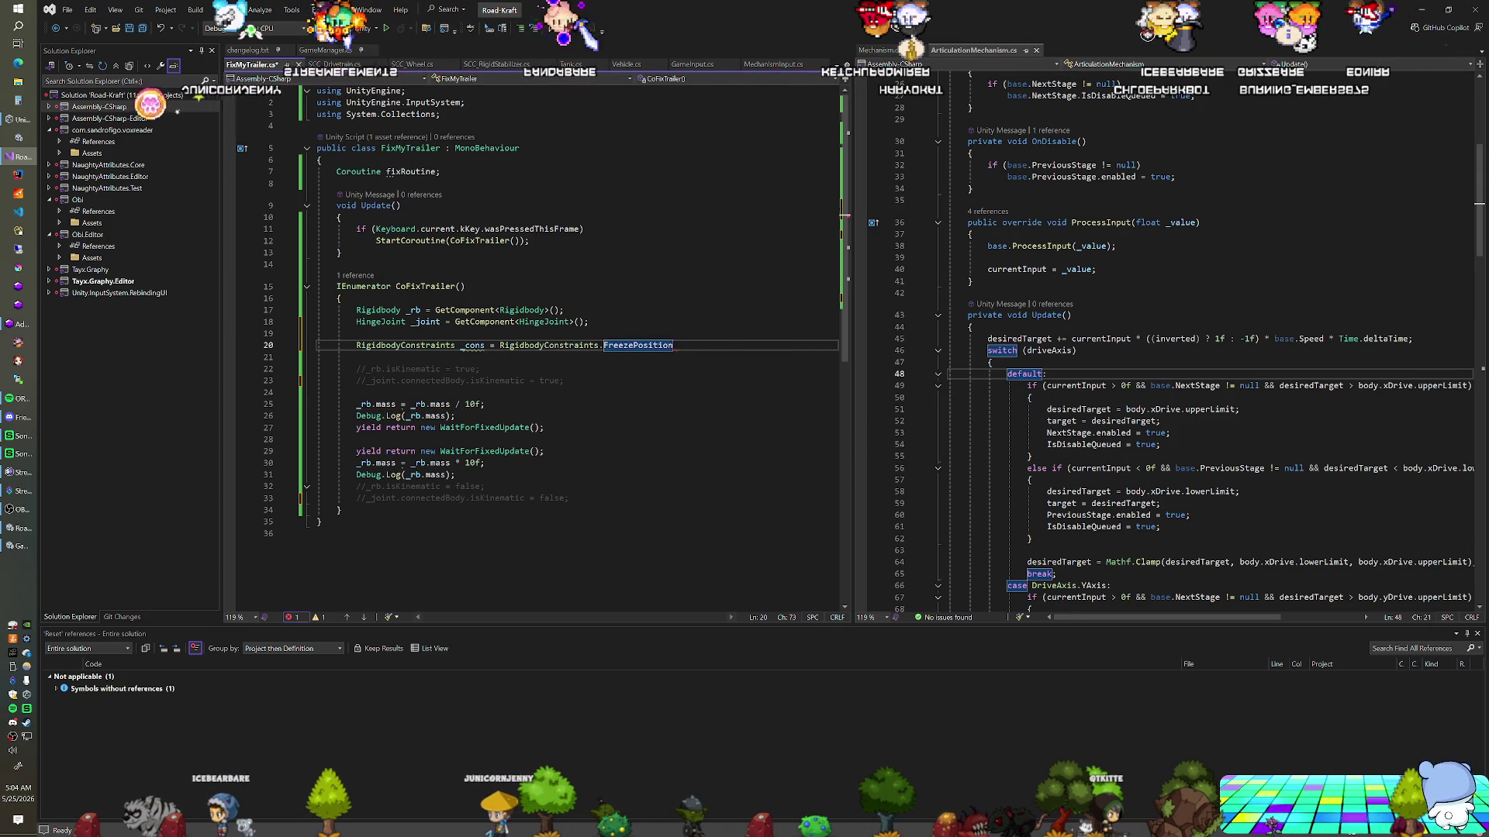
pyautogui.write(';')
pyautogui.press('Return')
pyautogui.write('_rb')
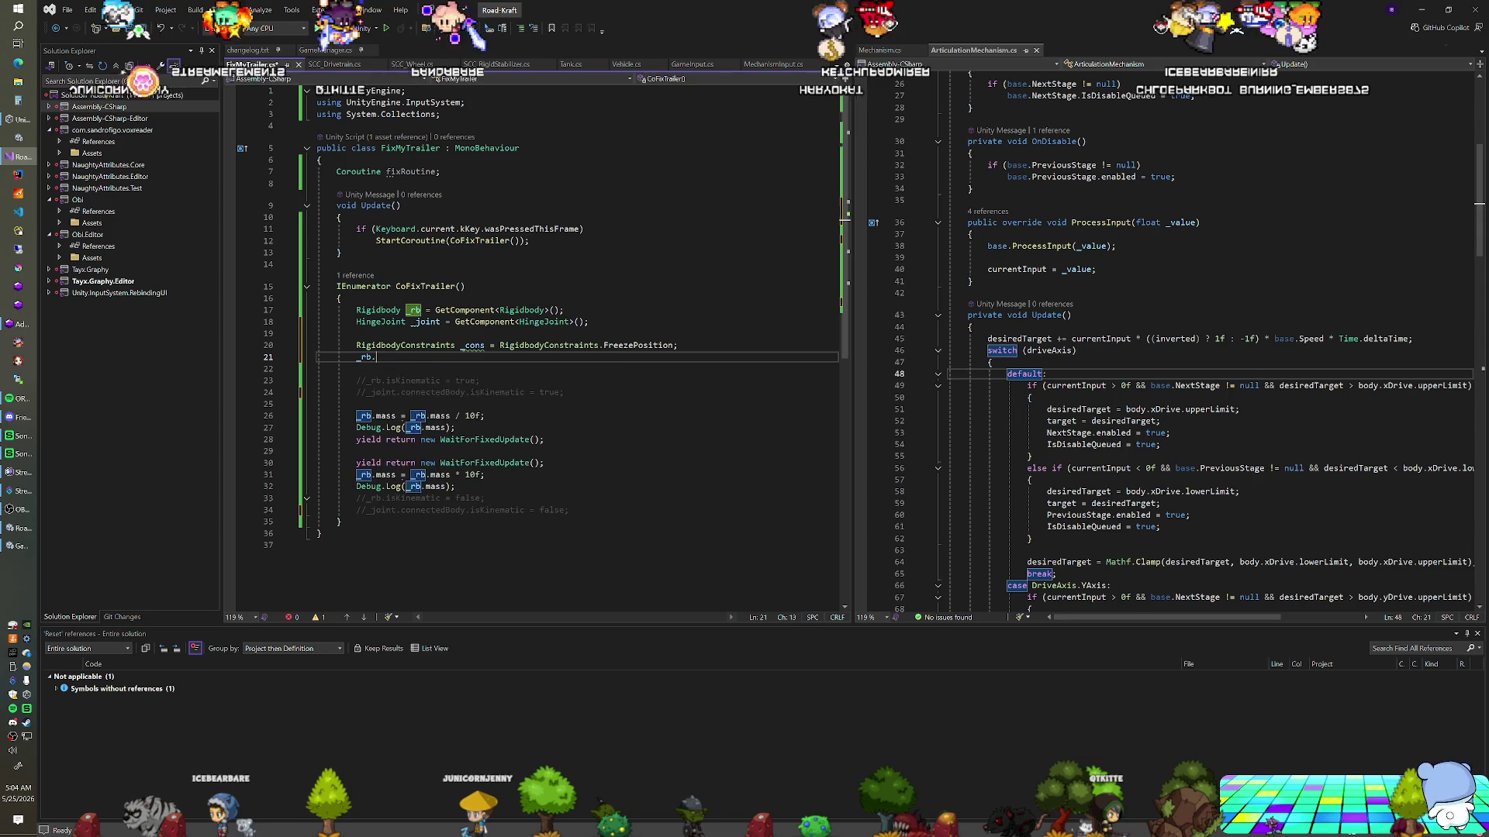
pyautogui.write('.')
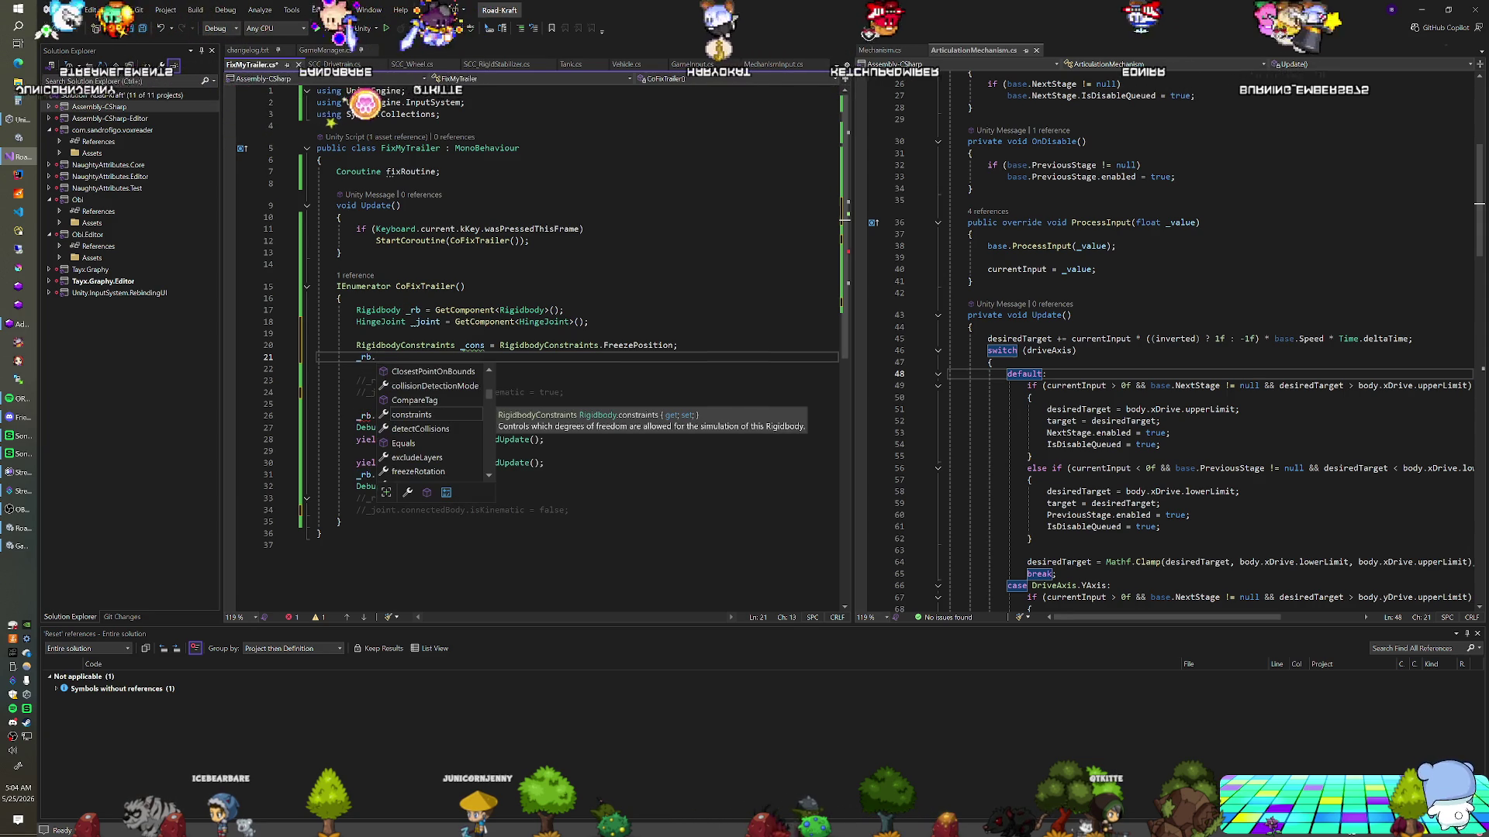
pyautogui.press('Tab')
pyautogui.write('= _cons;')
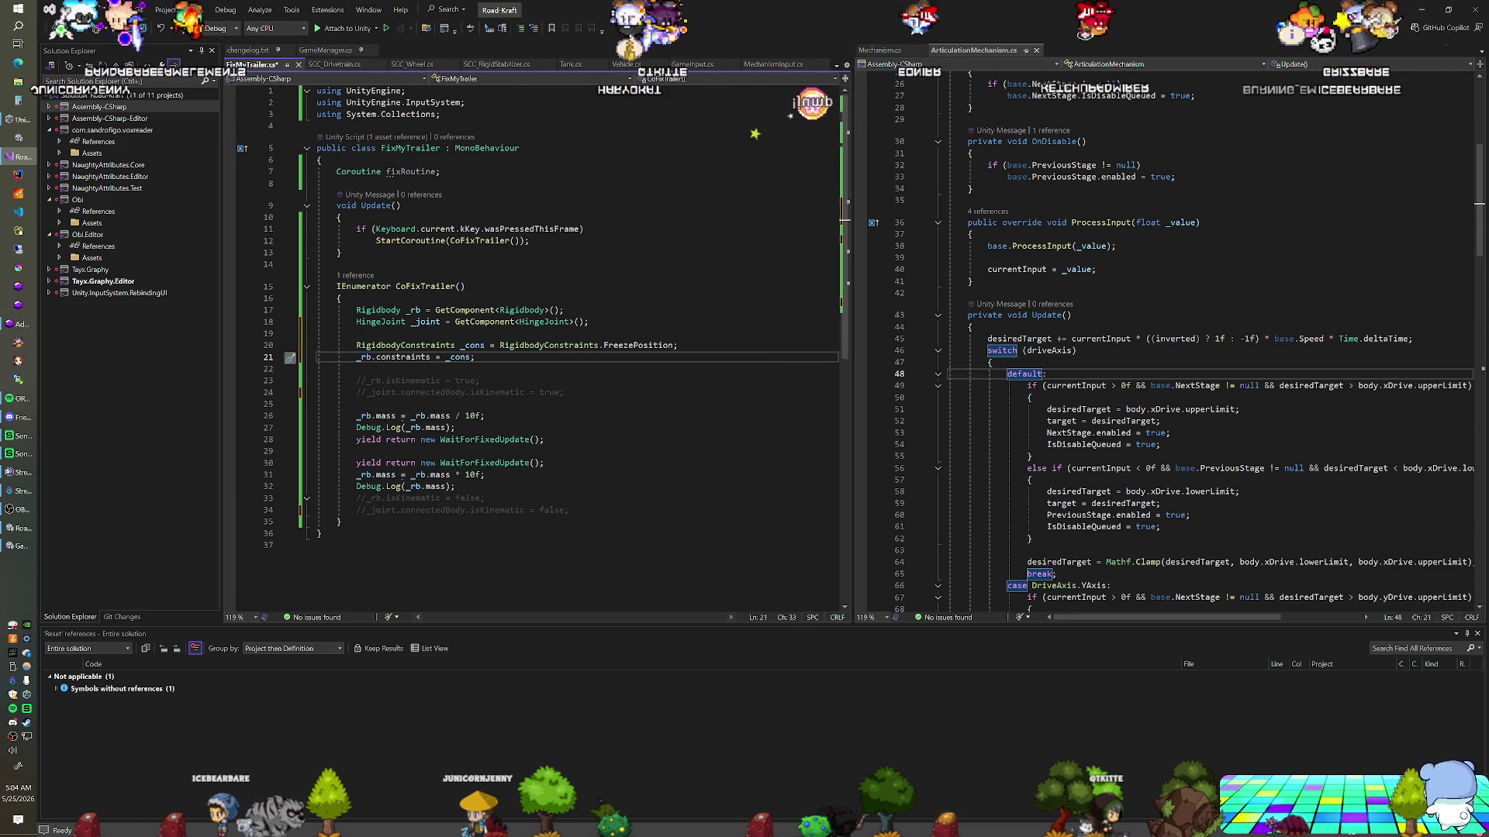
# After the mass restore, set _cons to RigidbodyConstraints.None and save the script
pyautogui.scroll(-1, 536, 349)
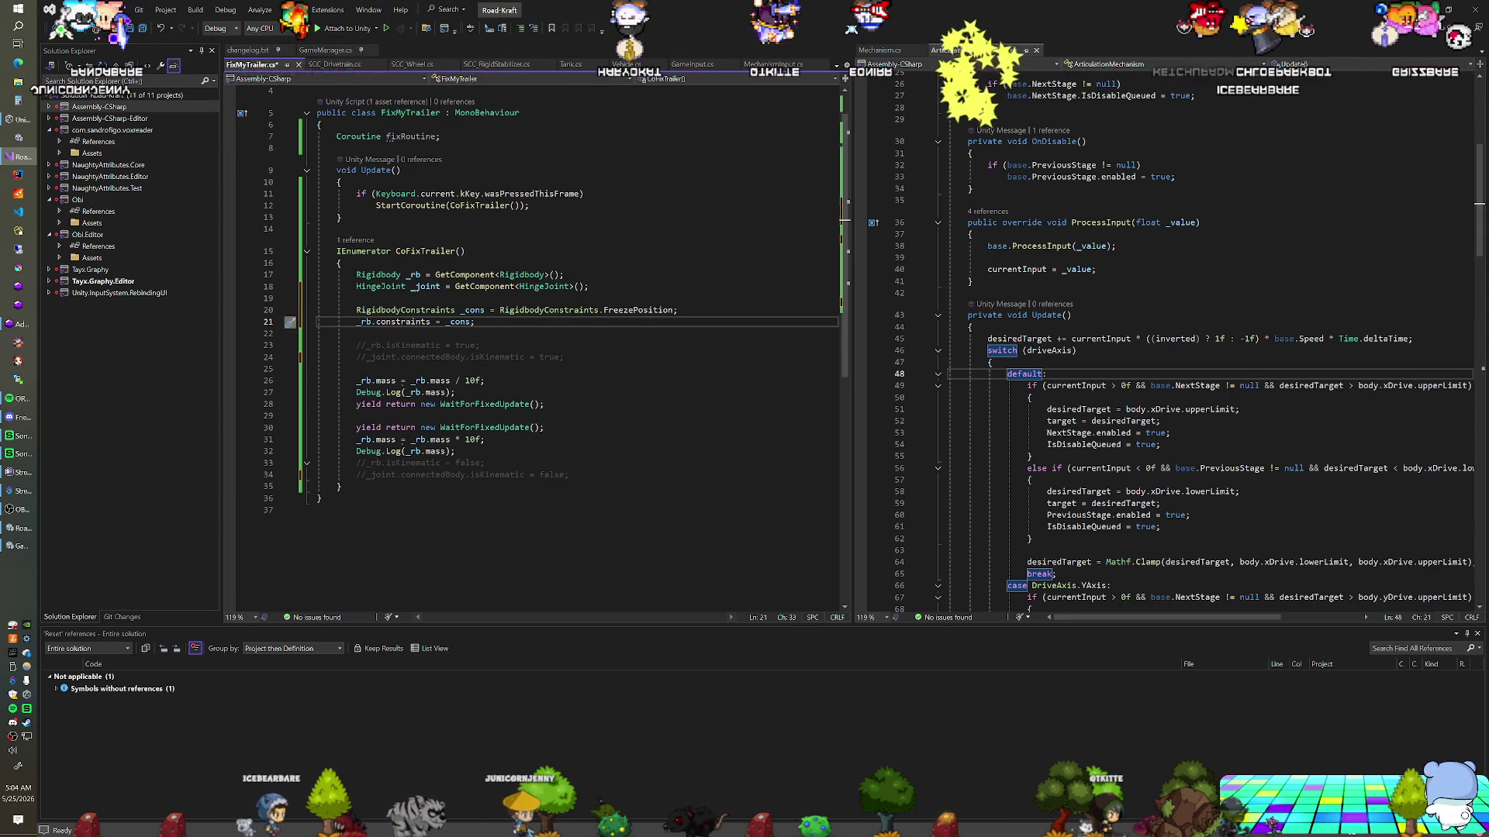
pyautogui.click(456, 451)
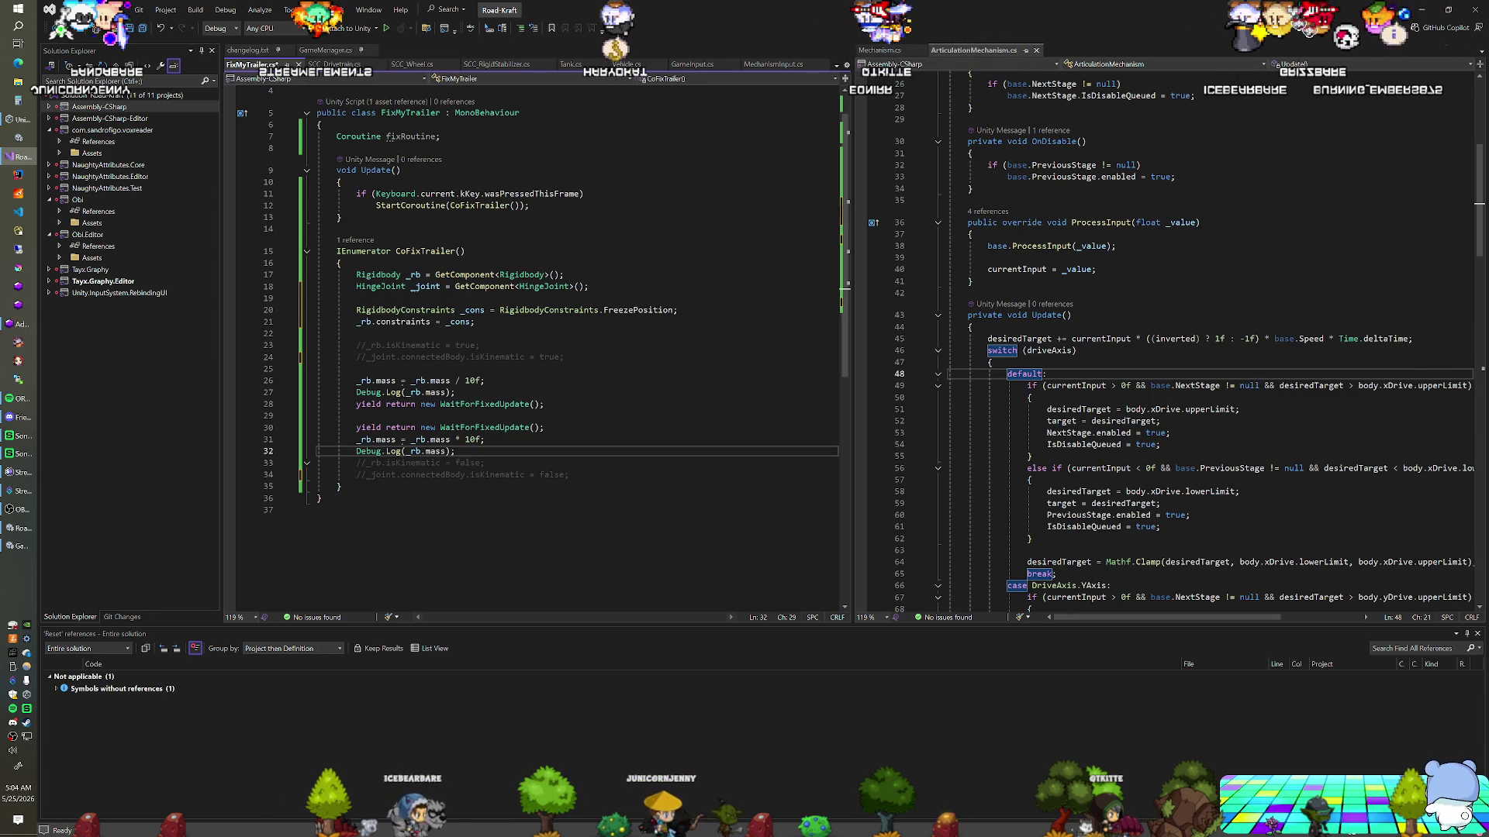
pyautogui.press('Return')
pyautogui.press('Return')
pyautogui.write('_cons =')
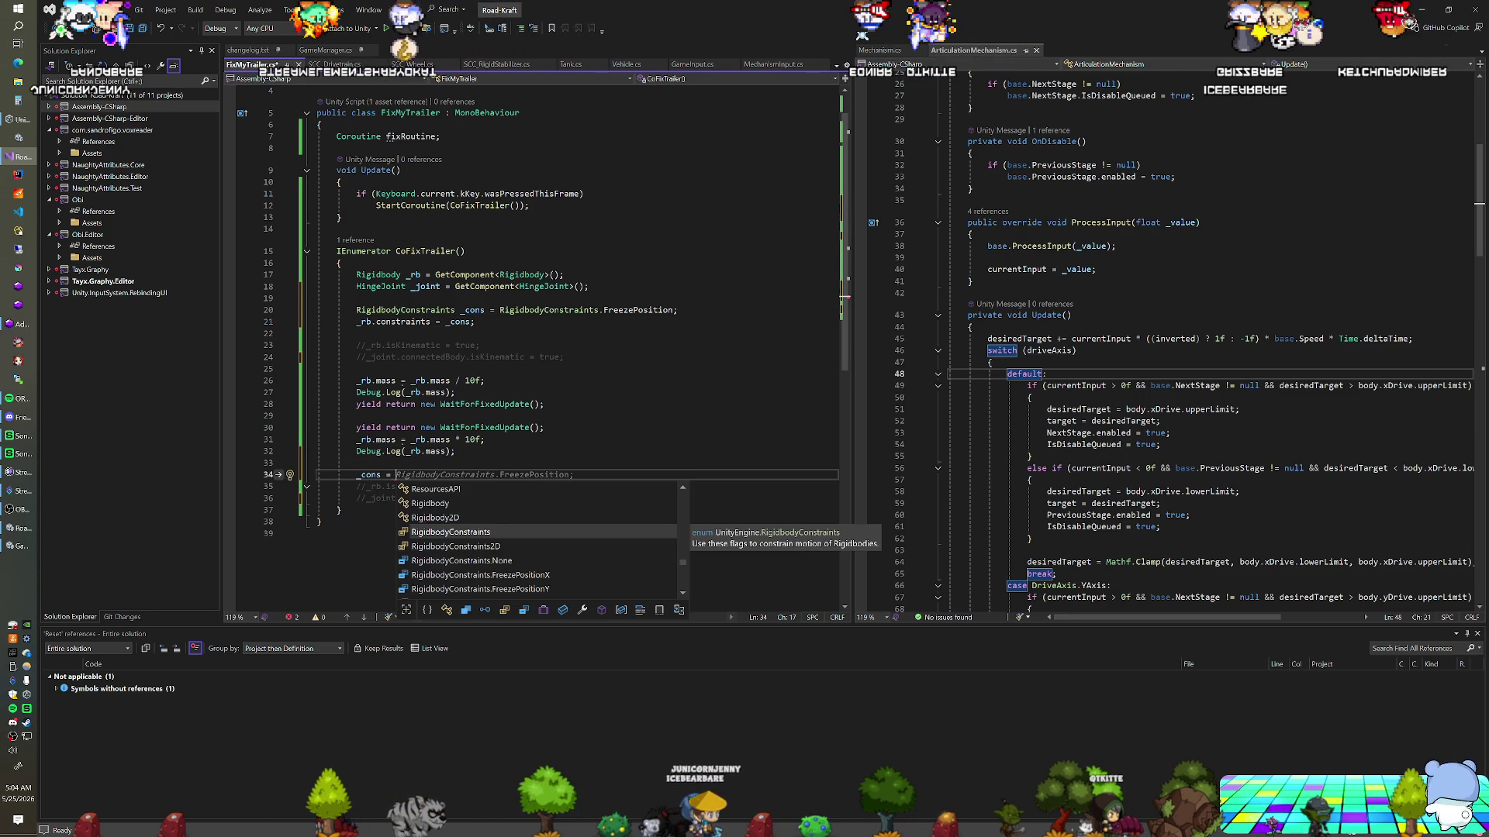
pyautogui.press('Down')
pyautogui.press('Down')
pyautogui.press('Tab')
pyautogui.press('Return')
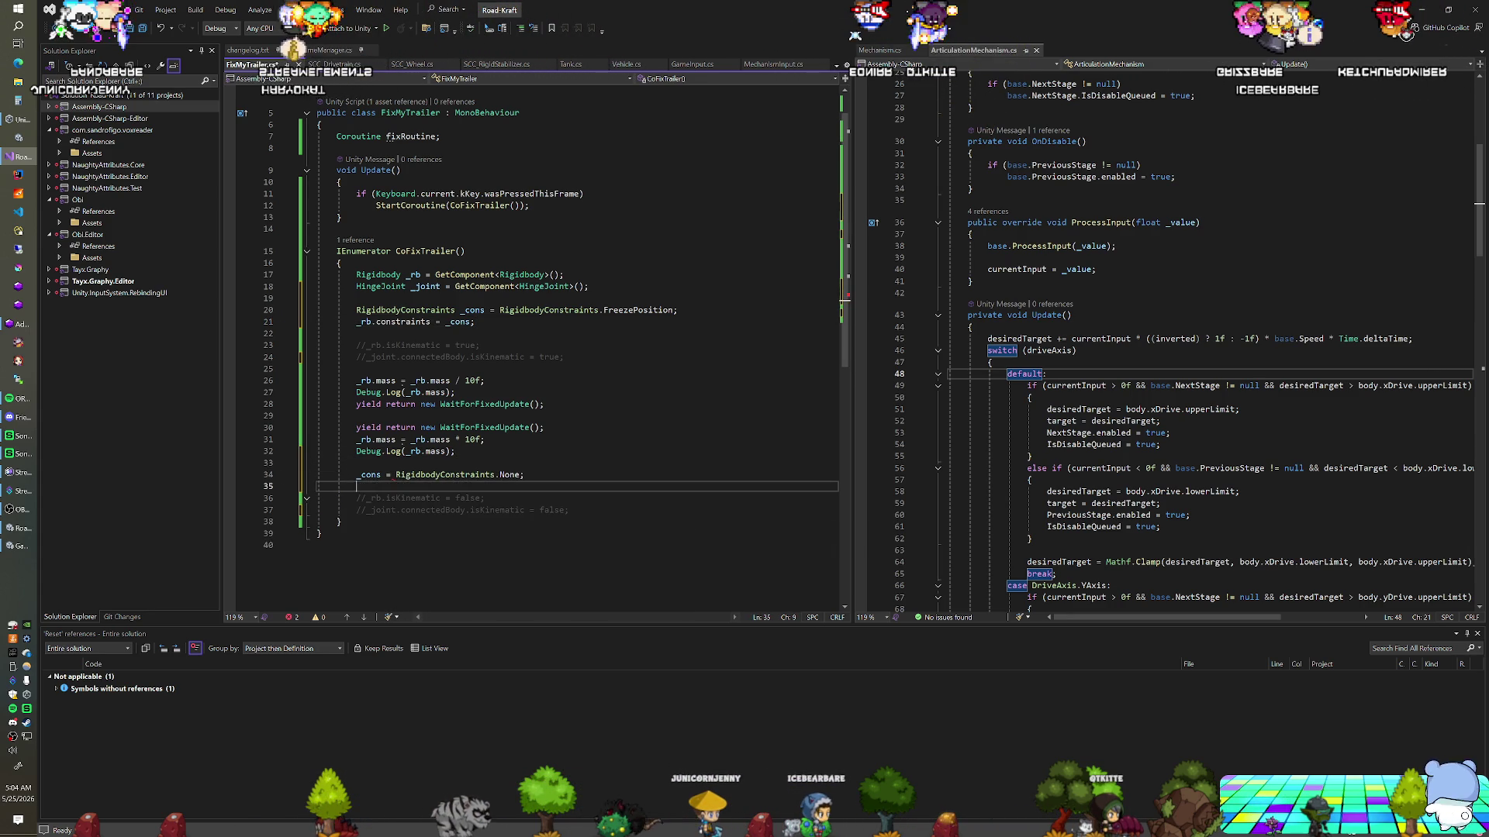
pyautogui.write('_rb.constraints = _cons;')
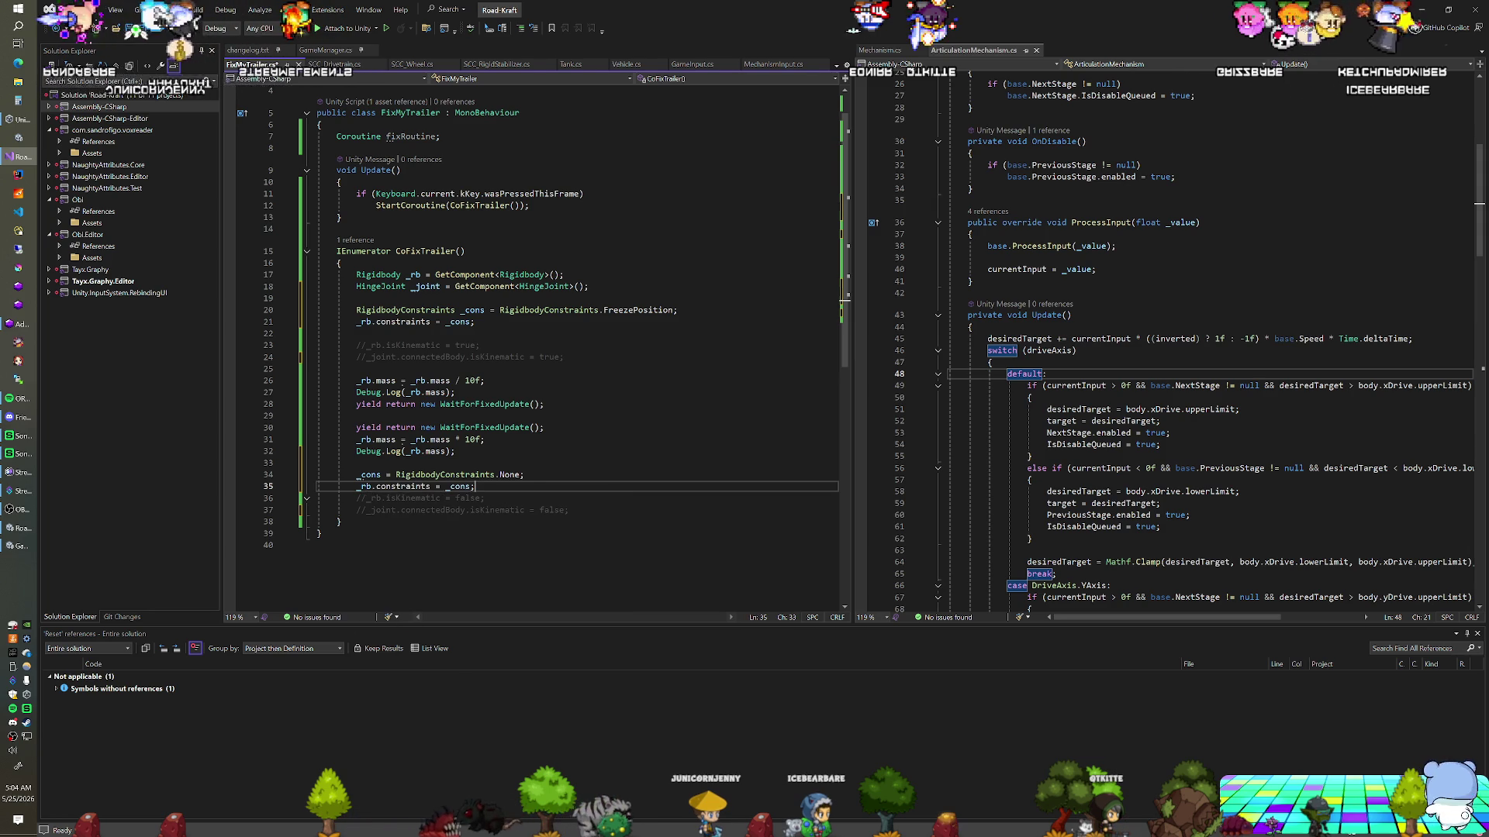
pyautogui.hotkey('ctrl', 's')
pyautogui.hotkey('alt', 'Tab')
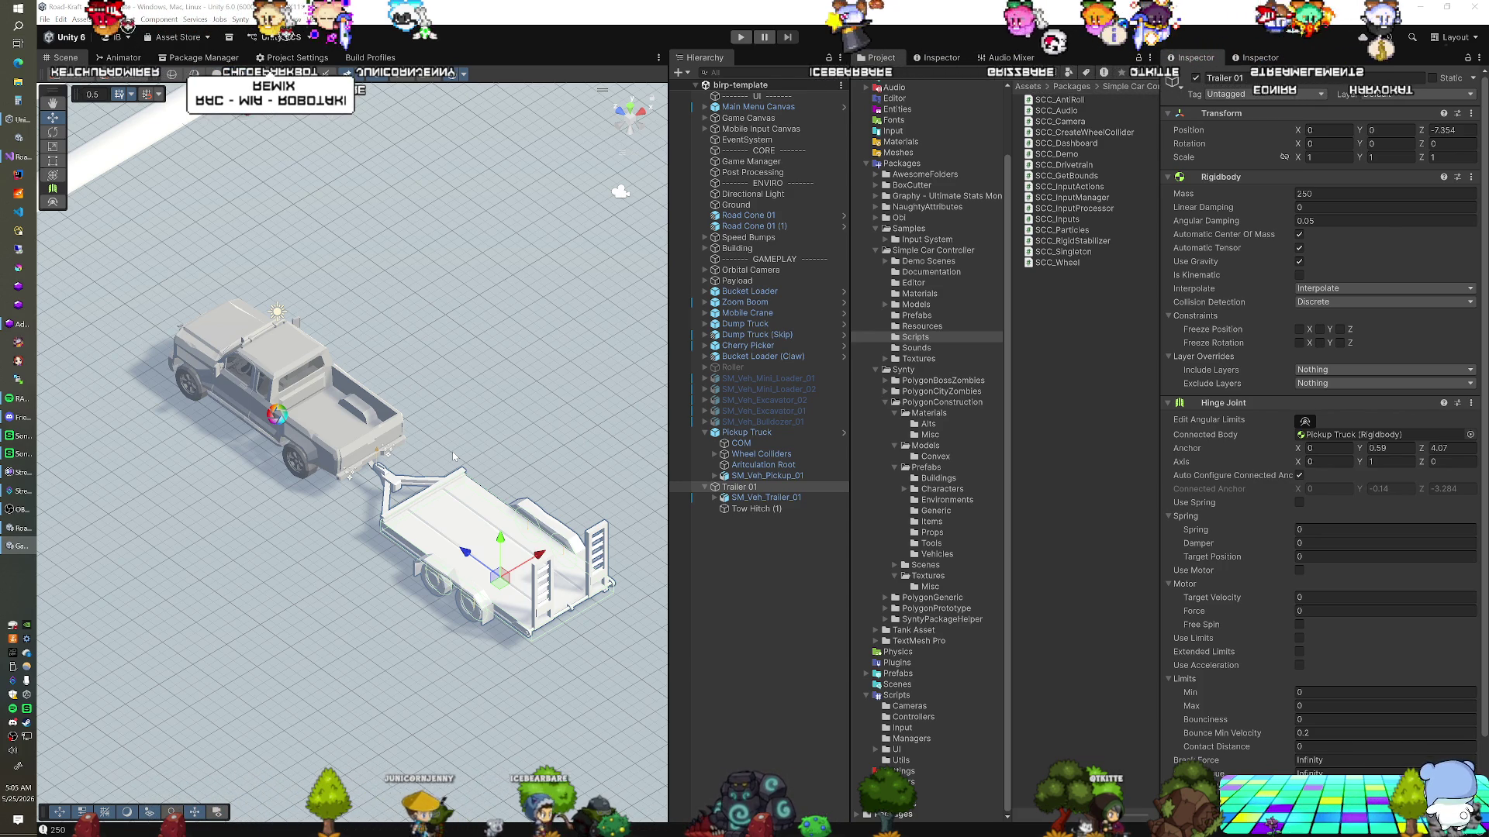
# Clear Trailer 01's Hinge Joint connected body, raise it to Y 0.72, and start Play mode
pyautogui.click(759, 446)
pyautogui.click(746, 432)
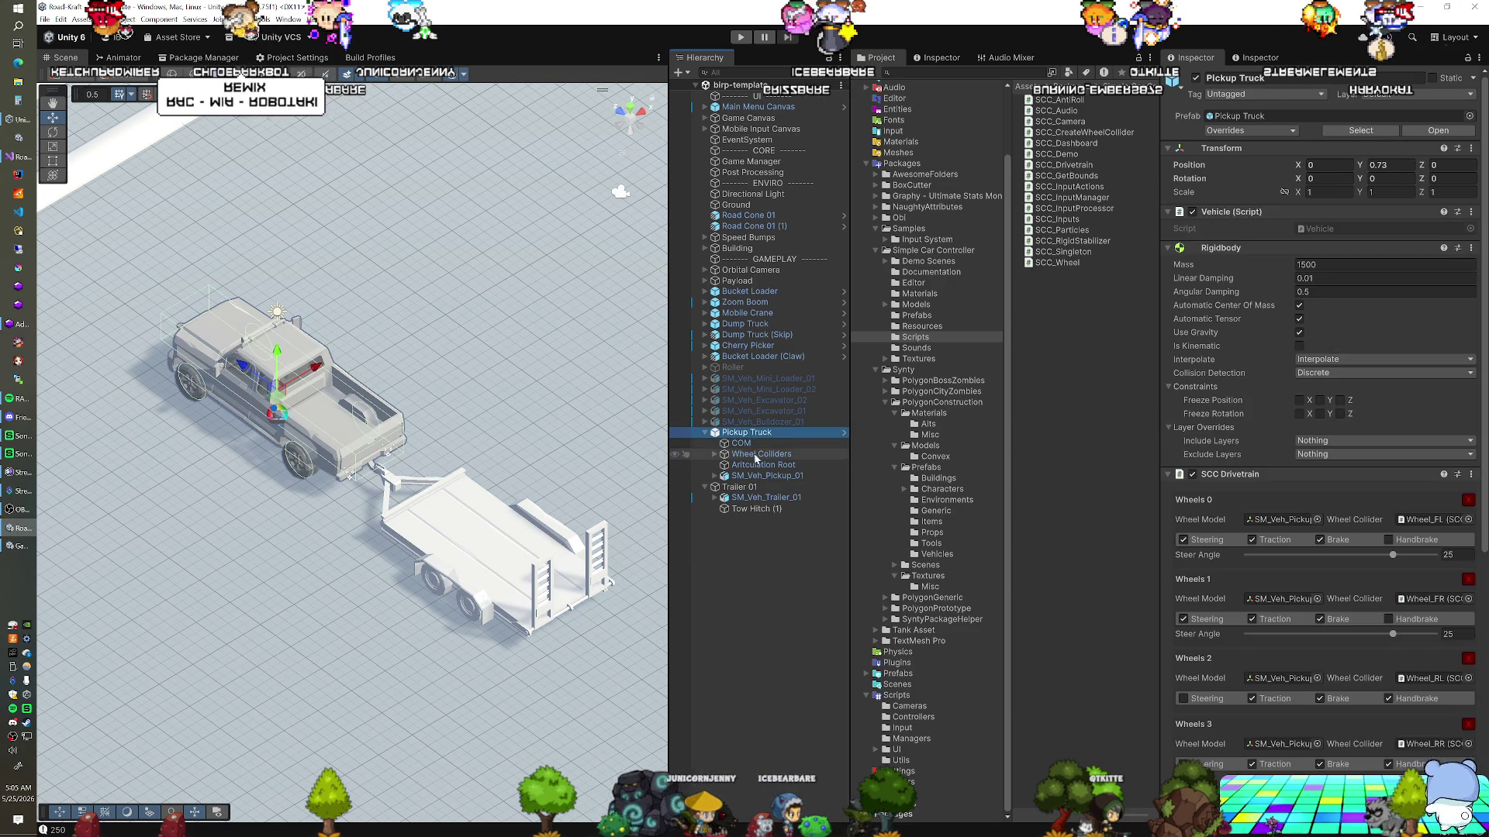
pyautogui.click(745, 487)
pyautogui.click(1342, 434)
pyautogui.press('Delete')
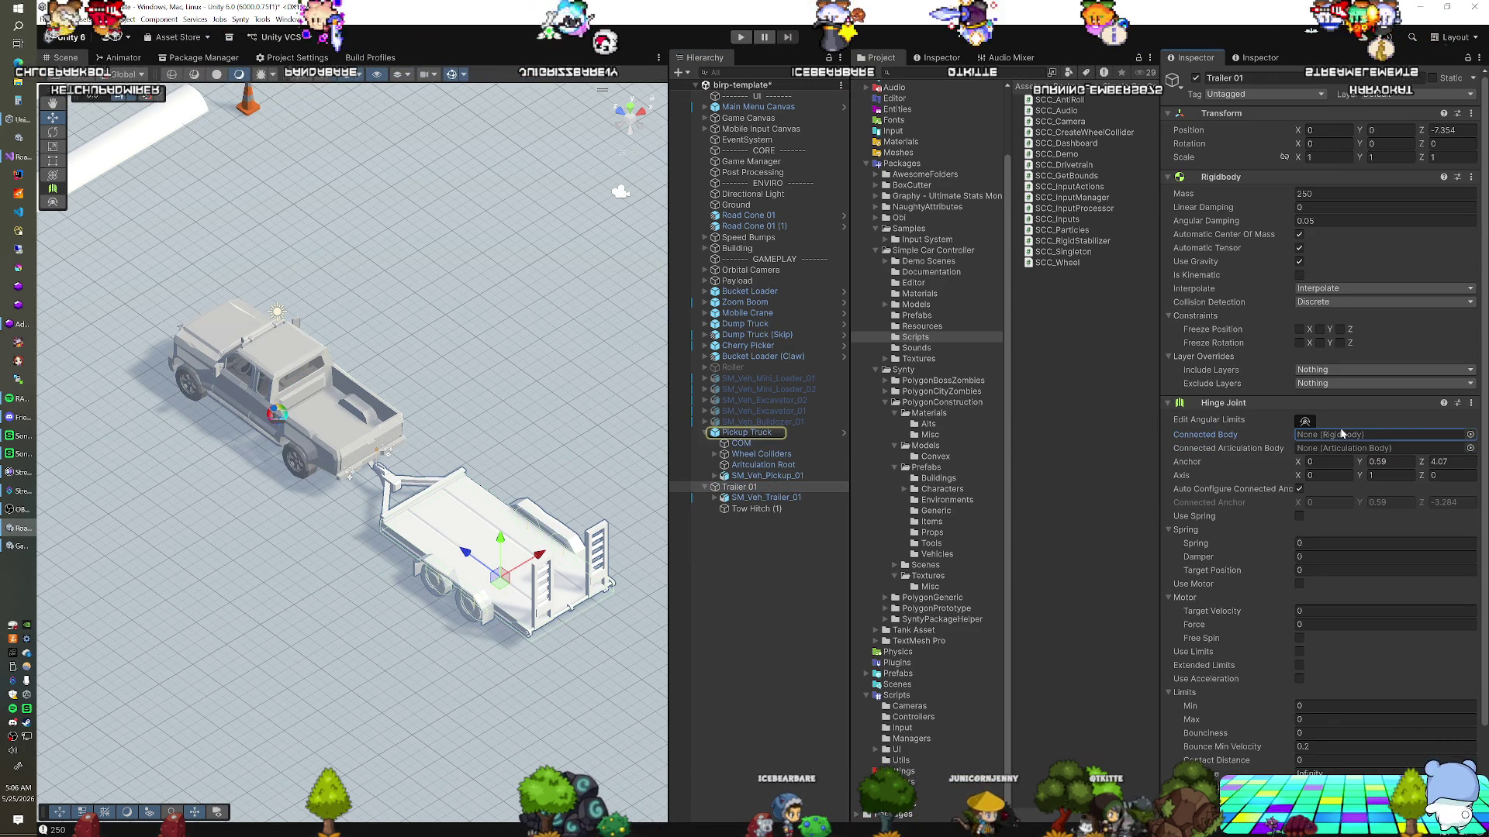
pyautogui.moveTo(506, 540); pyautogui.dragTo(506, 518)
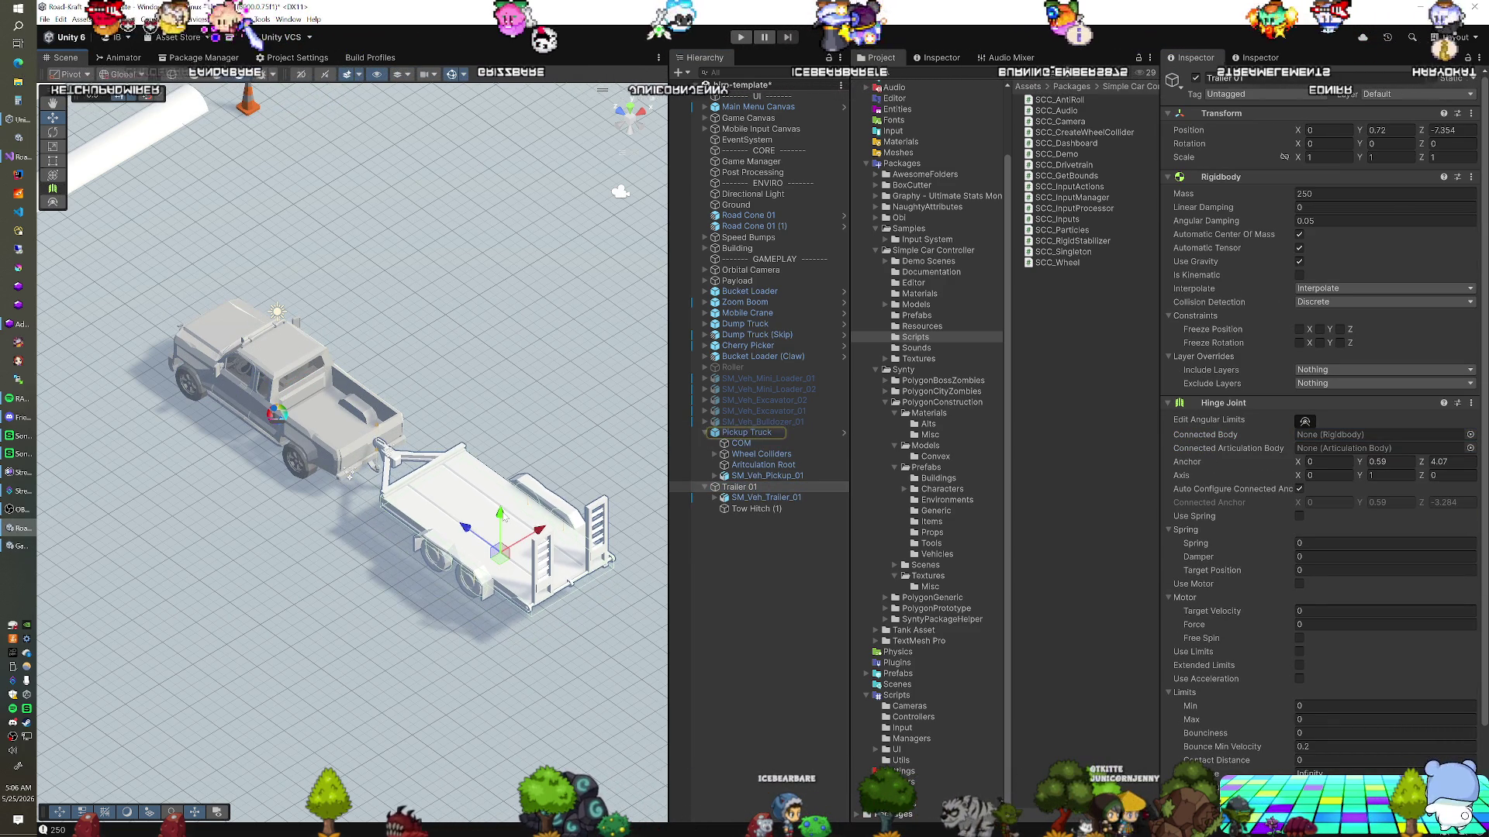
pyautogui.click(741, 37)
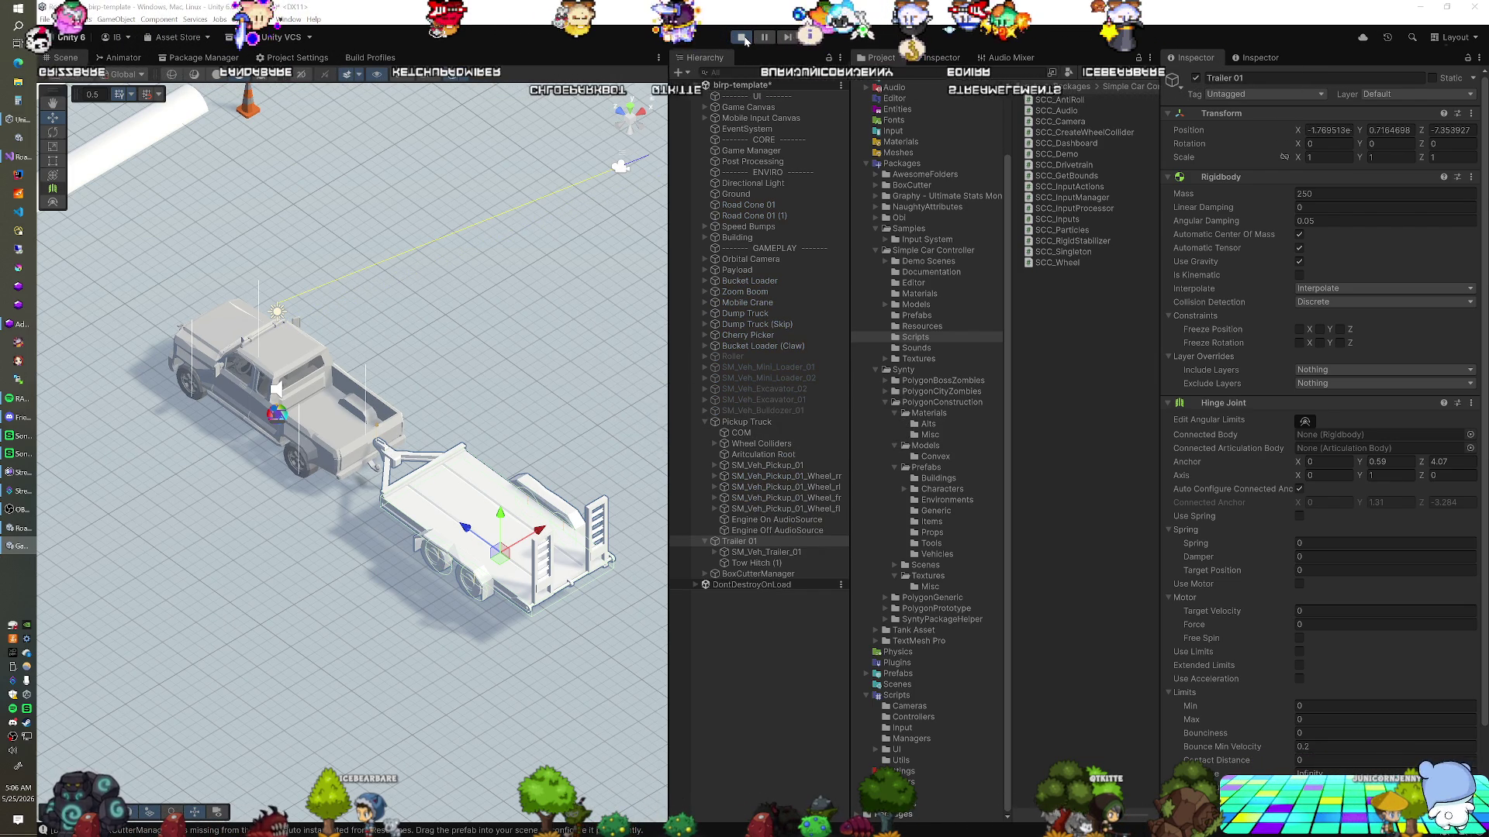
# During play, remove the trailer's Hinge Joint, then undo the removal
pyautogui.moveTo(419, 512)
pyautogui.mouseDown()
pyautogui.moveTo(368, 533)
pyautogui.moveTo(324, 604)
pyautogui.mouseUp()
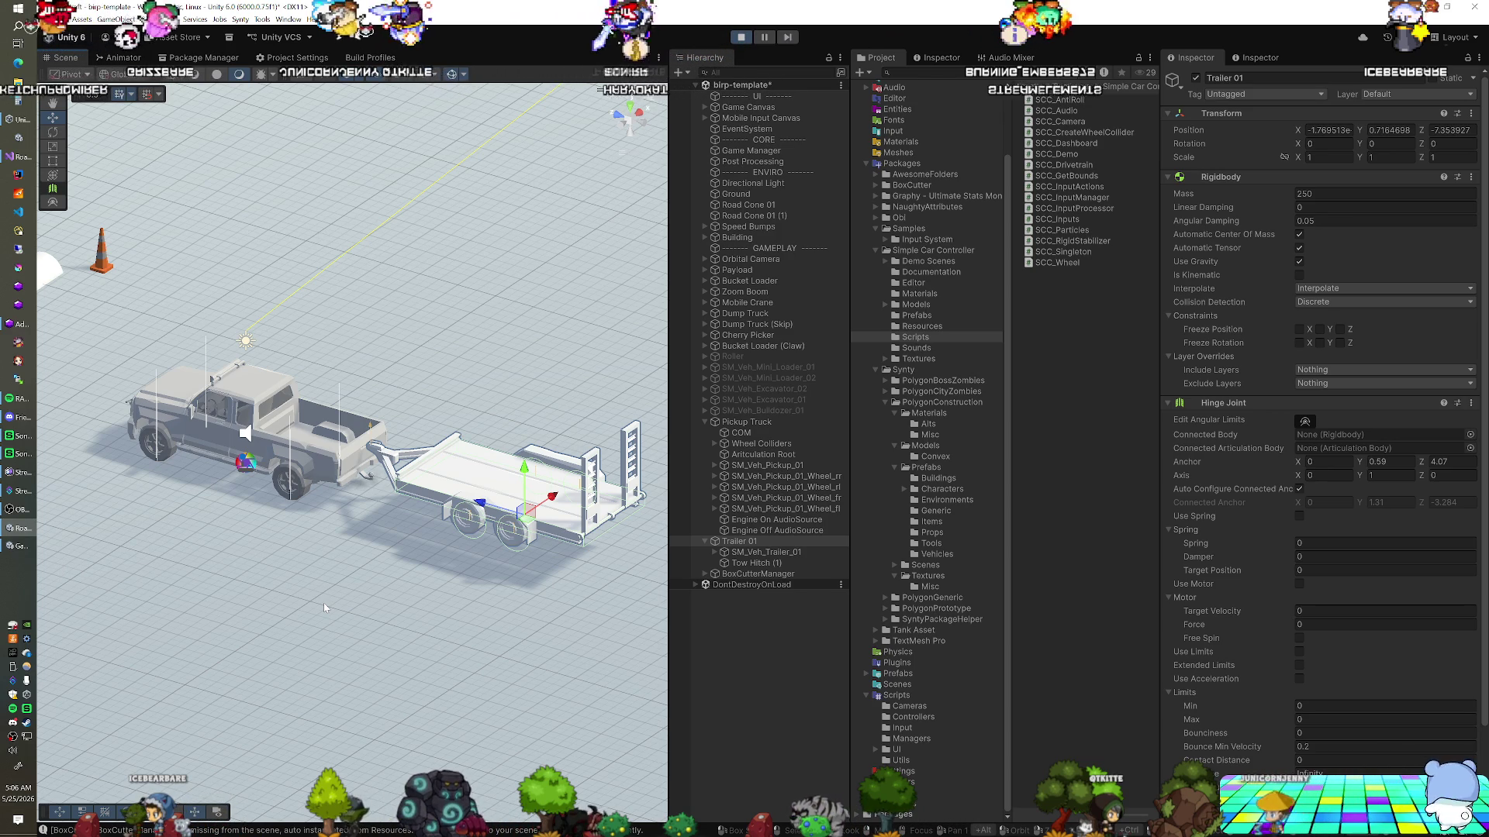
pyautogui.moveTo(324, 608)
pyautogui.mouseDown()
pyautogui.moveTo(424, 511)
pyautogui.moveTo(312, 614)
pyautogui.mouseUp()
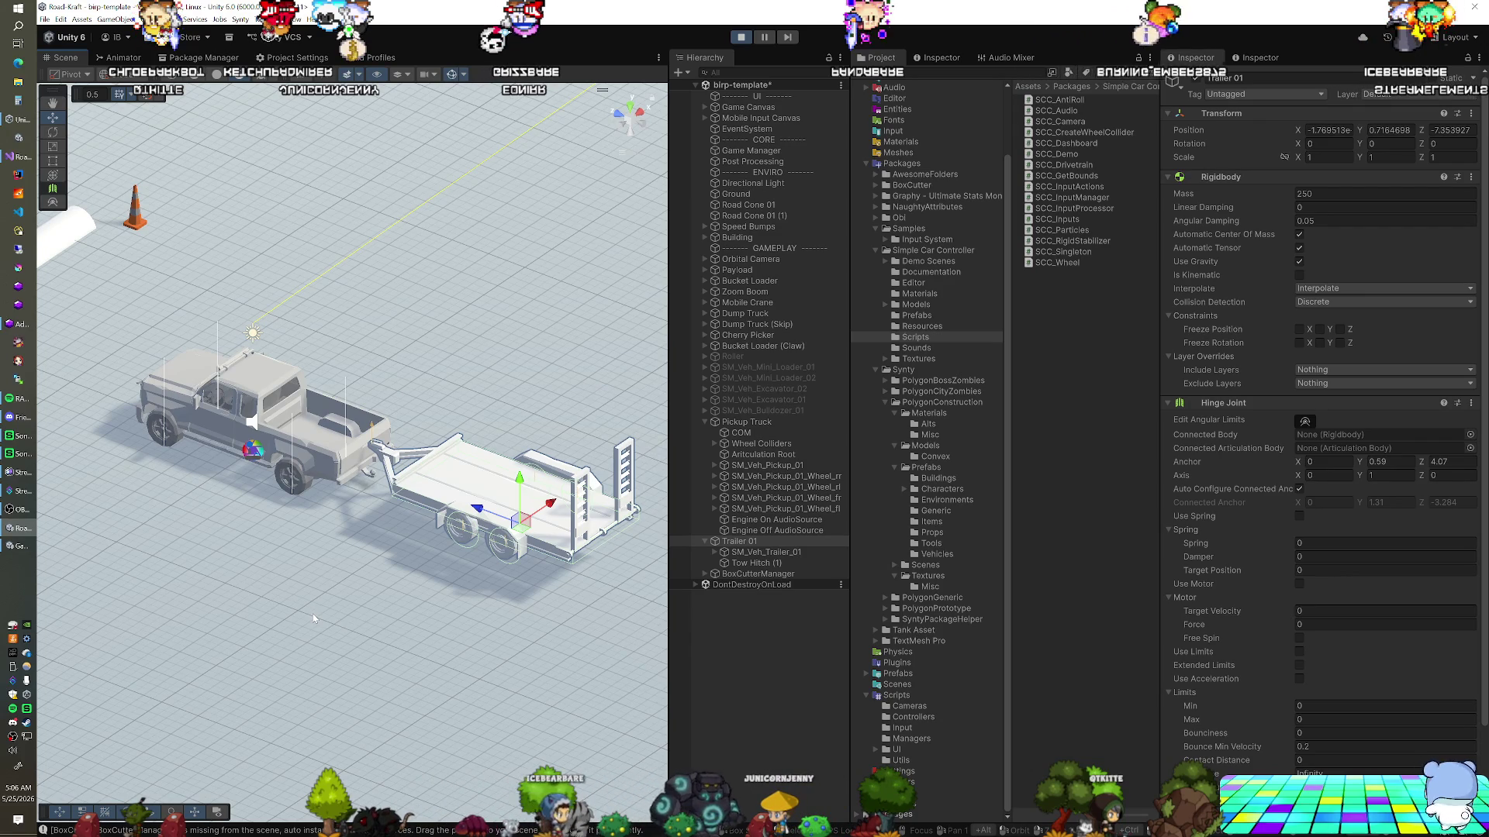
pyautogui.rightClick(1225, 410)
pyautogui.click(1239, 427)
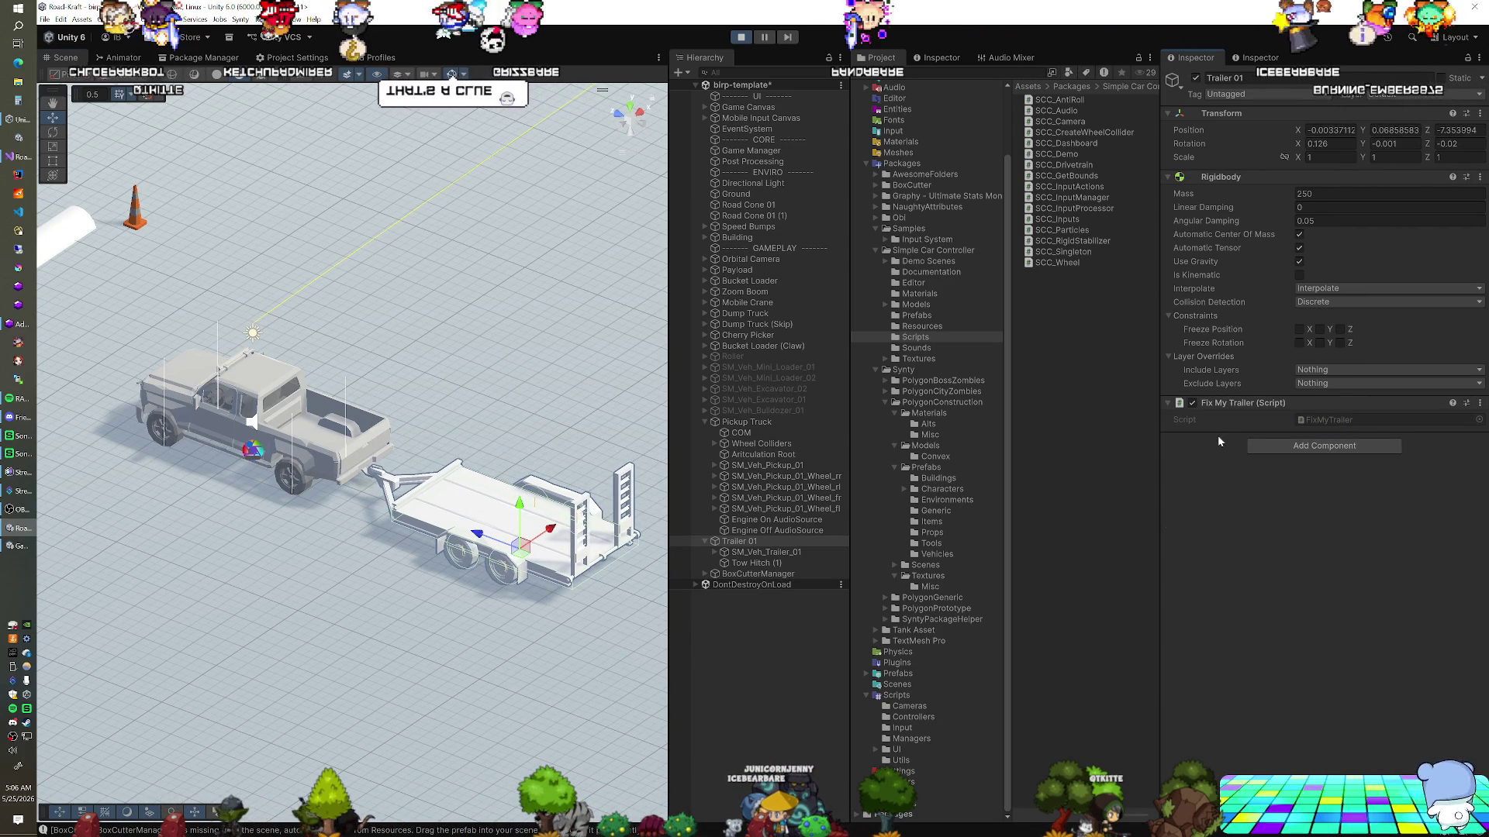
pyautogui.moveTo(432, 530)
pyautogui.mouseDown()
pyautogui.moveTo(509, 456)
pyautogui.moveTo(446, 520)
pyautogui.mouseUp()
pyautogui.hotkey('ctrl', 'z')
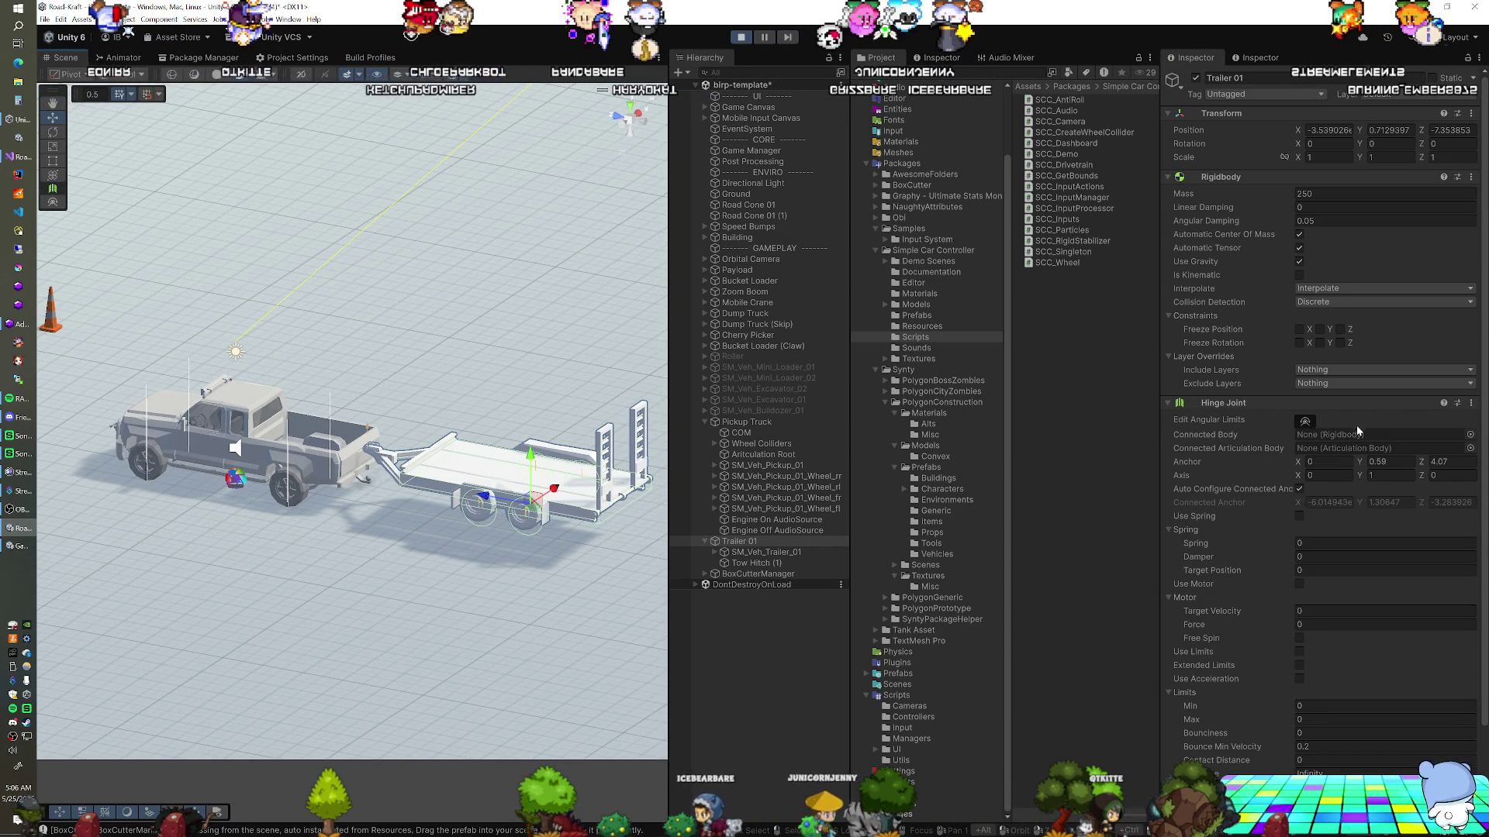
pyautogui.scroll(-3, 1306, 560)
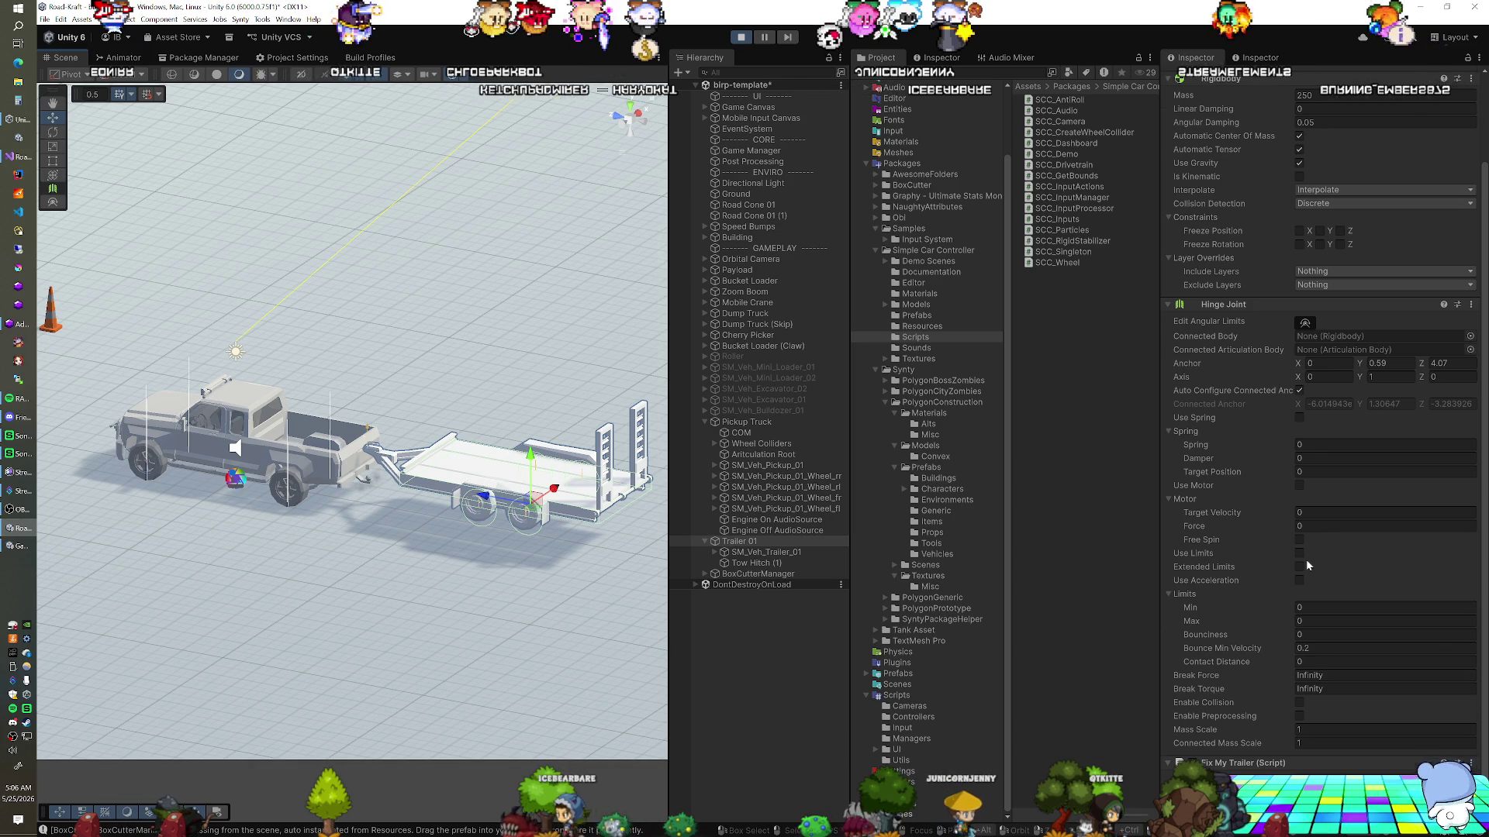
pyautogui.scroll(3, 1306, 559)
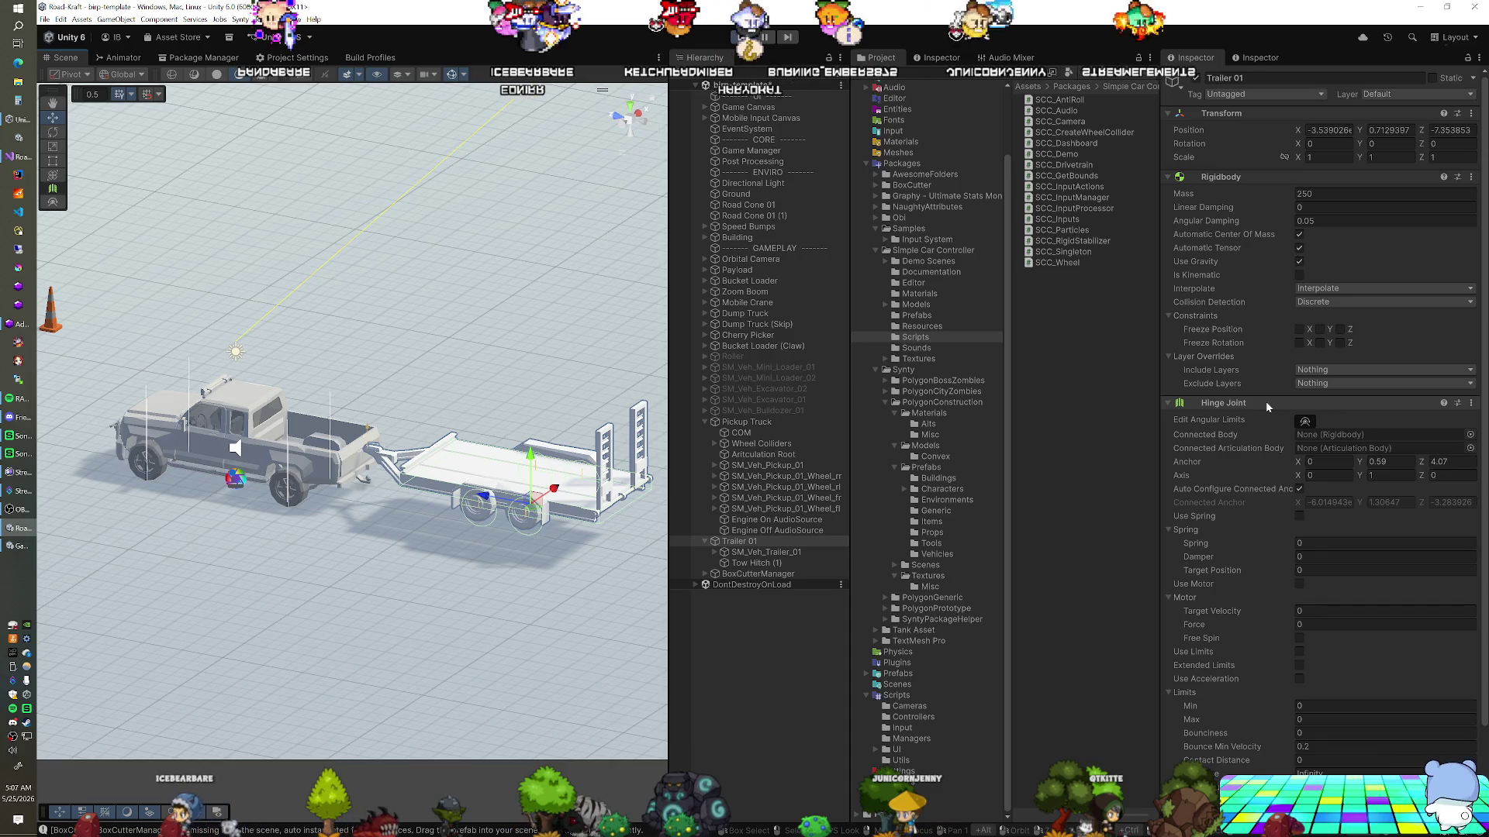
pyautogui.scroll(-3, 1266, 402)
pyautogui.scroll(3, 1265, 402)
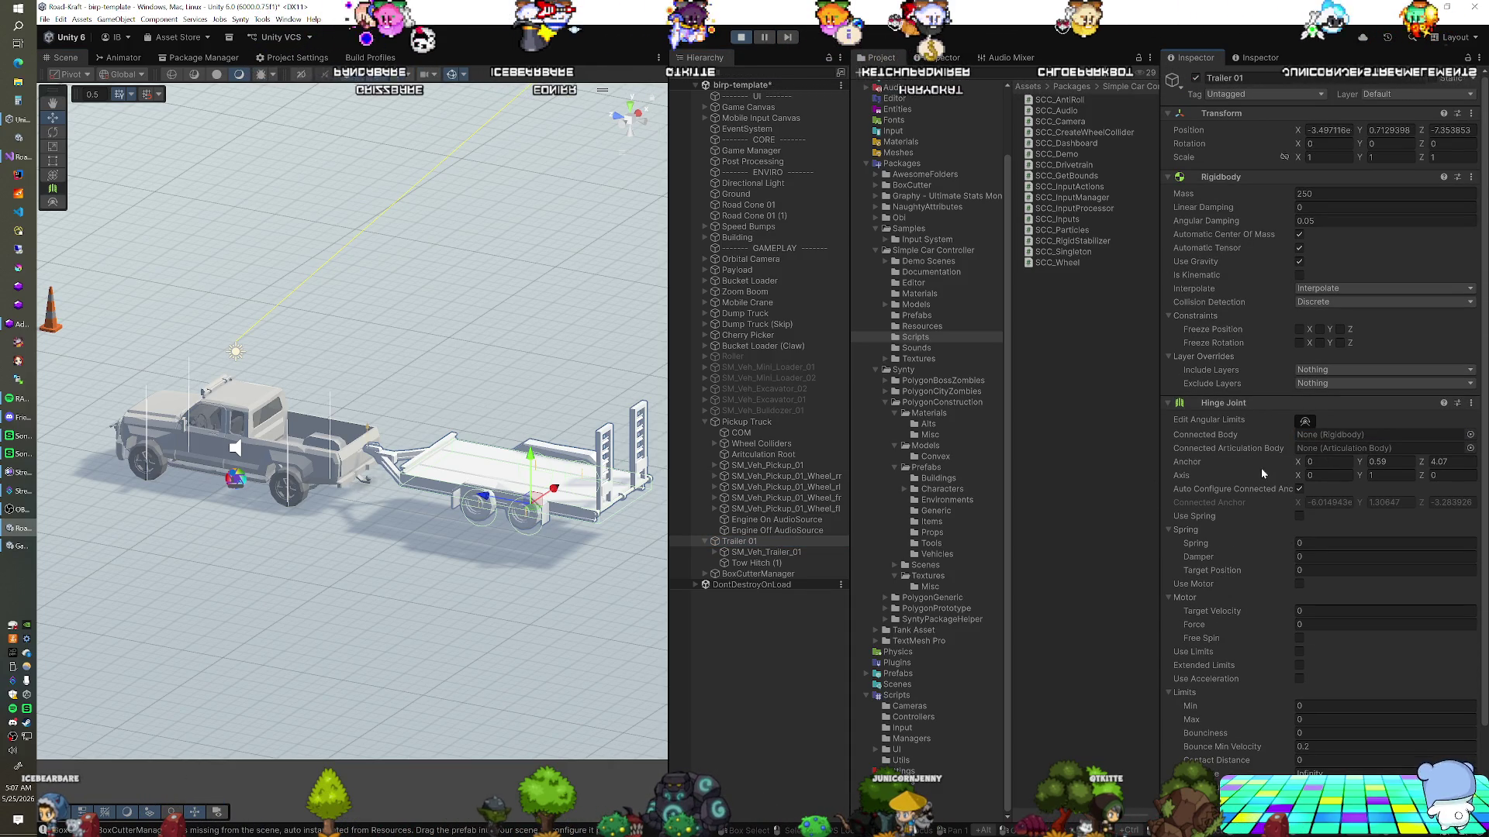
# Remove the Hinge Joint again, turn on Enable Preprocessing, and stop Play mode
pyautogui.rightClick(1233, 404)
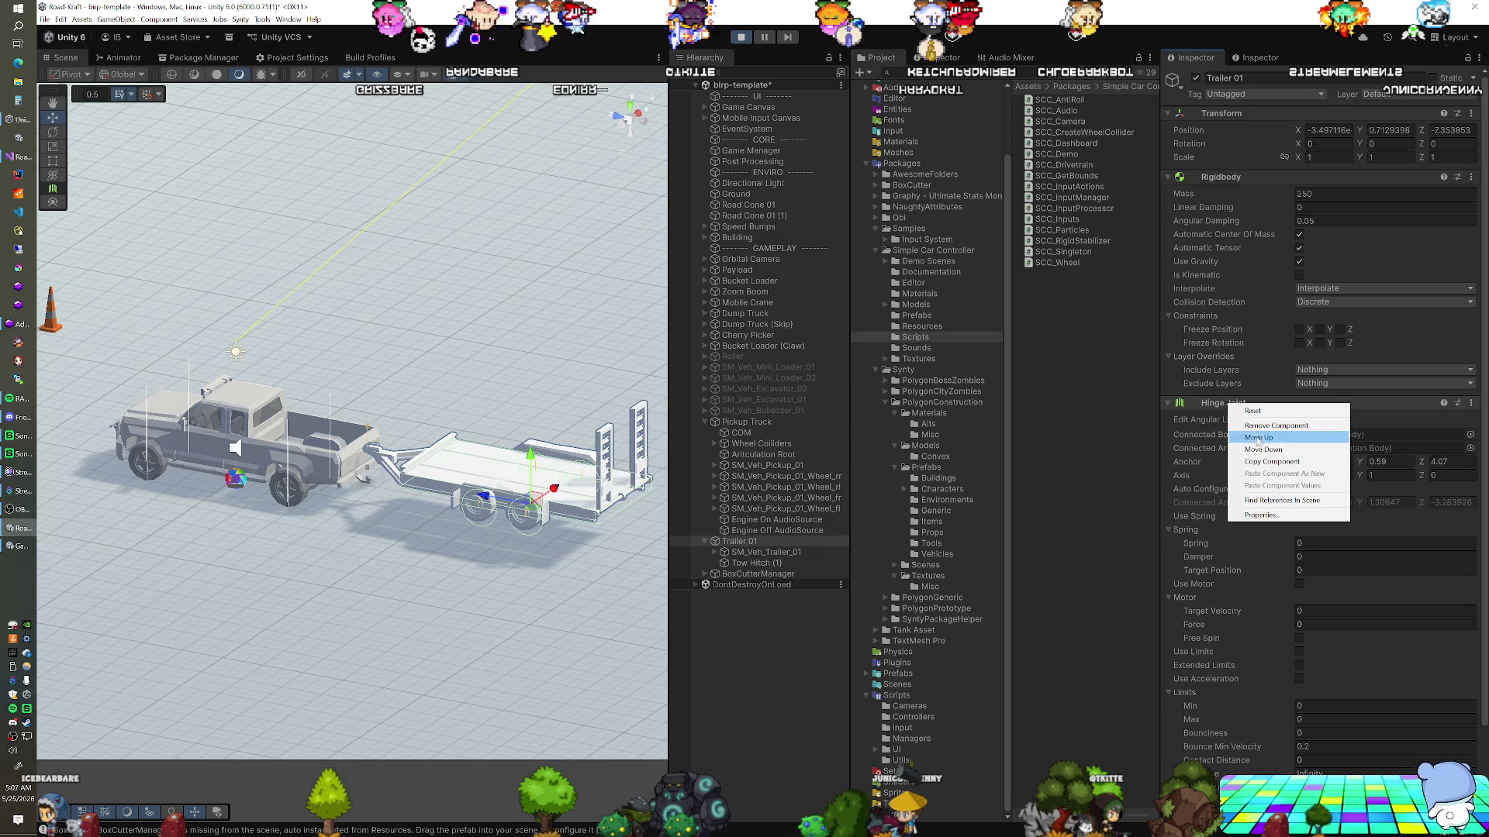
pyautogui.click(1257, 425)
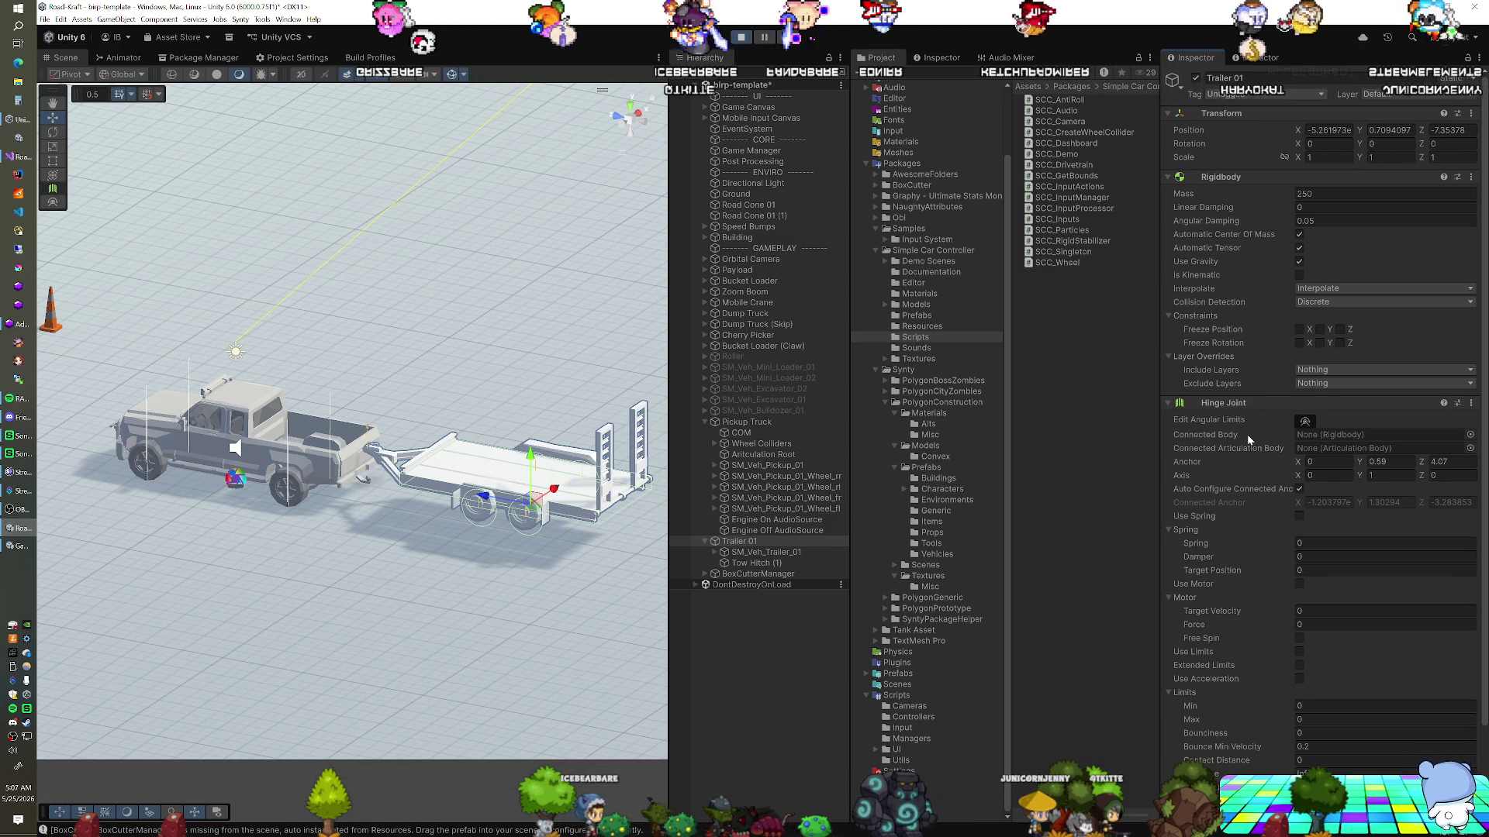
pyautogui.scroll(-3, 1247, 435)
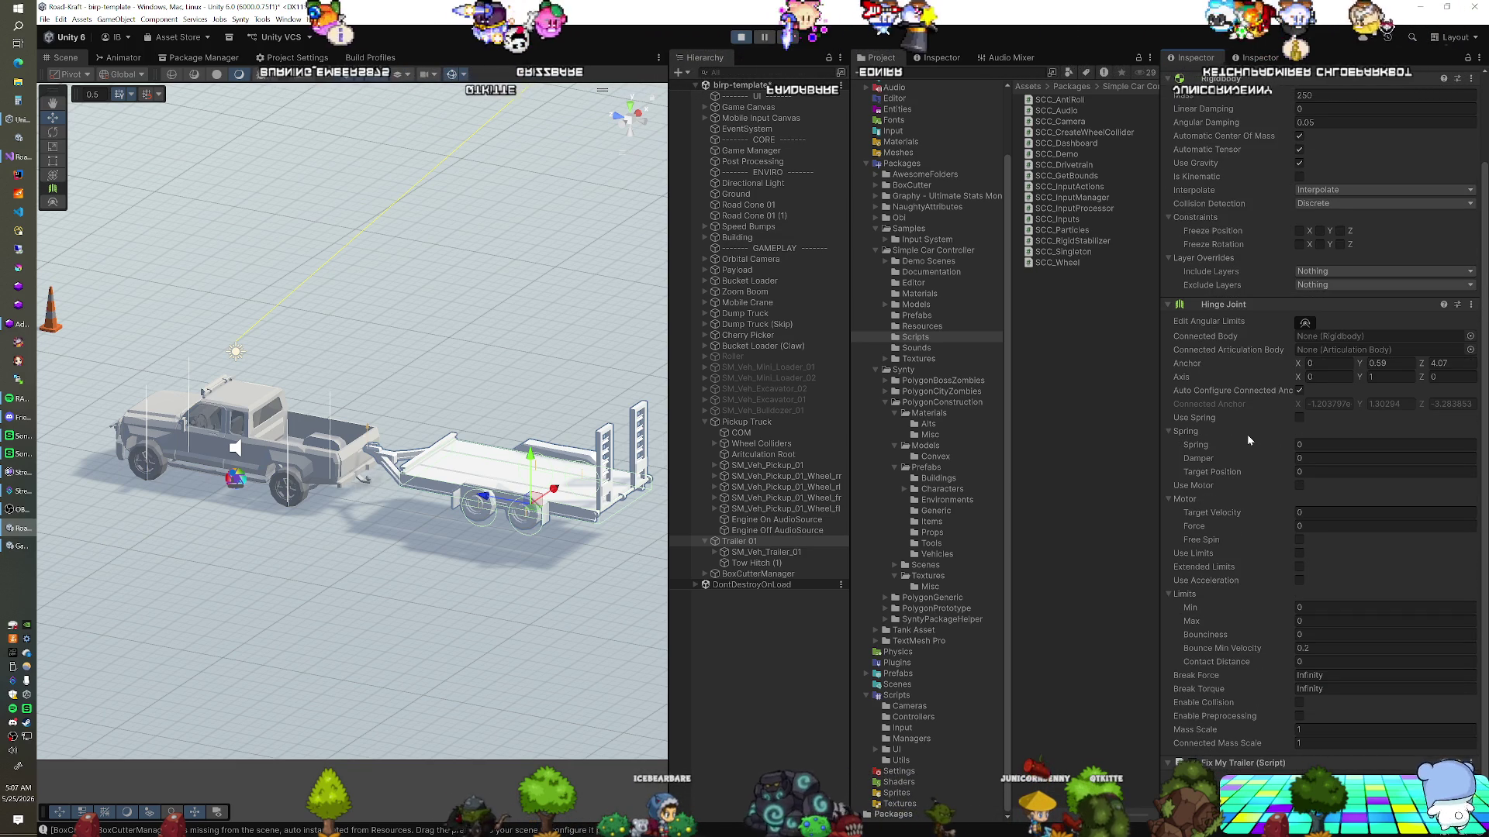
pyautogui.click(1299, 715)
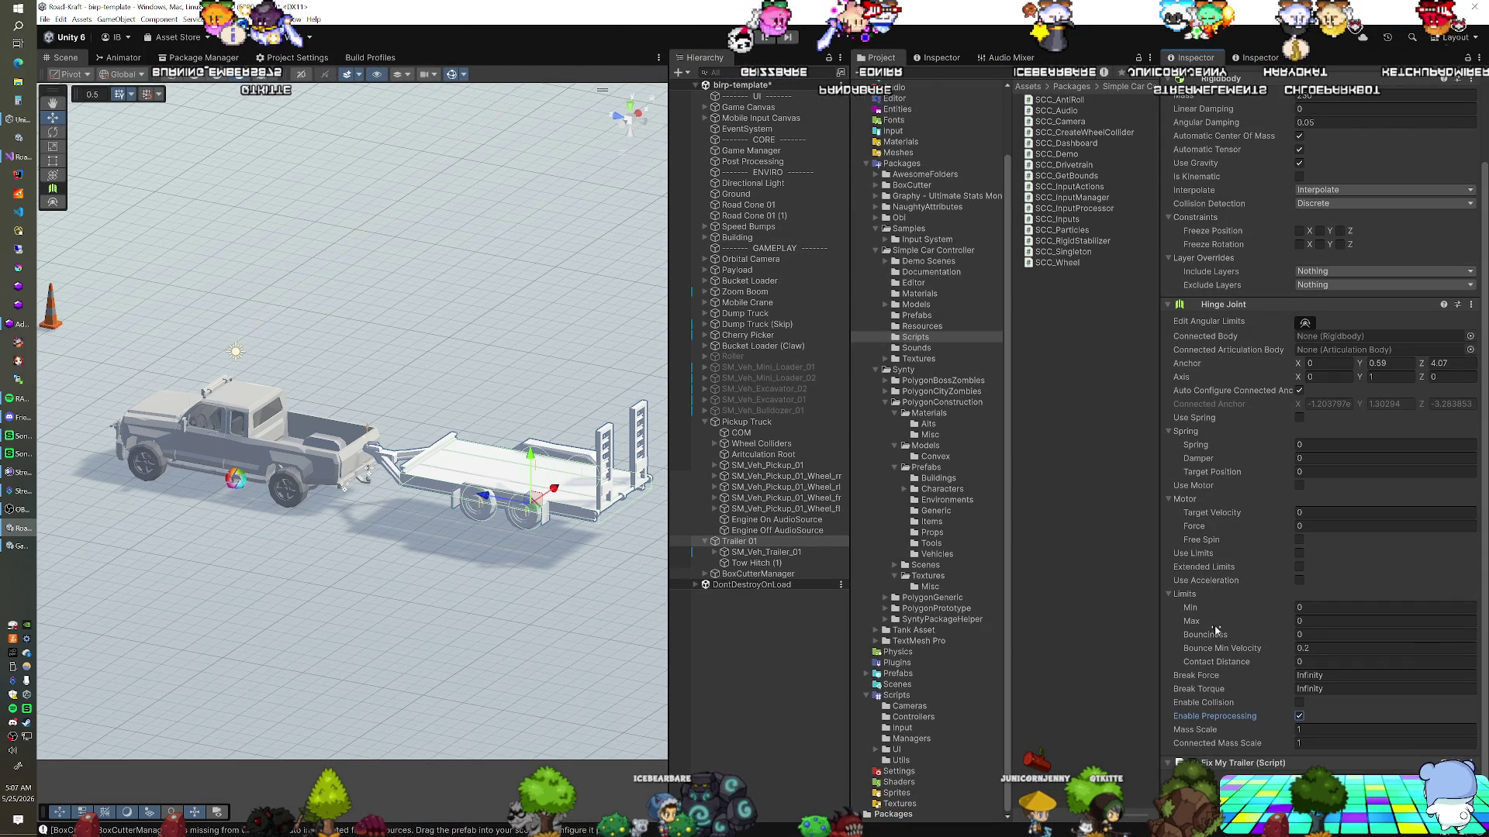
pyautogui.hotkey('ctrl', 'p')
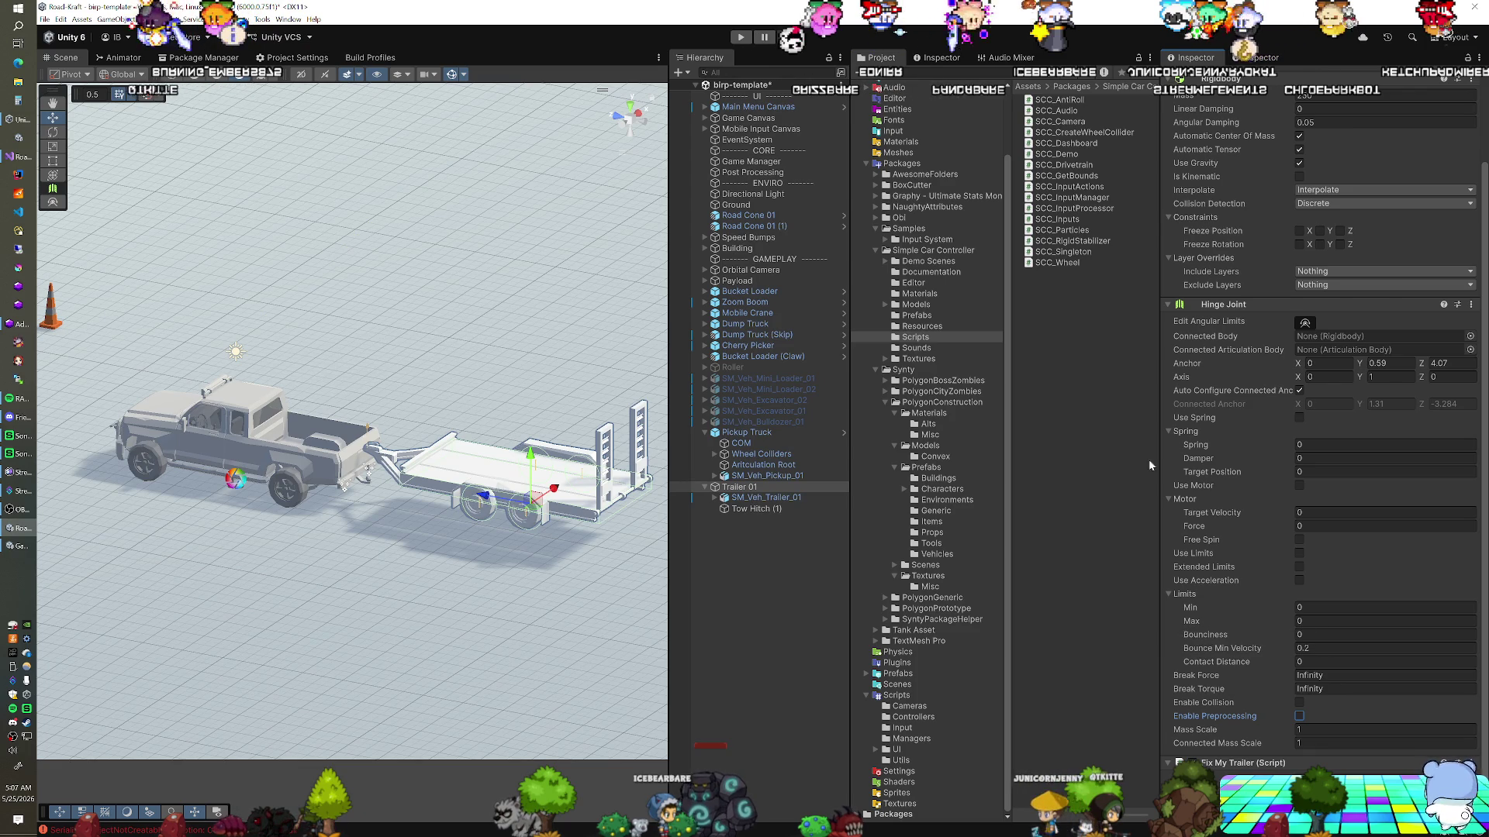
# Set Trailer 01's Y position to 0 and connect its Hinge Joint to Pickup Truck
pyautogui.scroll(3, 1167, 439)
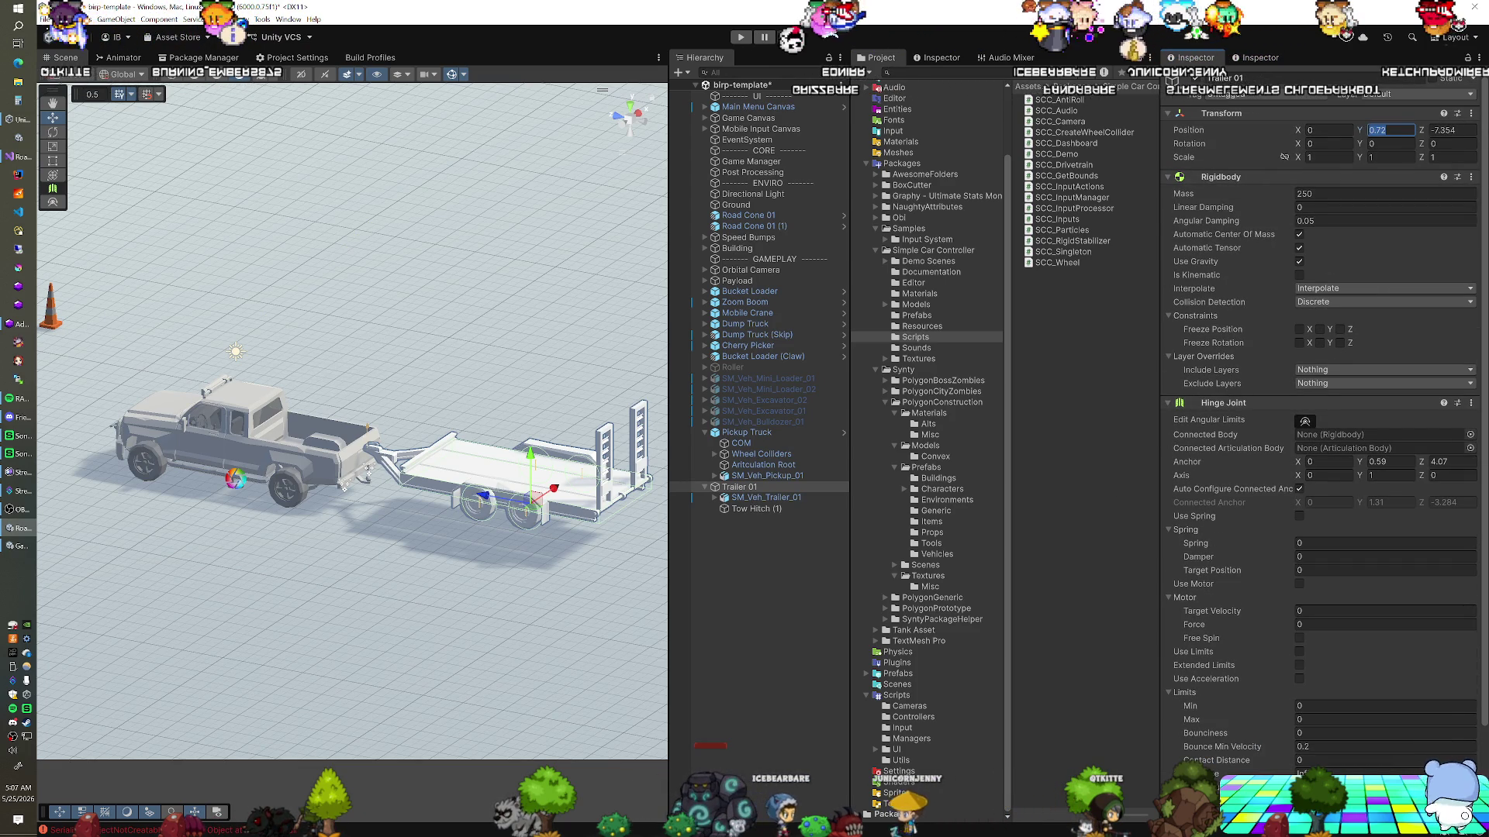
pyautogui.write('0')
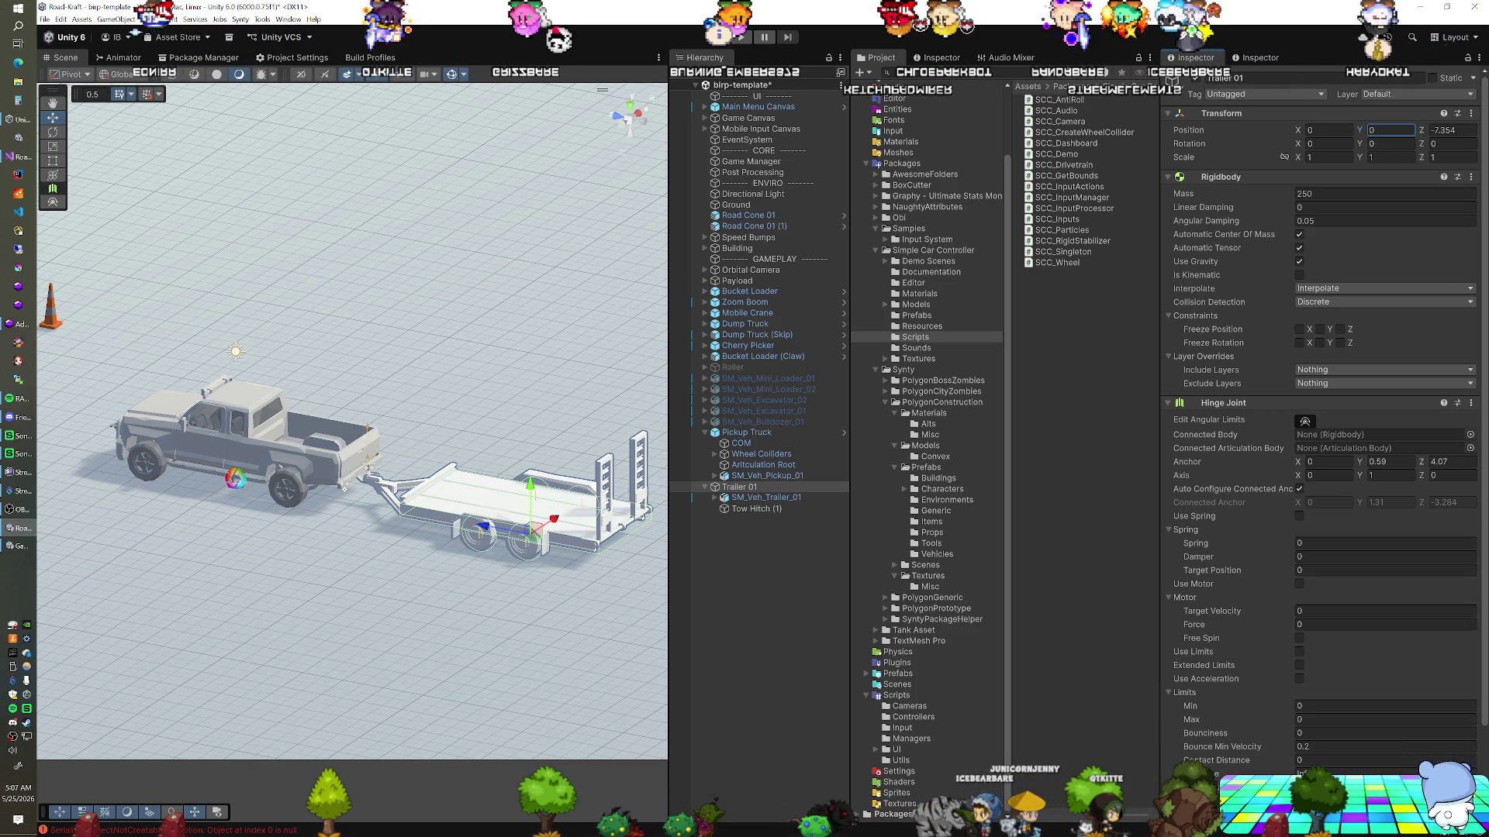
pyautogui.click(794, 438)
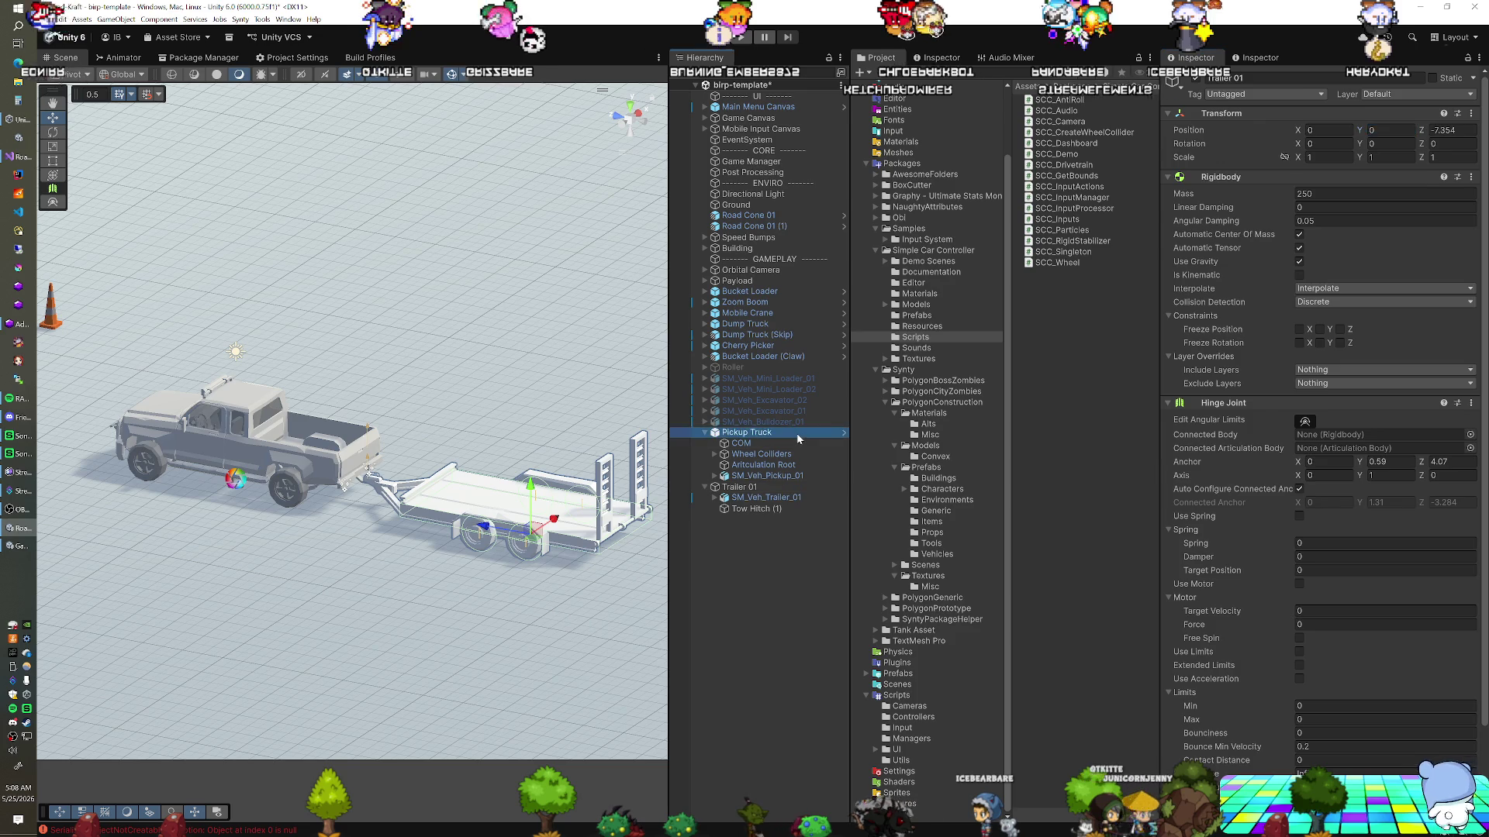
pyautogui.click(757, 488)
pyautogui.moveTo(757, 491); pyautogui.dragTo(1404, 437)
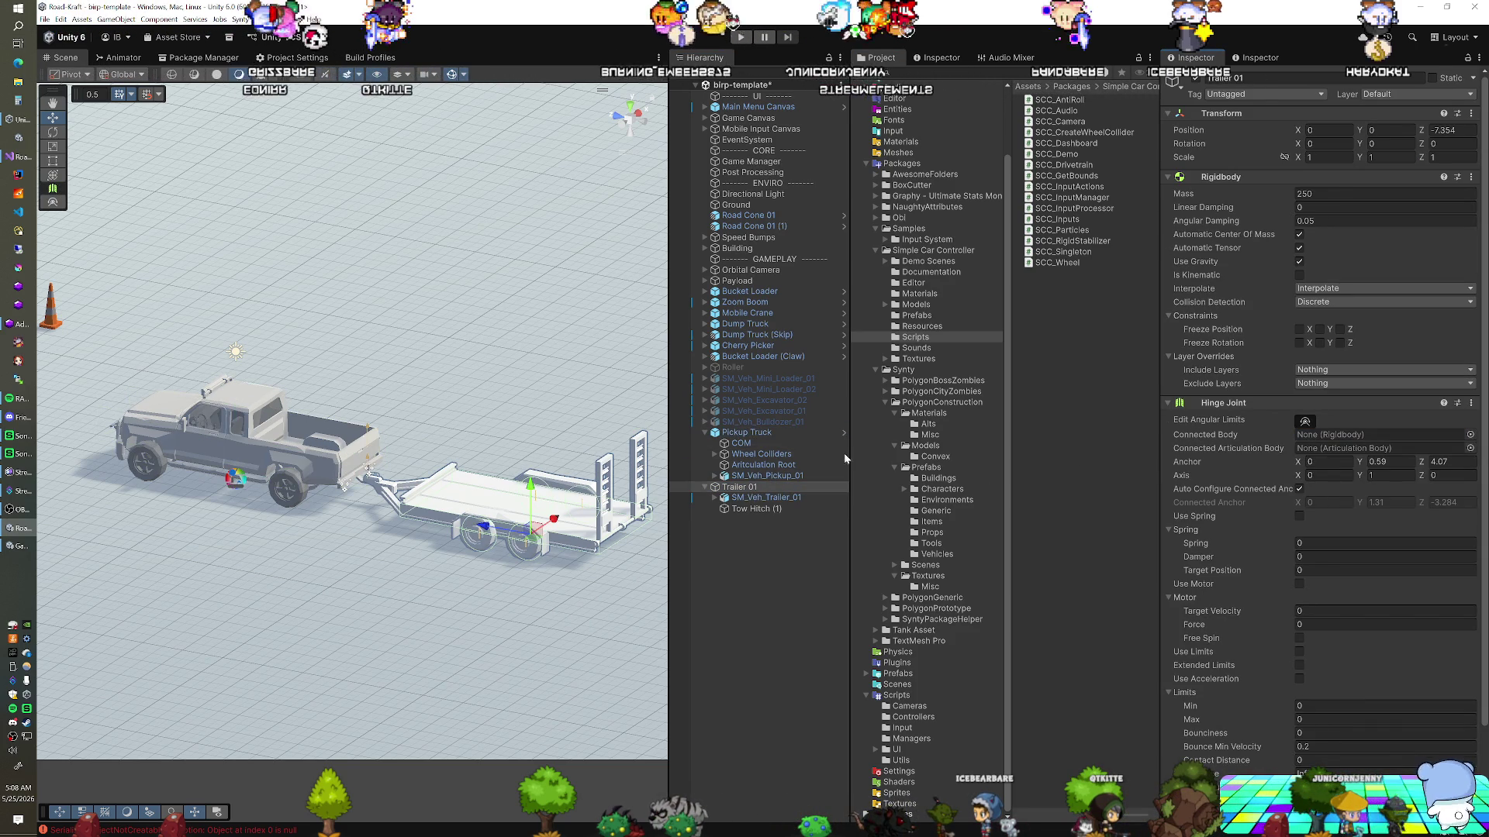
pyautogui.click(1326, 436)
pyautogui.moveTo(1326, 440); pyautogui.dragTo(1328, 436)
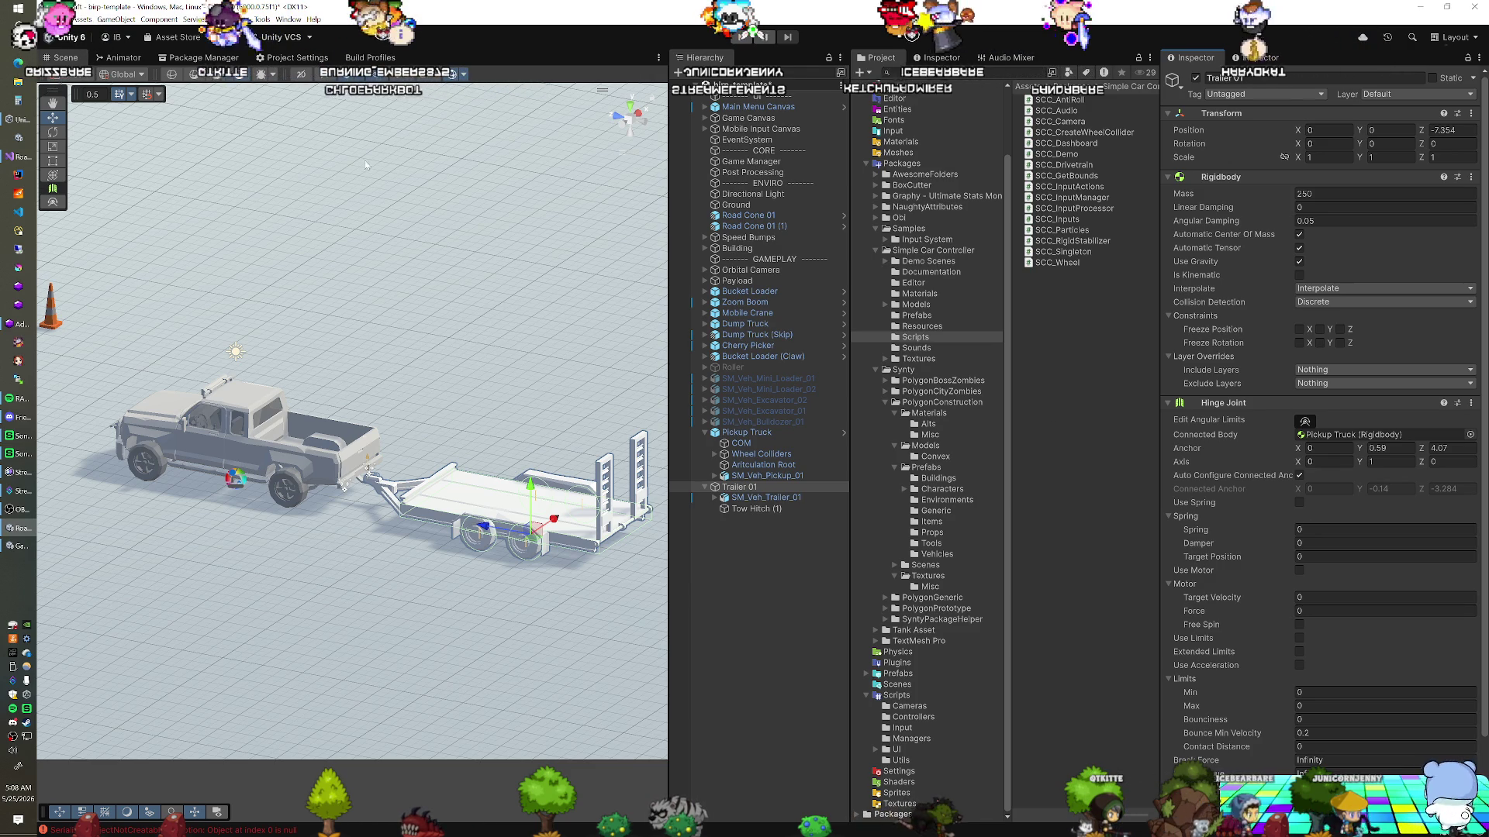
pyautogui.click(35, 160)
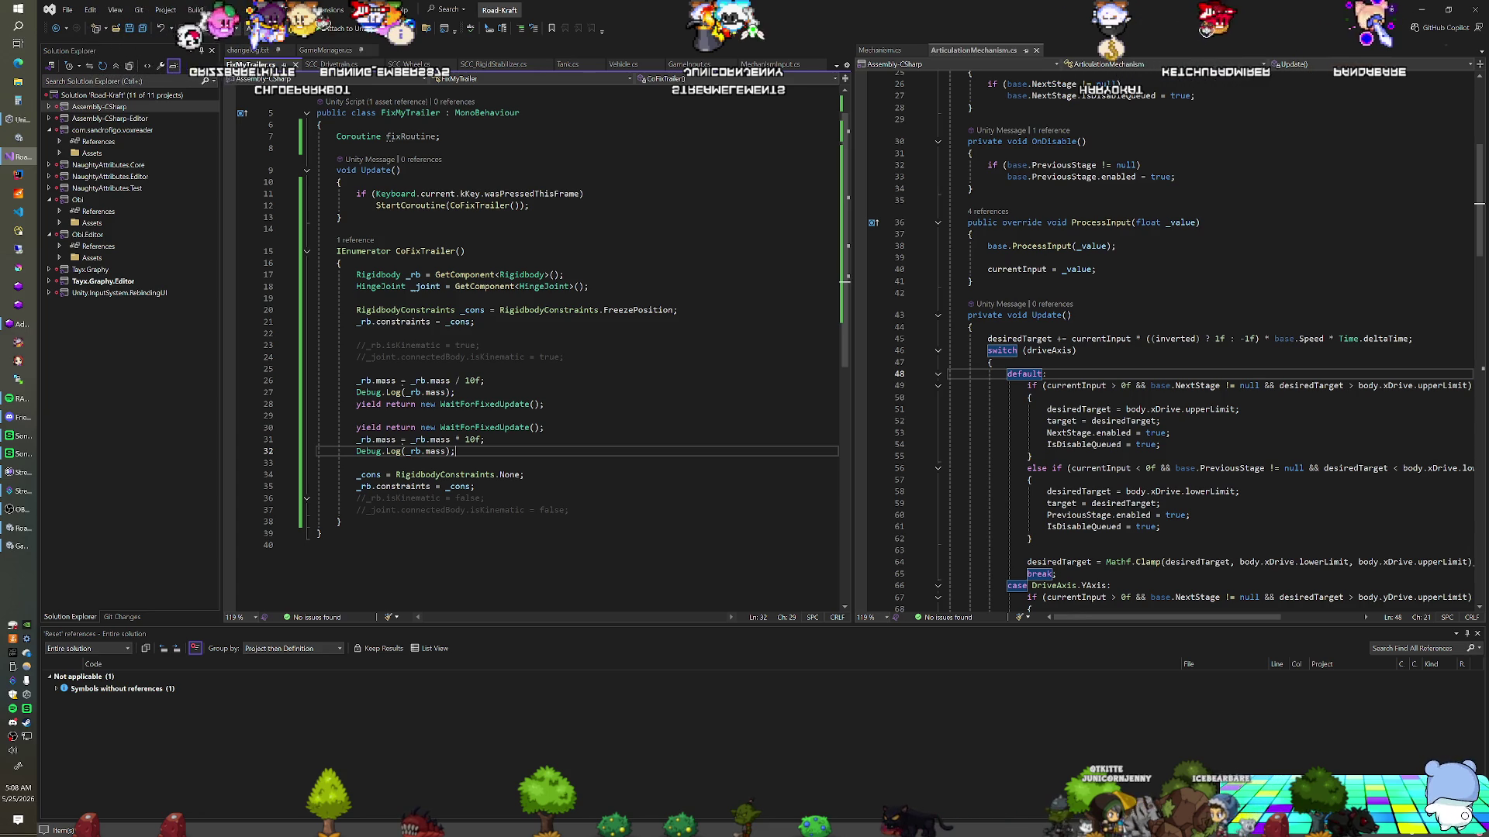
# Copy the two WaitForFixedUpdate lines, paste them after line 32, and save
pyautogui.moveTo(545, 427); pyautogui.dragTo(547, 404)
pyautogui.hotkey('shift', 'Up')
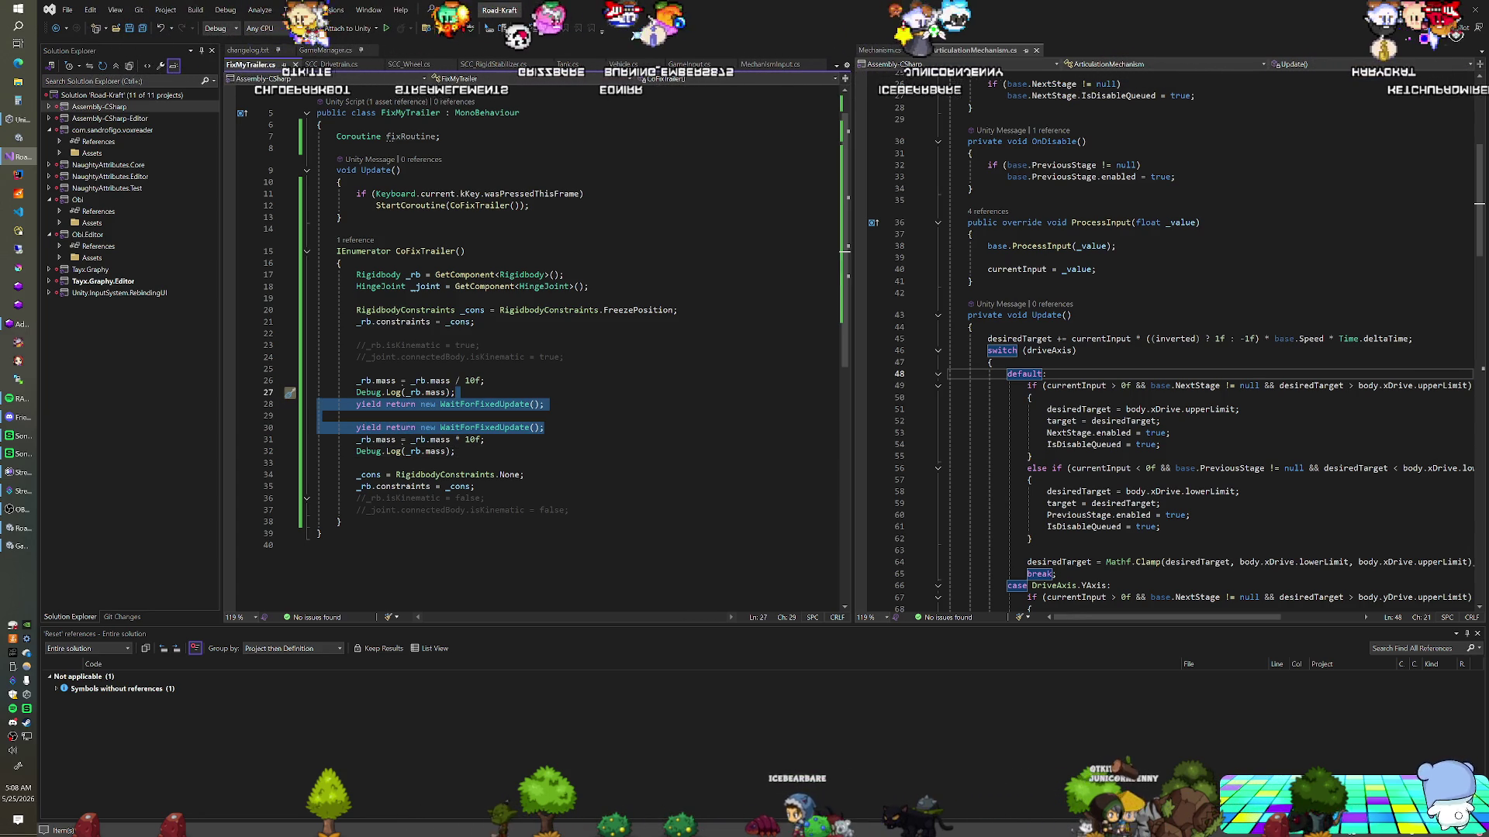
pyautogui.hotkey('ctrl', 'c')
pyautogui.click(456, 452)
pyautogui.hotkey('ctrl', 'v')
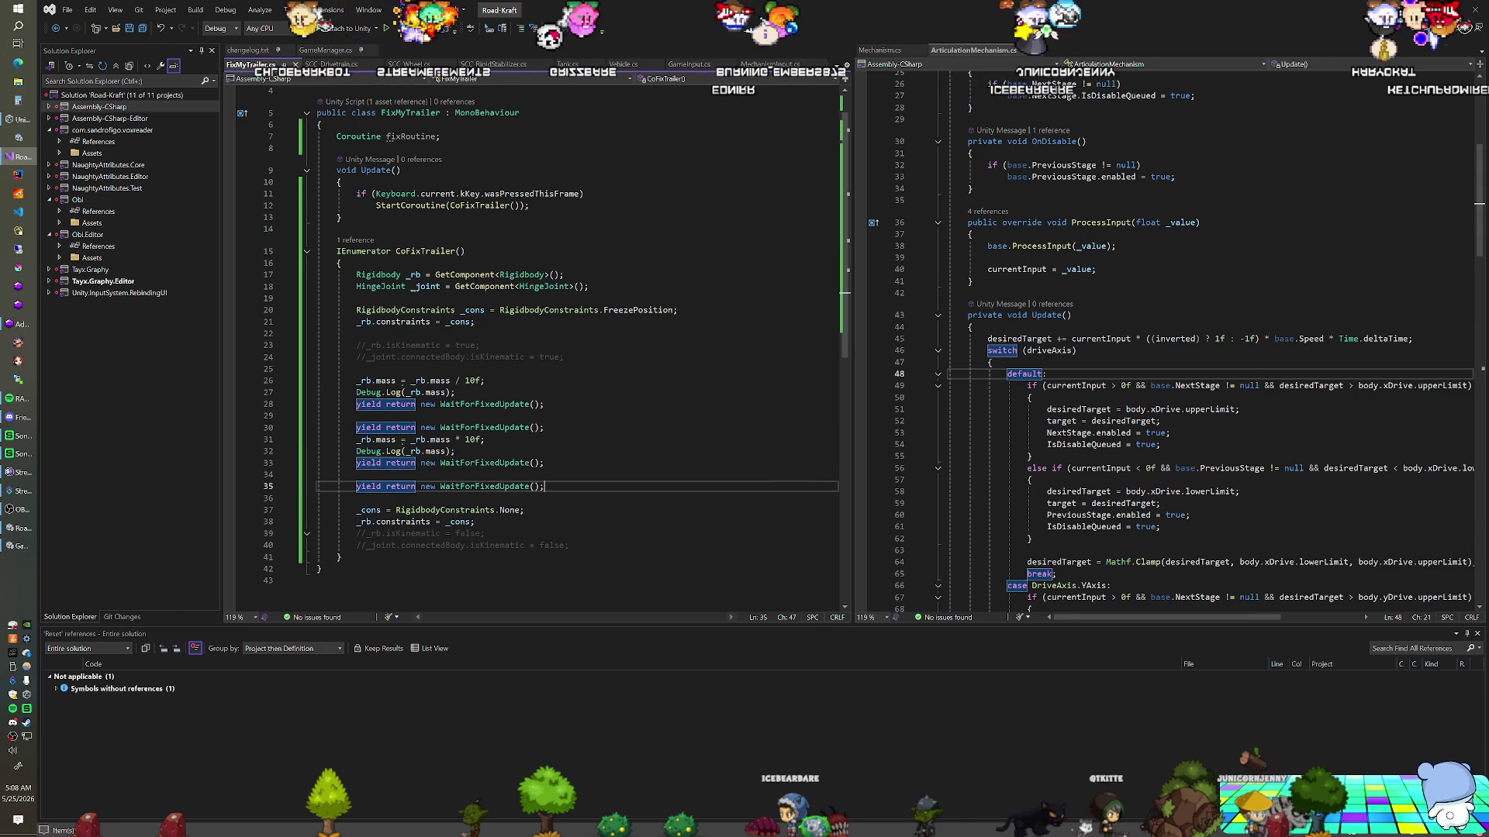
pyautogui.hotkey('ctrl', 's')
pyautogui.hotkey('alt', 'Tab')
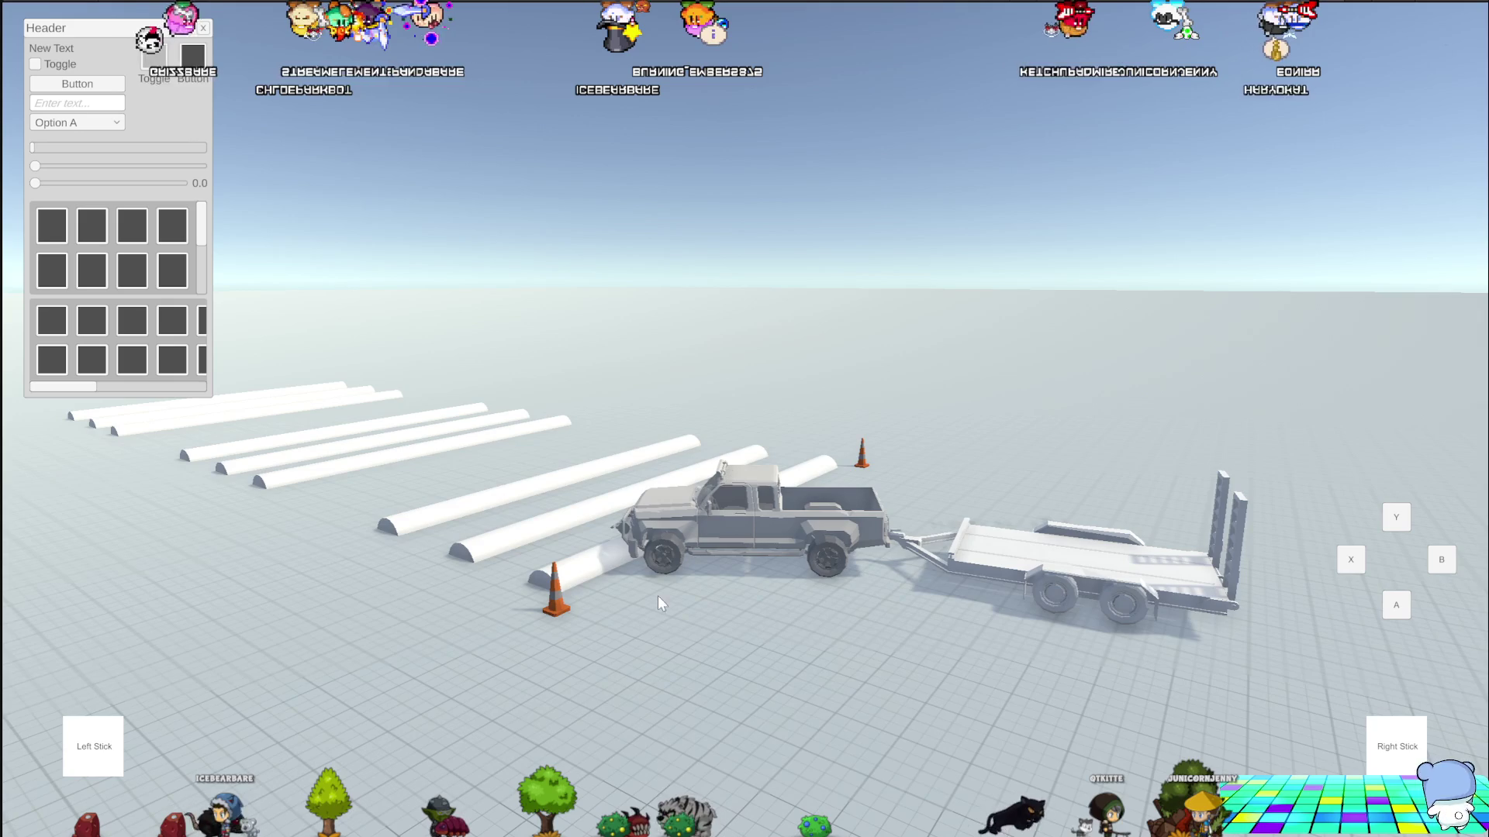
# Switch to the top-down camera behind the truck during the test drive
pyautogui.press('c')
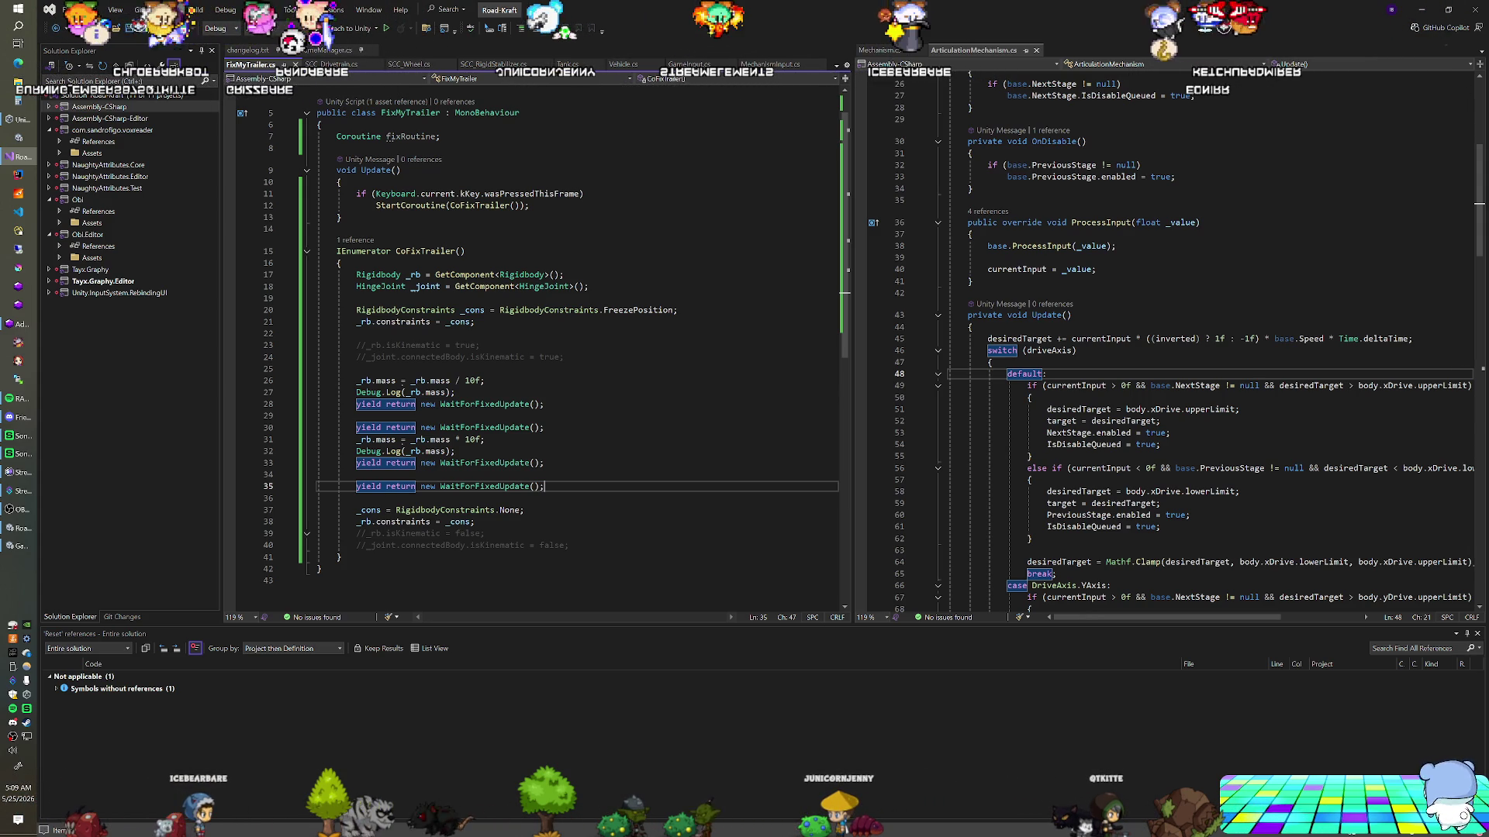
# Change line 20's constraint from FreezePosition to FreezeAll and save
pyautogui.moveTo(677, 310); pyautogui.dragTo(600, 310)
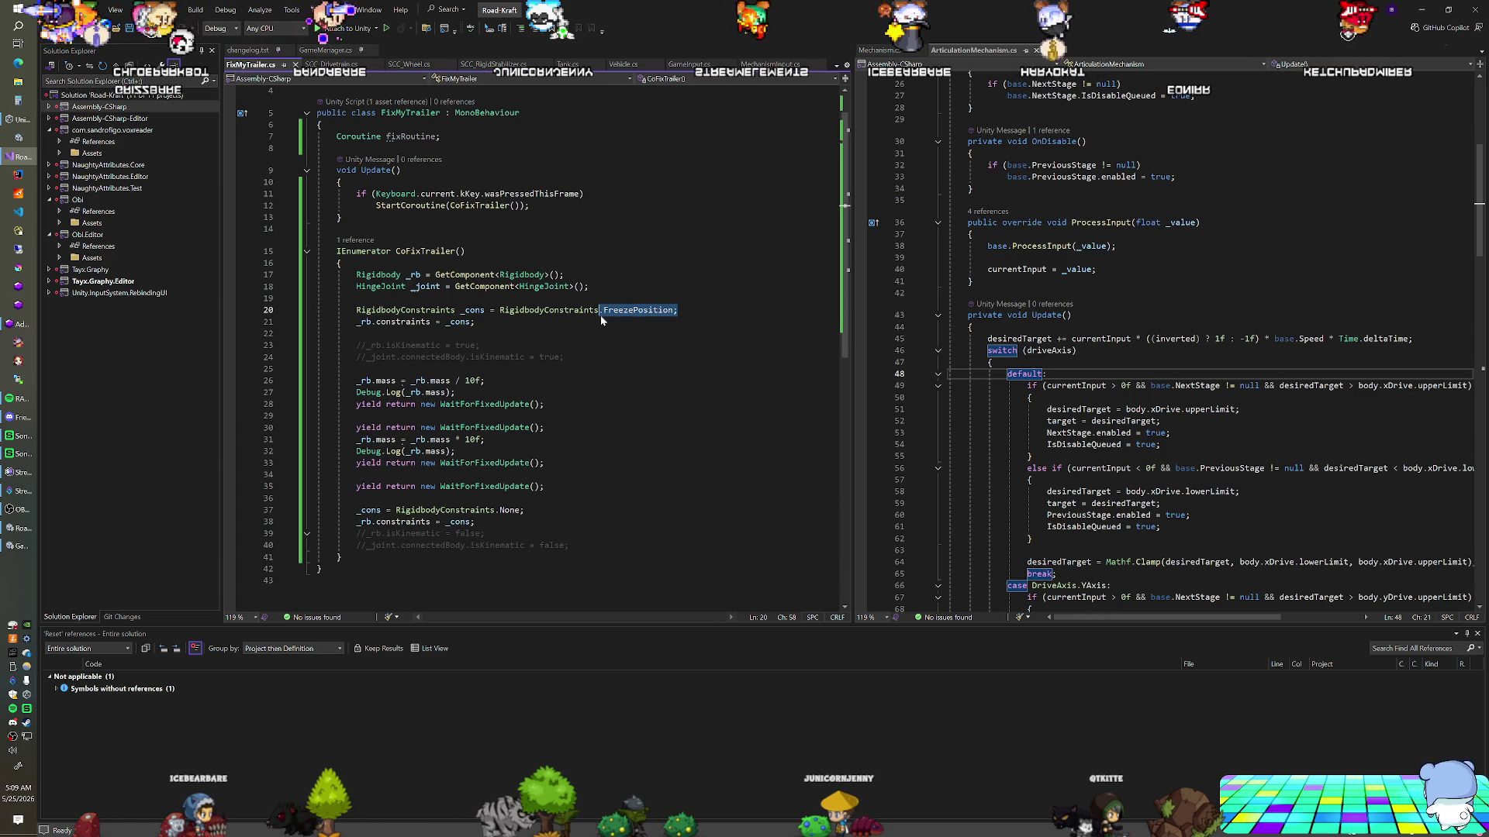
pyautogui.write('.Fr')
pyautogui.press('Up')
pyautogui.press('Tab')
pyautogui.hotkey('ctrl', 's')
pyautogui.hotkey('alt', 'Tab')
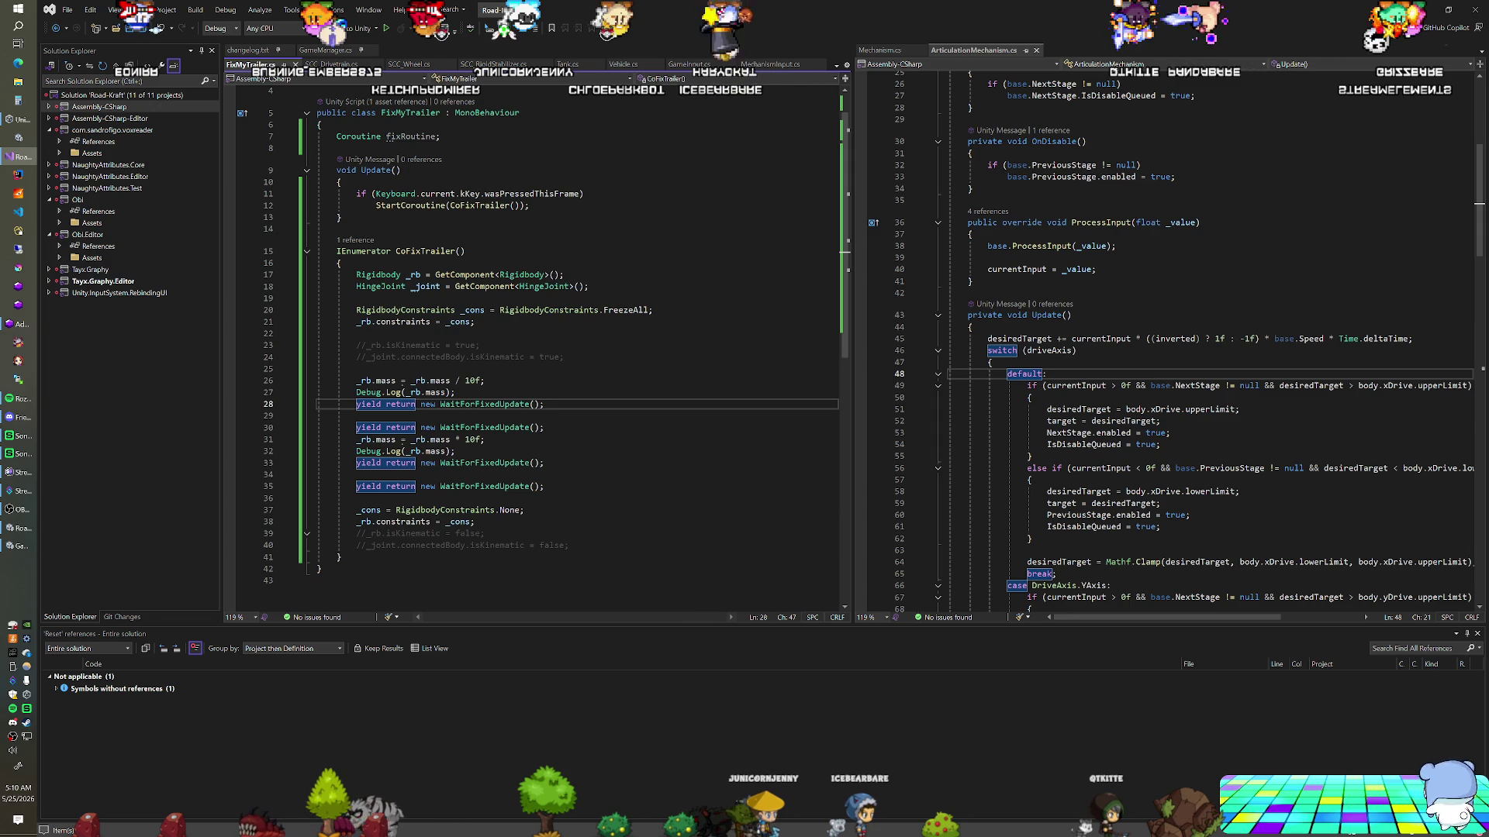
# Remove the constraint declaration, assignment, trailing wait and reset lines, then save
pyautogui.click(652, 309)
pyautogui.press('BackSpace')
pyautogui.write('ezePosition;')
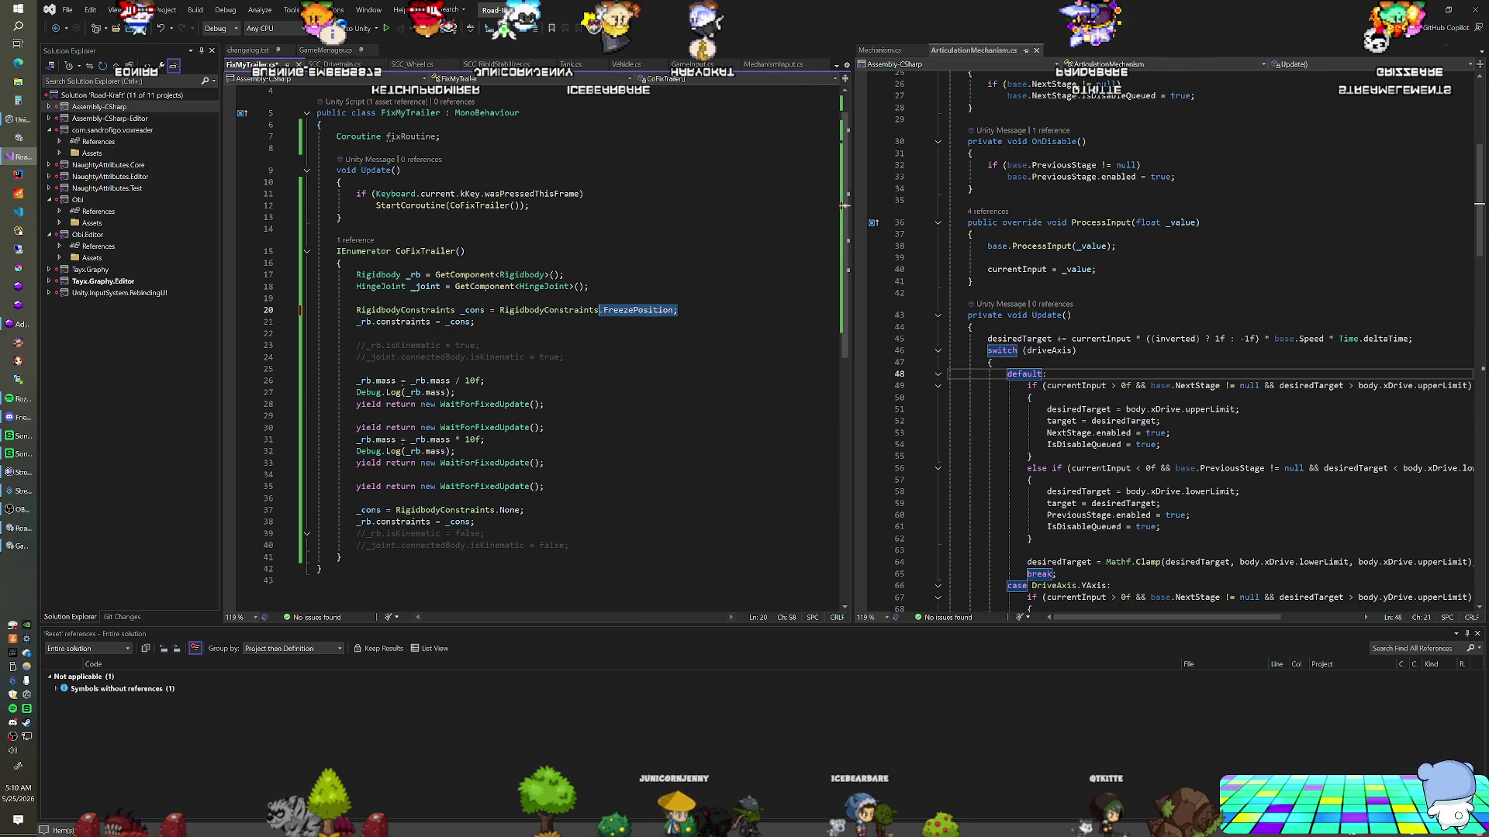
pyautogui.hotkey('shift', 'ctrl', 'Left')
pyautogui.hotkey('shift', 'ctrl', 'Left')
pyautogui.hotkey('shift', 'ctrl', 'Left')
pyautogui.hotkey('shift', 'Down')
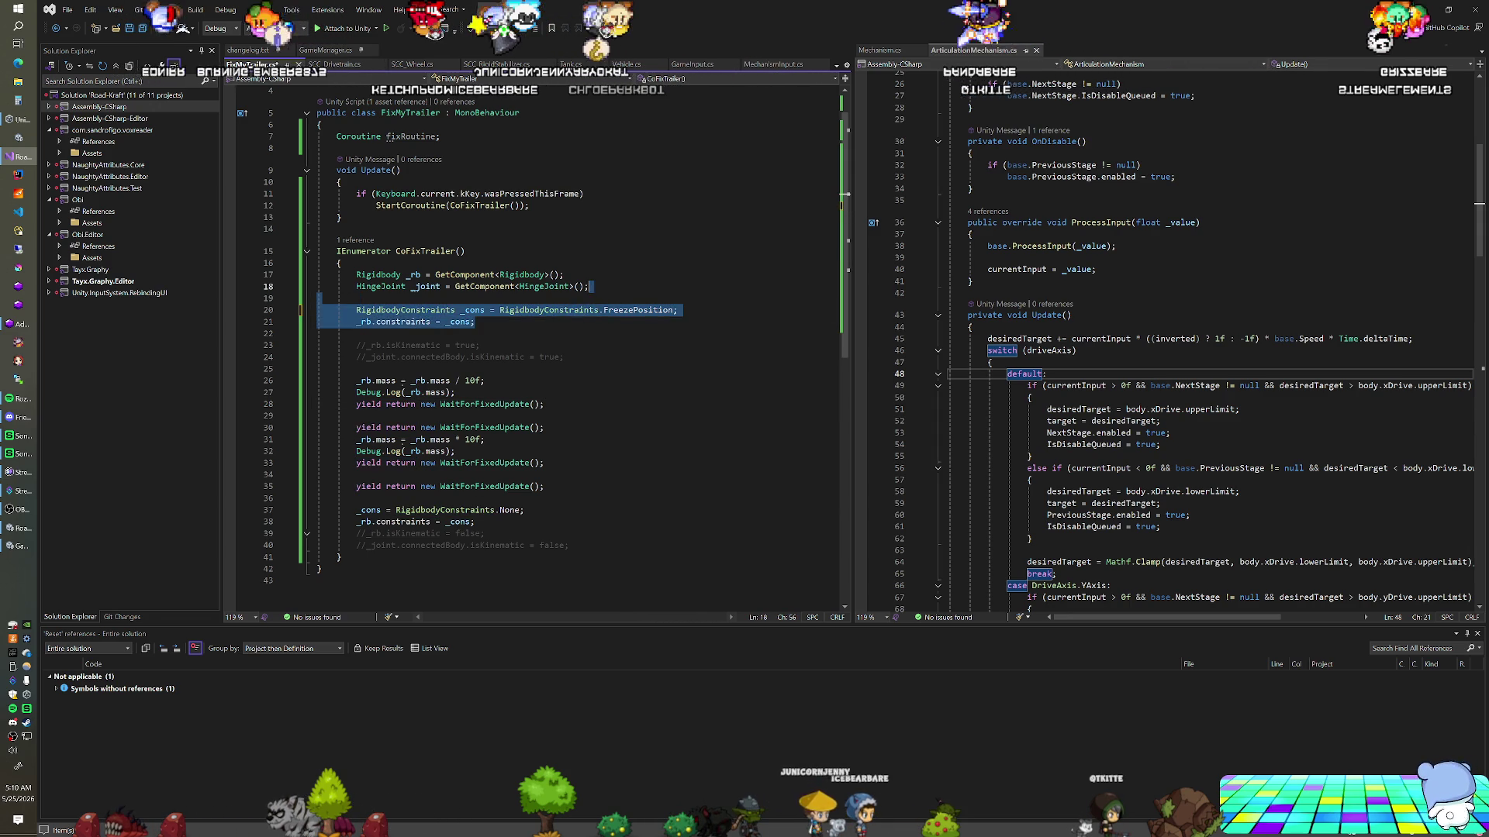
pyautogui.press('BackSpace')
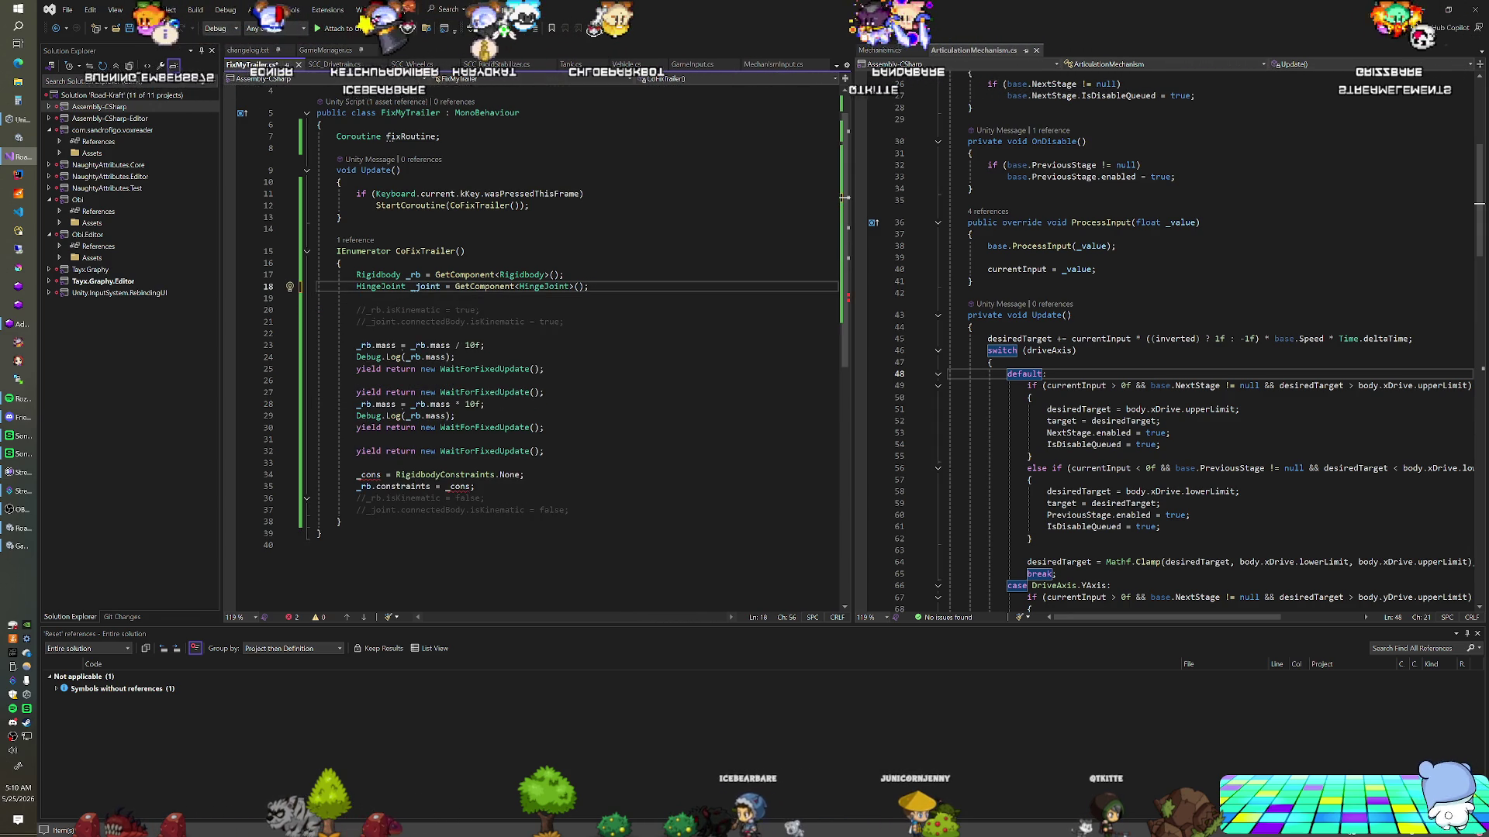
pyautogui.moveTo(475, 486)
pyautogui.mouseDown()
pyautogui.moveTo(549, 451)
pyautogui.moveTo(458, 416)
pyautogui.mouseUp()
pyautogui.press('BackSpace')
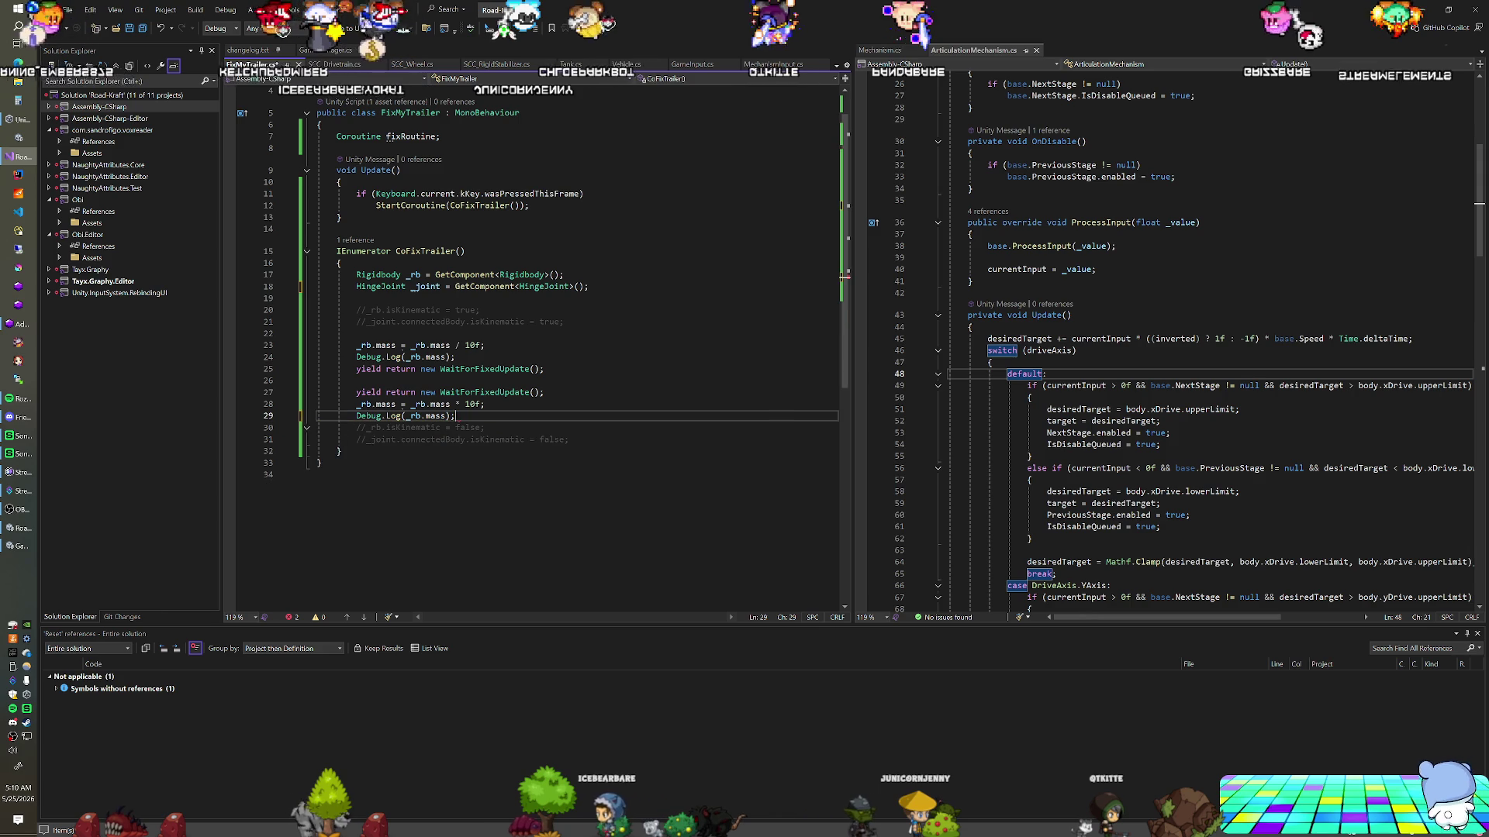
pyautogui.hotkey('ctrl', 's')
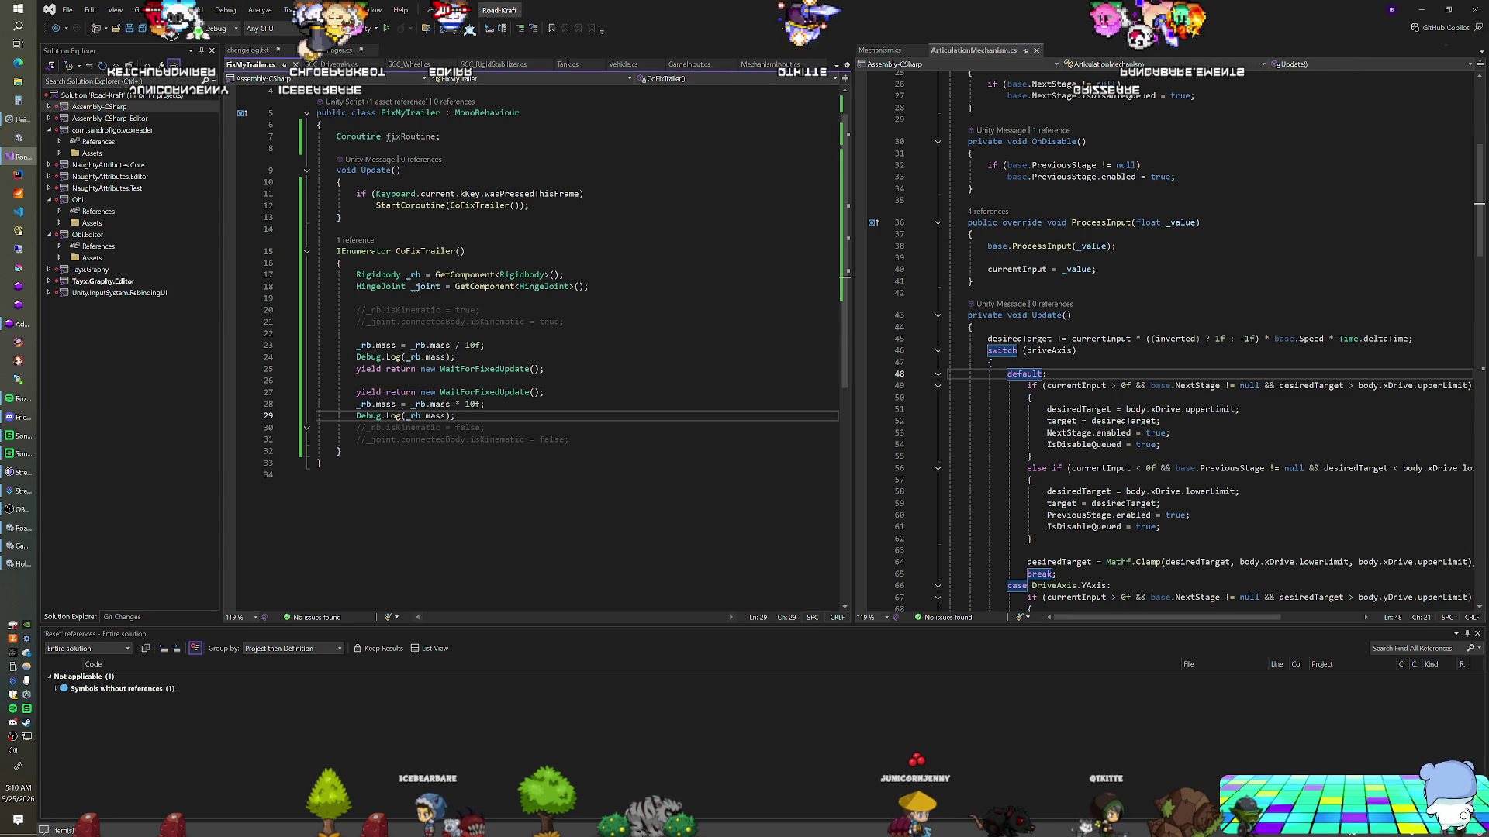
# Make line 23 multiply the mass and line 28 divide it by 10f, then save
pyautogui.press('Up')
pyautogui.press('Up')
pyautogui.press('Up')
pyautogui.press('BackSpace')
pyautogui.write('*')
pyautogui.press('Down')
pyautogui.press('Down')
pyautogui.press('Down')
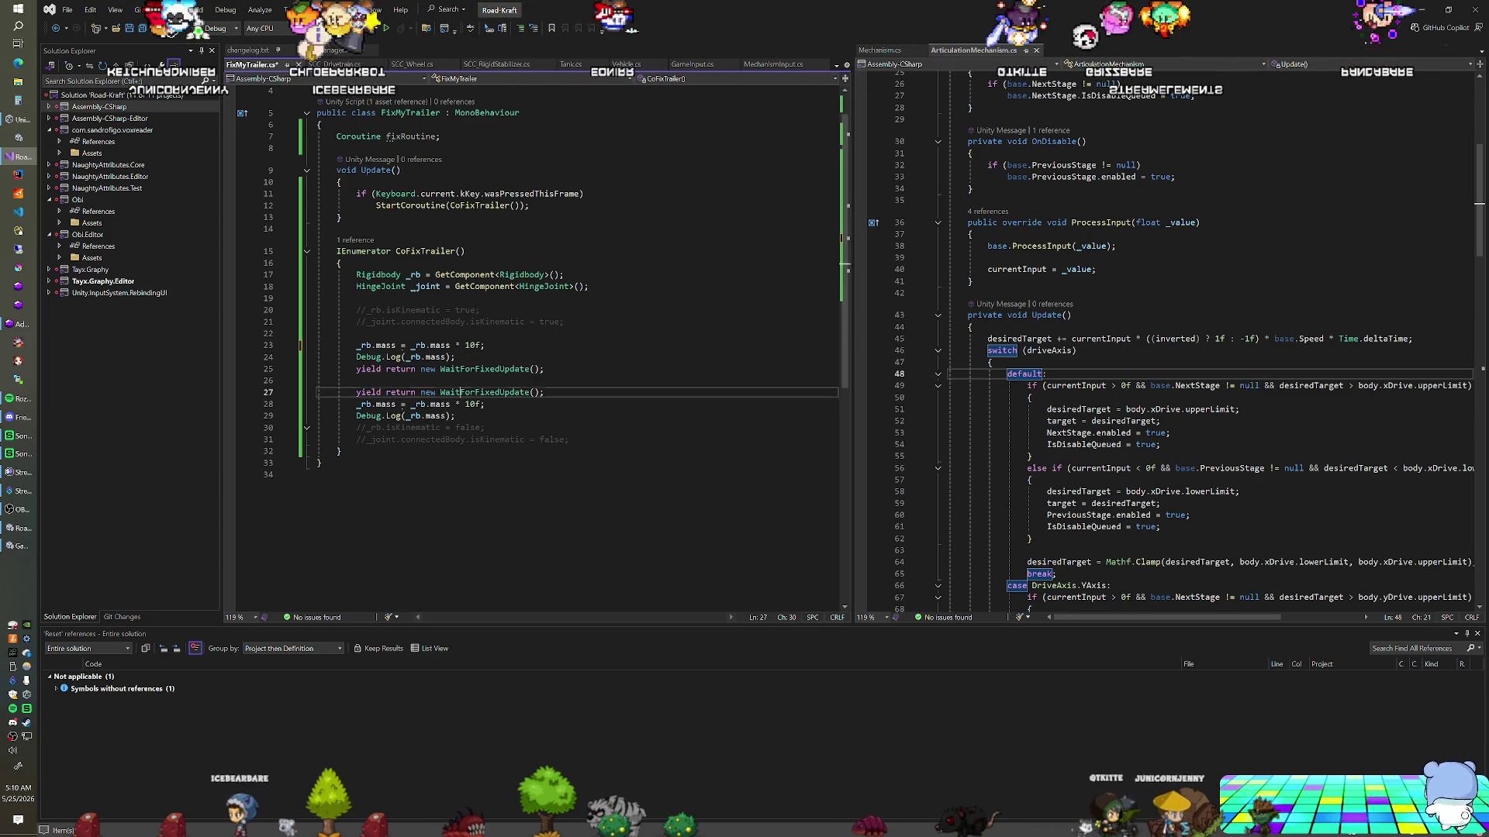
pyautogui.write('/')
pyautogui.hotkey('ctrl', 's')
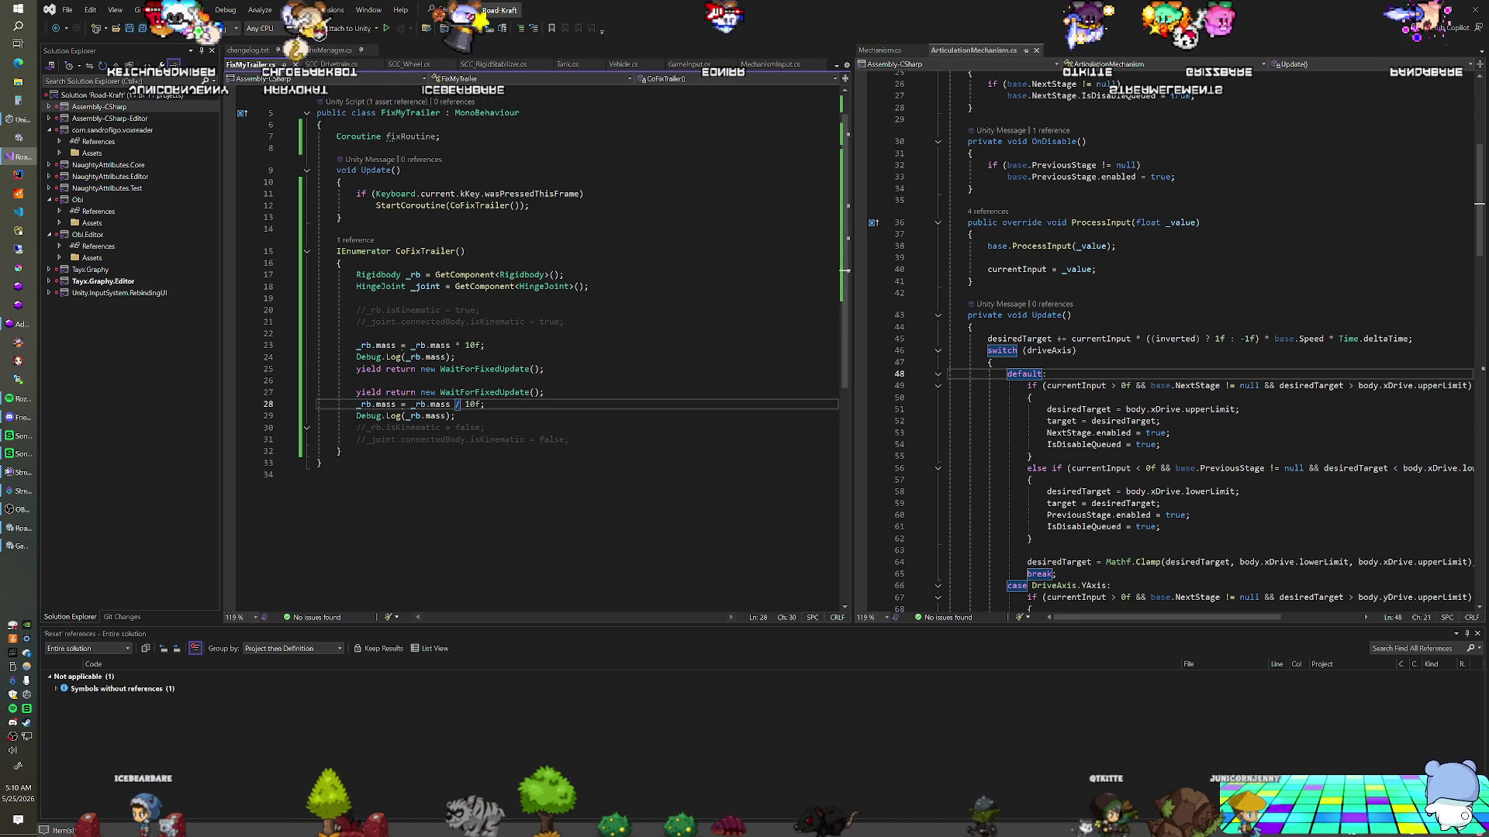
pyautogui.hotkey('alt', 'Tab')
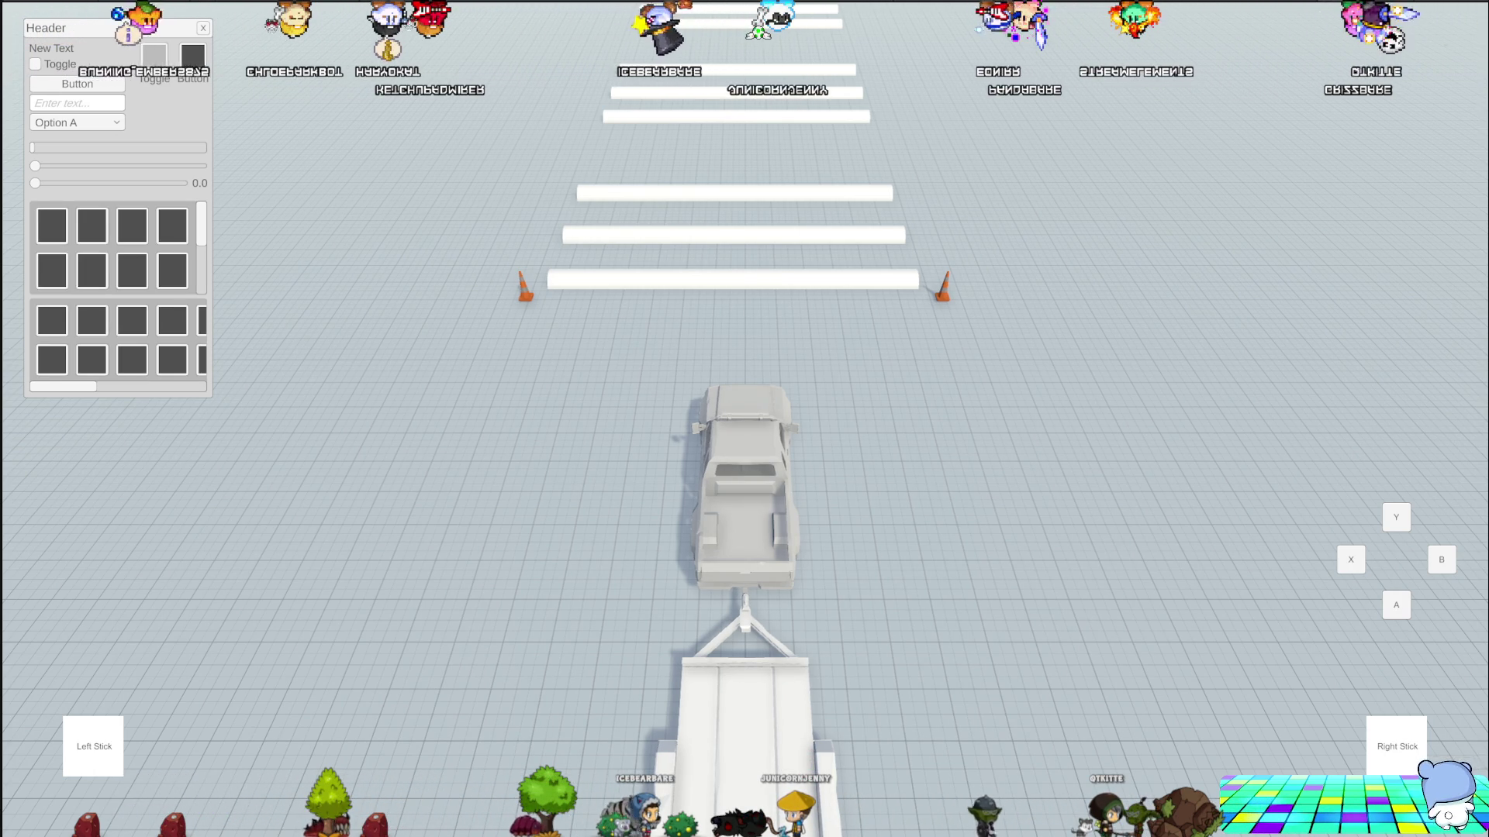
# Stop the truck-and-trailer test run and delete the * operator from line 23's mass change
pyautogui.hotkey('ctrl', 'p')
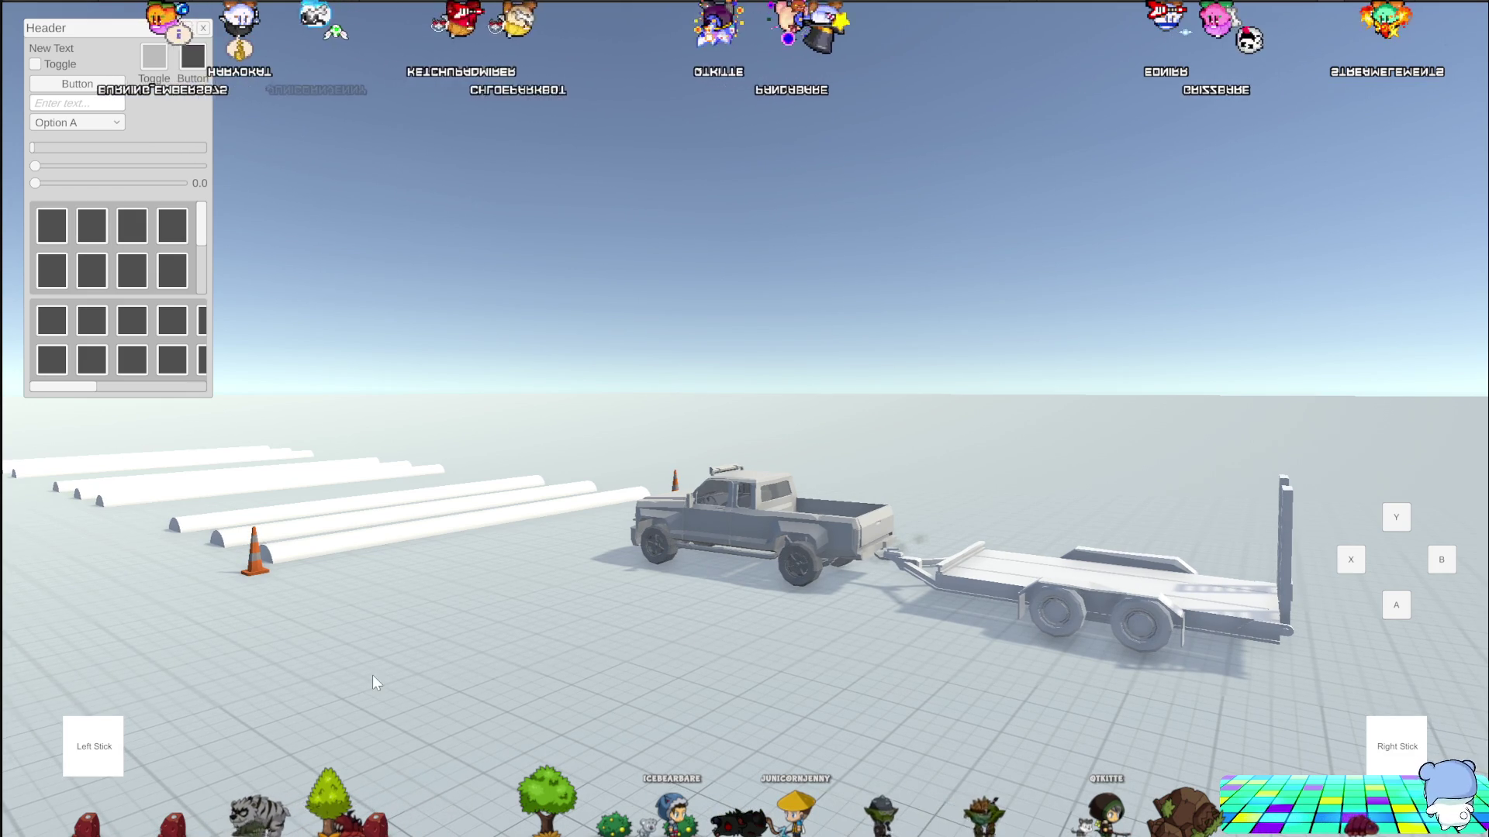
pyautogui.press('c')
pyautogui.hotkey('alt', 'Tab')
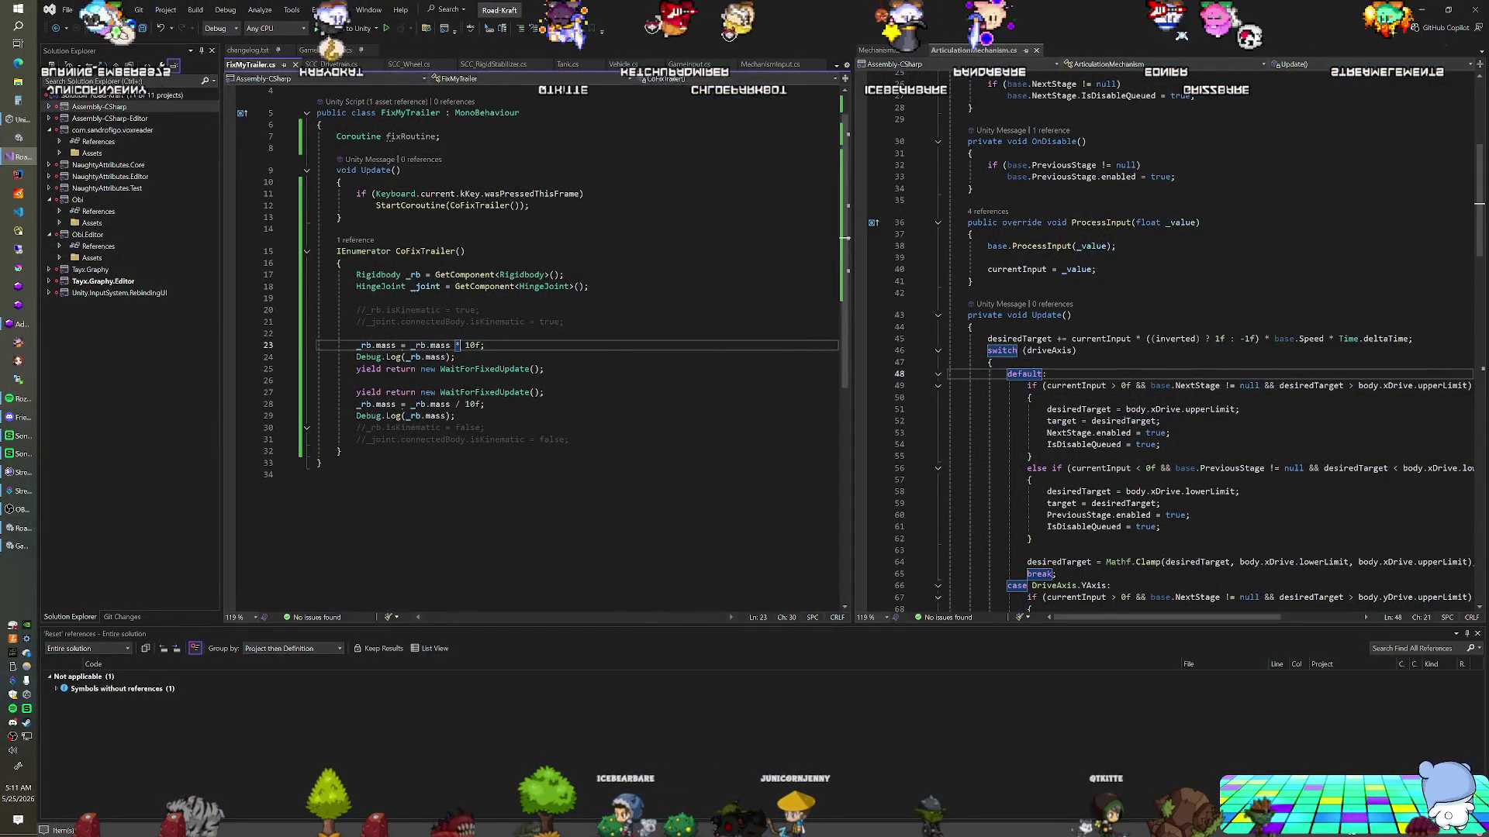
pyautogui.press('BackSpace')
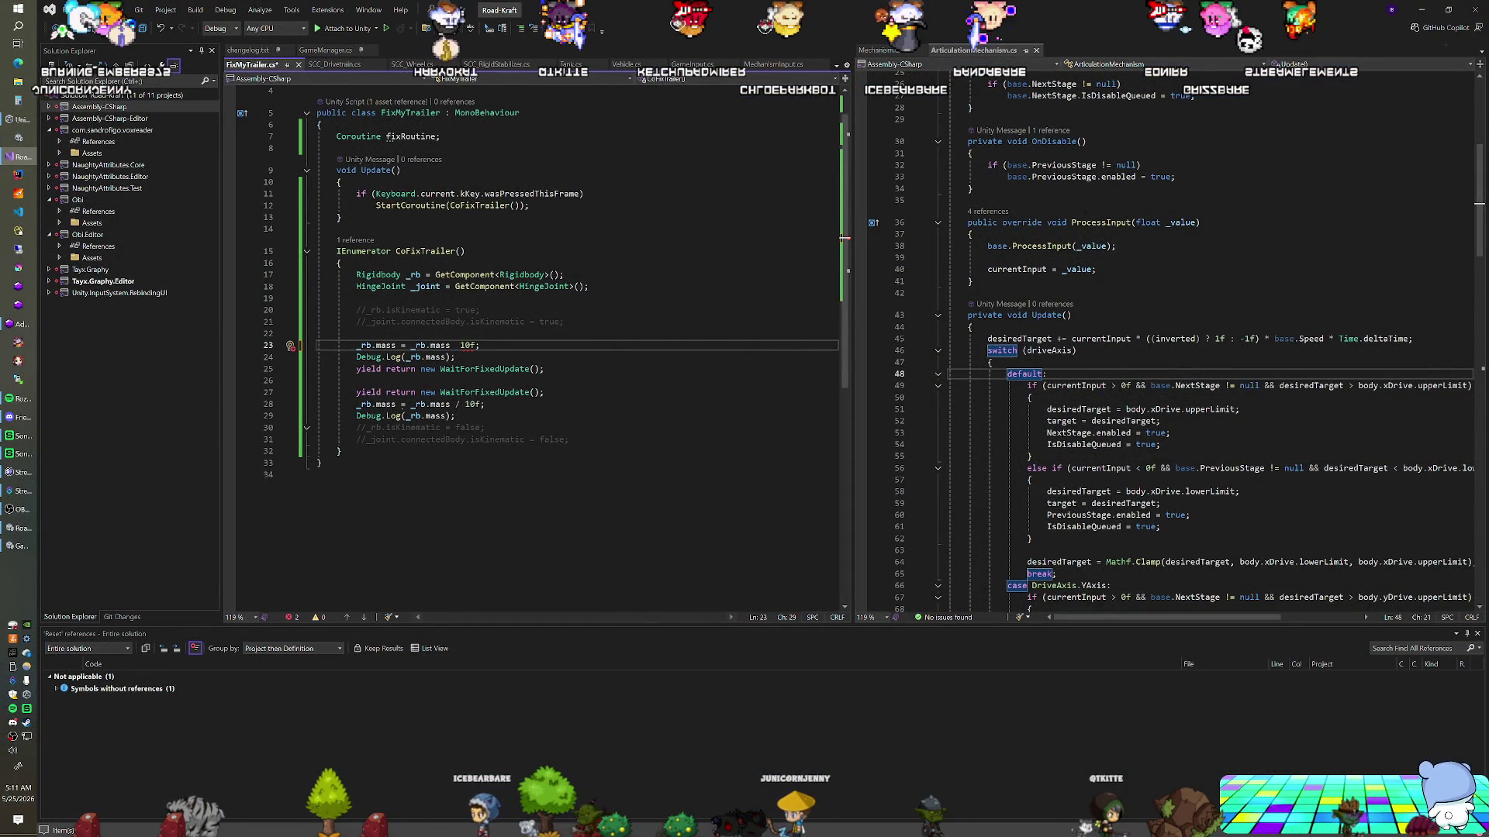
# Make line 23 divide the trailer mass by 10f instead of multiplying, and save
pyautogui.write('/')
pyautogui.press('Down')
pyautogui.press('Down')
pyautogui.press('Down')
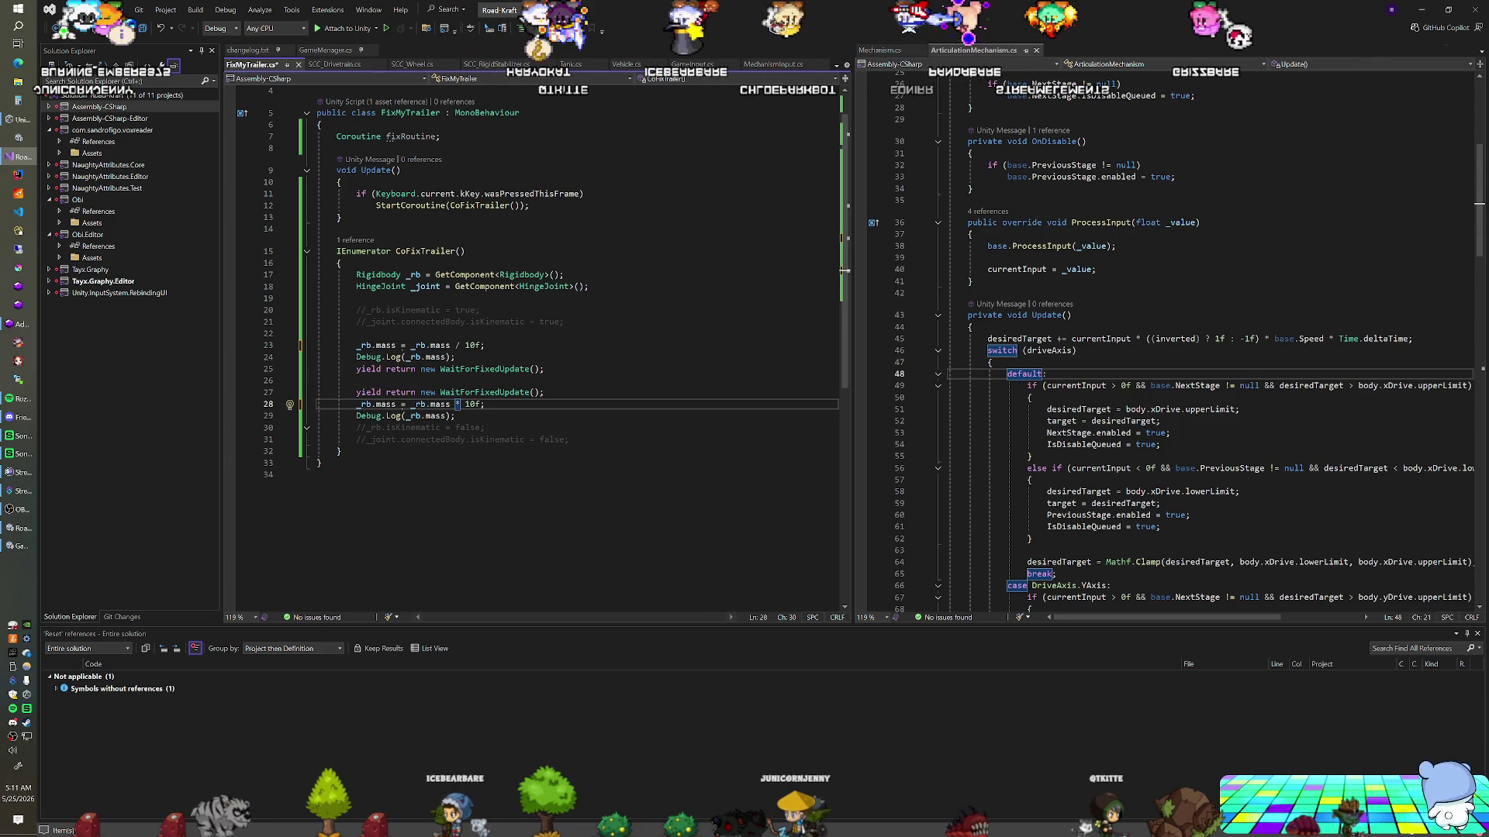
pyautogui.hotkey('ctrl', 's')
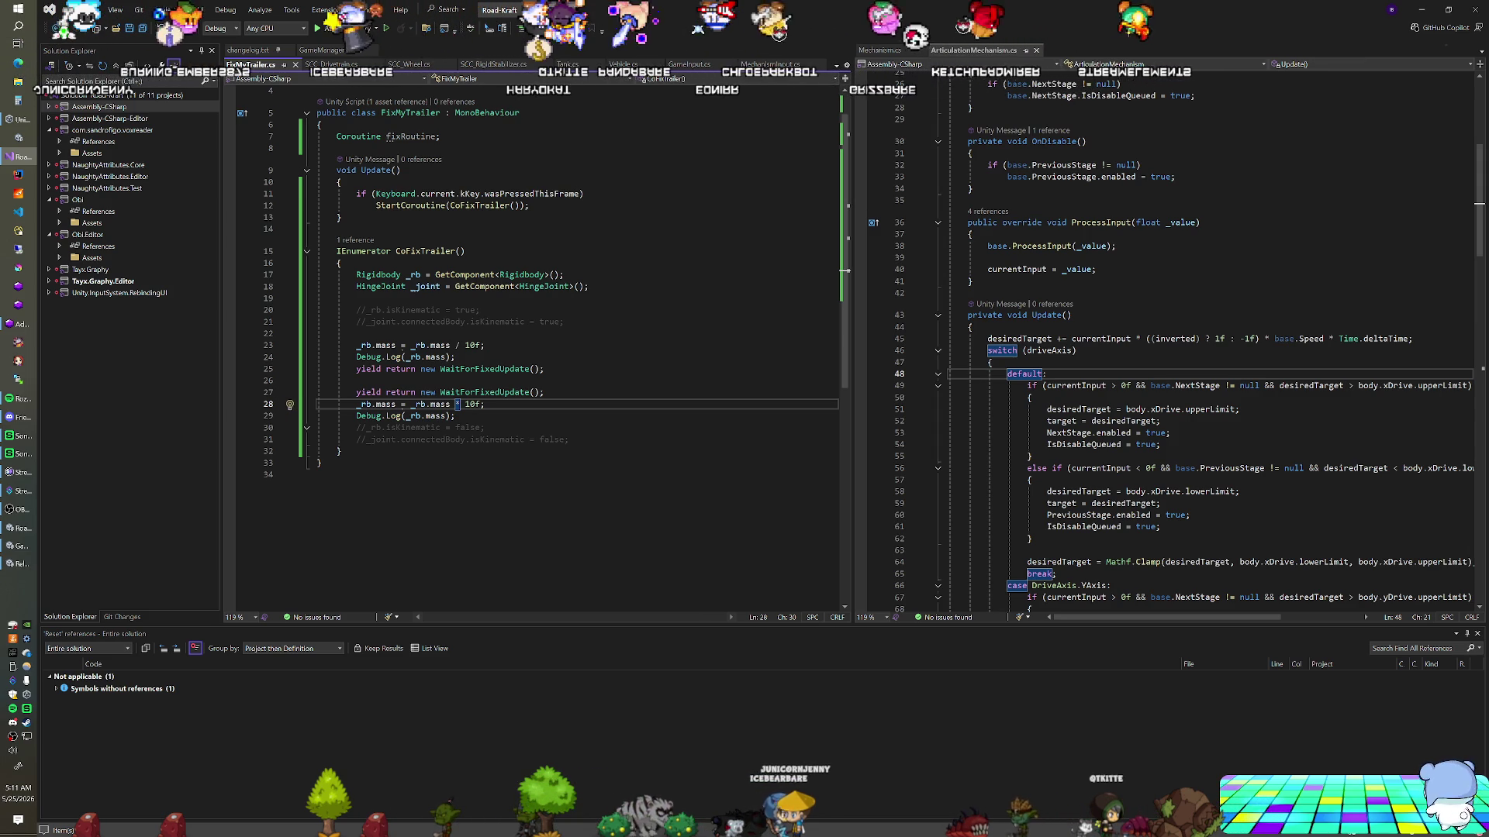
# Replace the second mass change and its log line with a while(_rb.mass < 250) loop
pyautogui.press('Down')
pyautogui.press('End')
pyautogui.hotkey('shift', 'Up')
pyautogui.hotkey('shift', 'Up')
pyautogui.hotkey('shift', 'End')
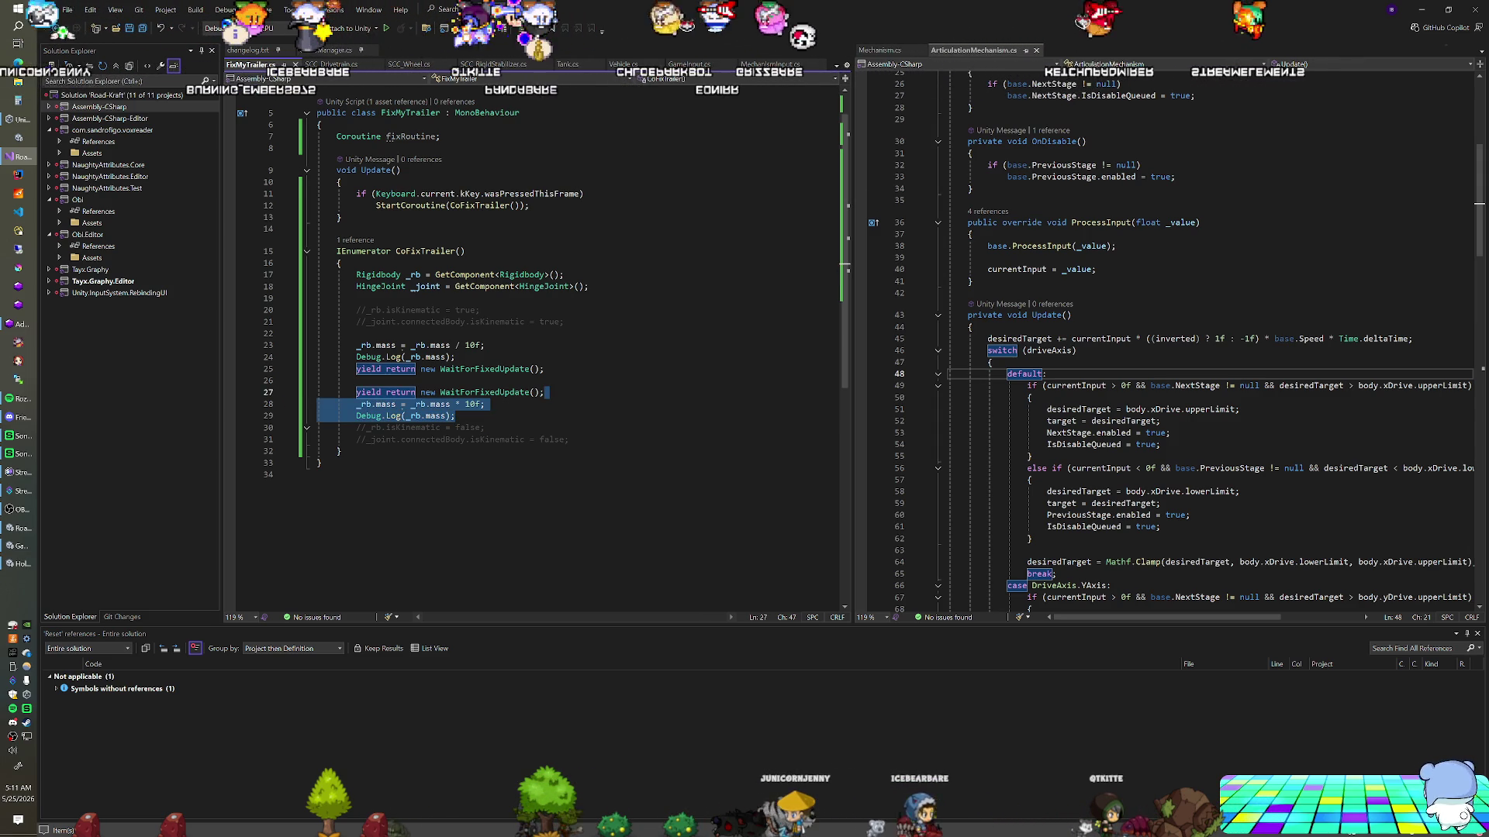
pyautogui.press('Delete')
pyautogui.press('Return')
pyautogui.write('while')
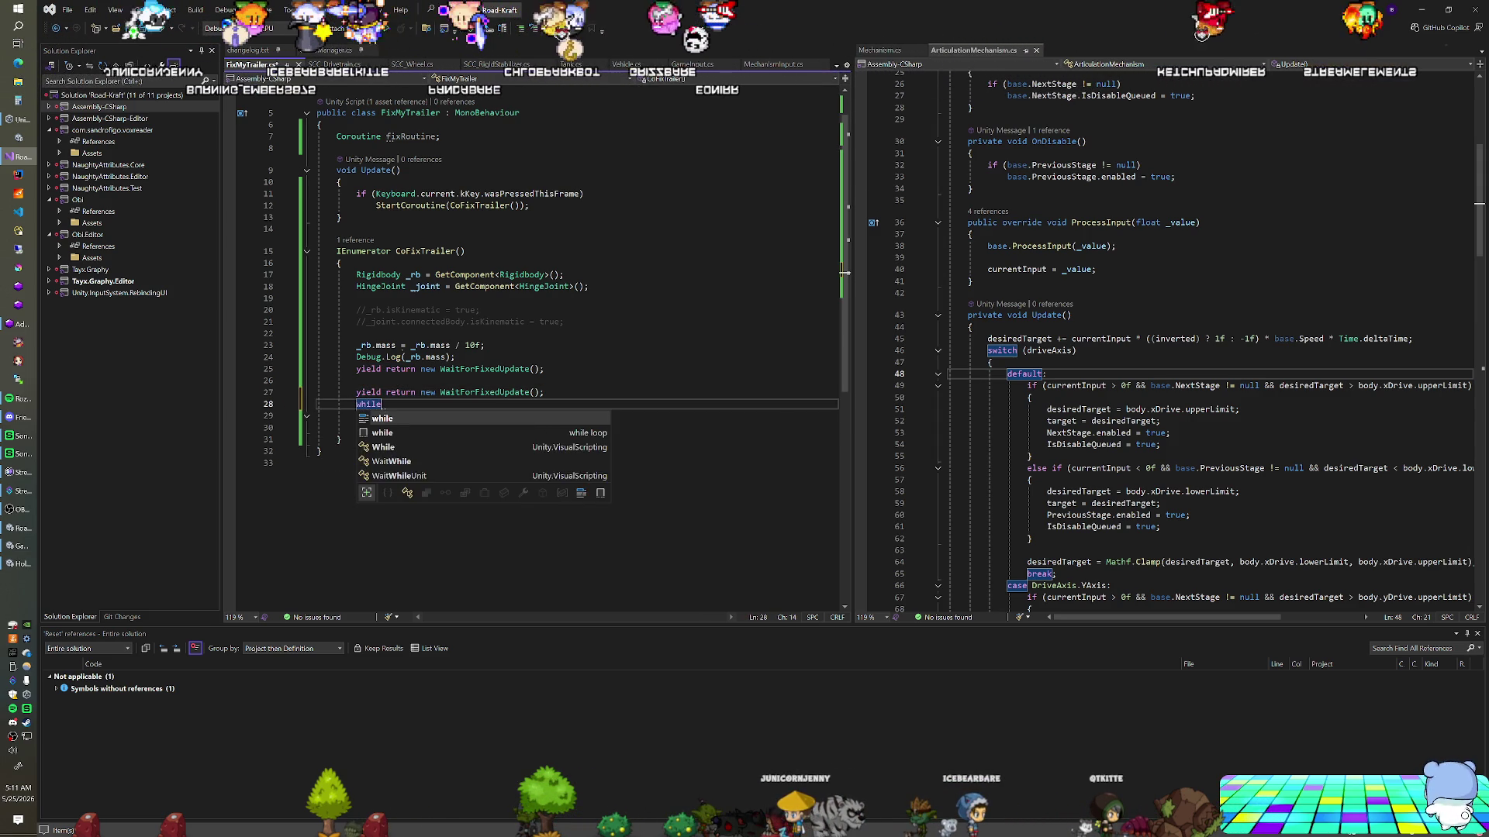
pyautogui.write('(')
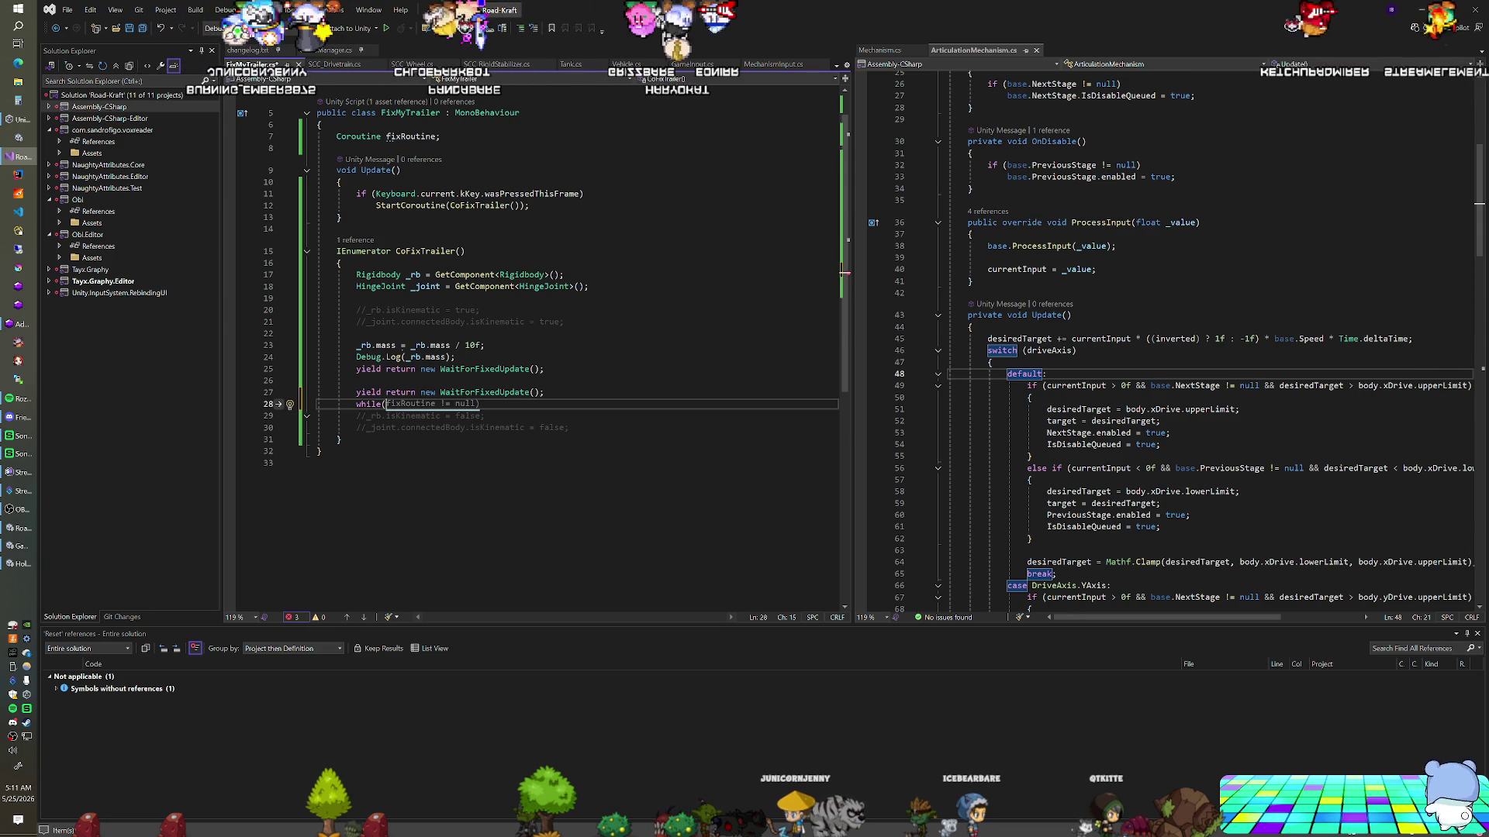
pyautogui.write('_rb.mass ')
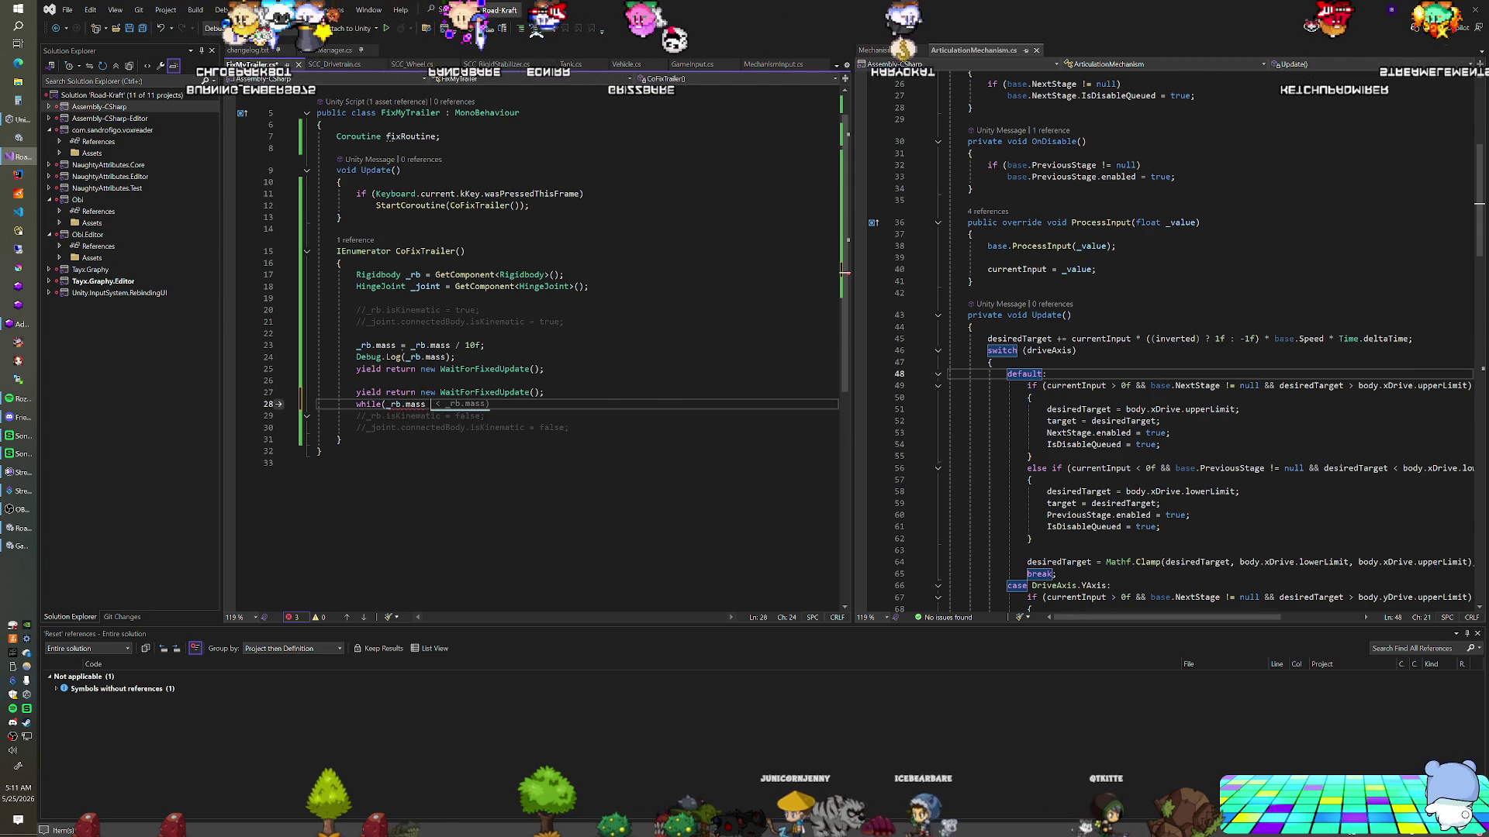
pyautogui.write('< ')
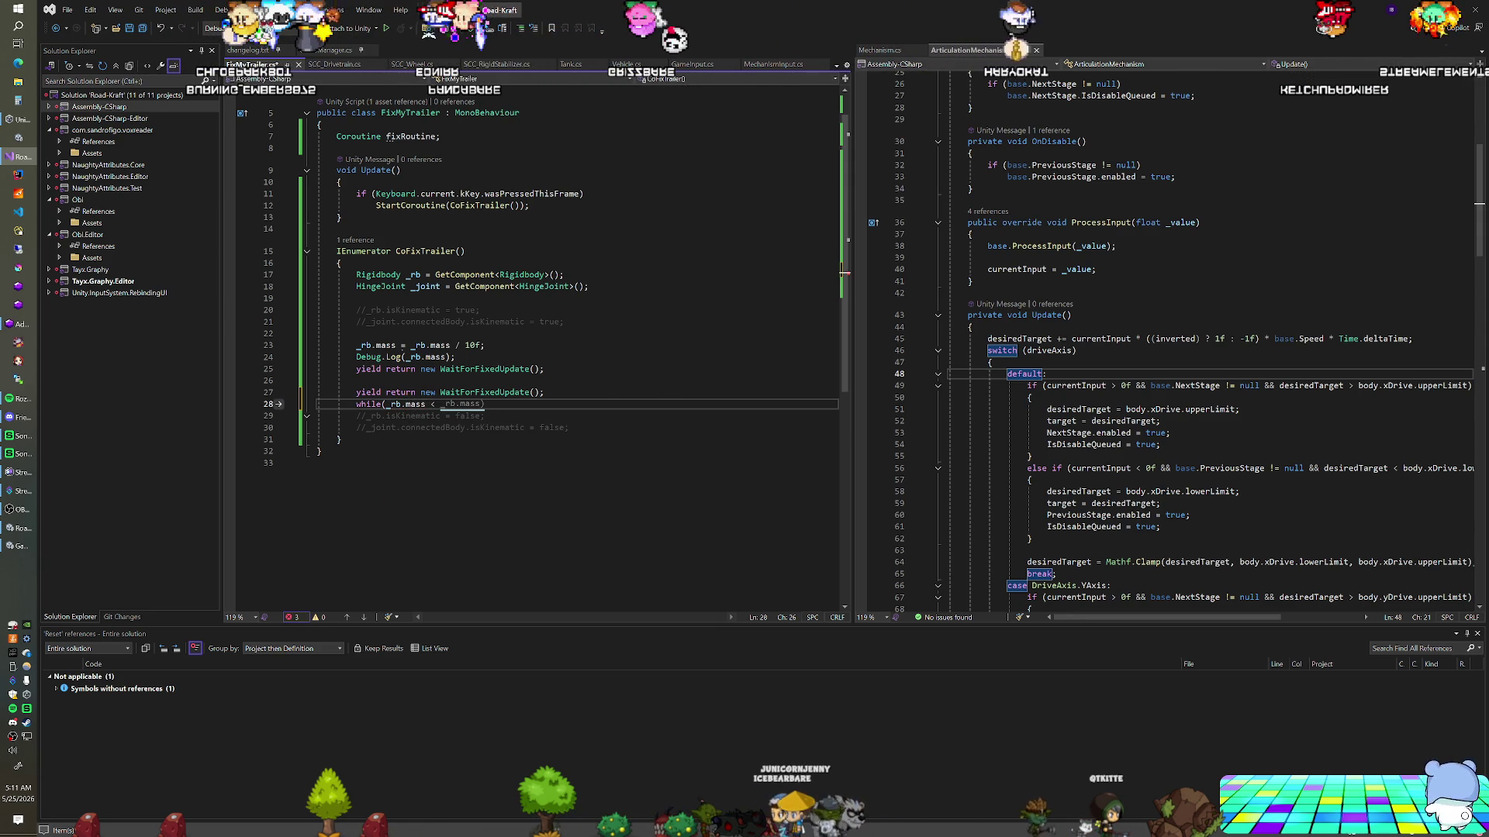
pyautogui.write('250')
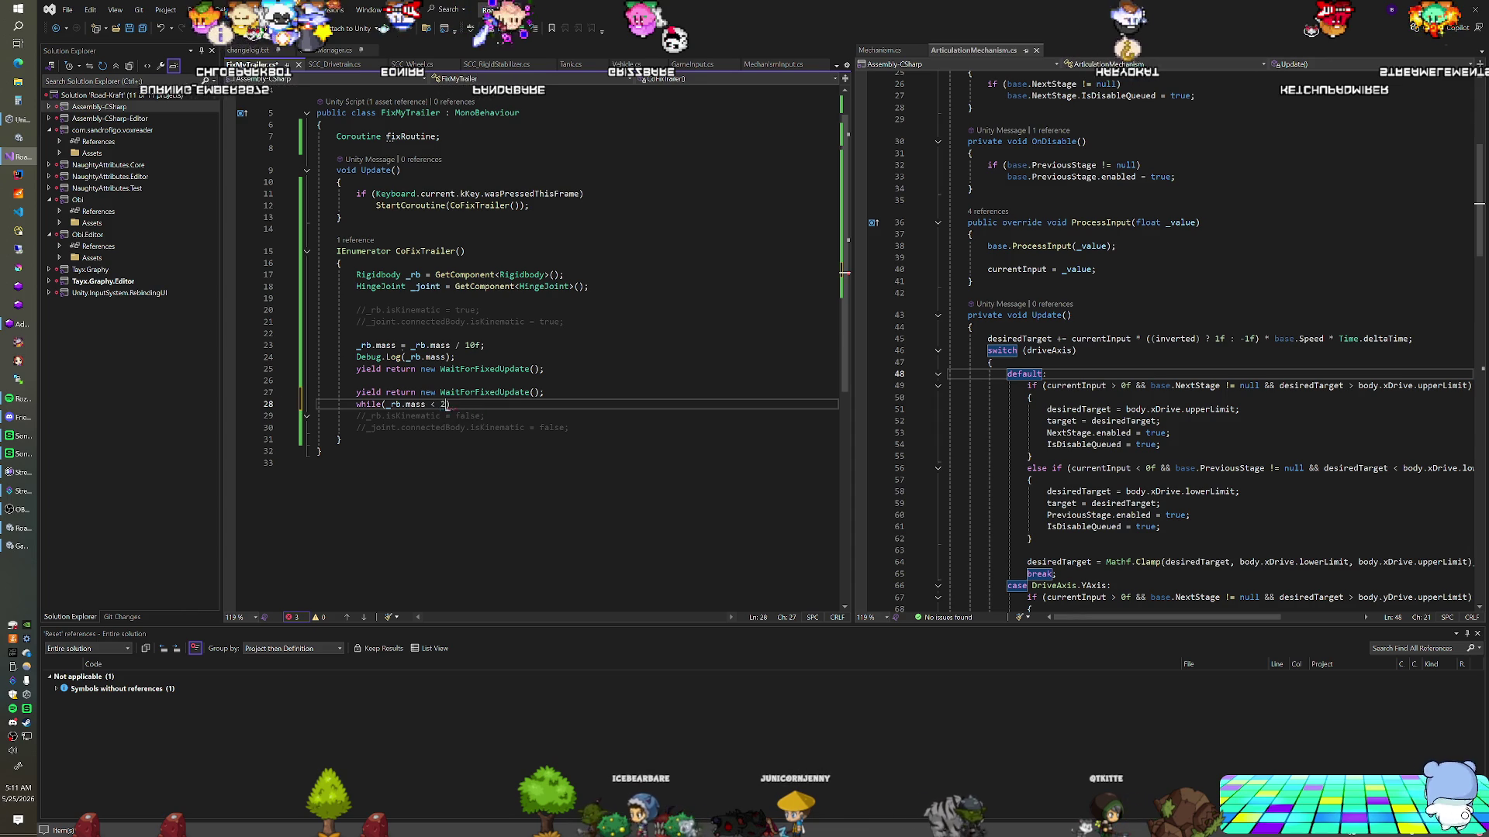
pyautogui.write(')')
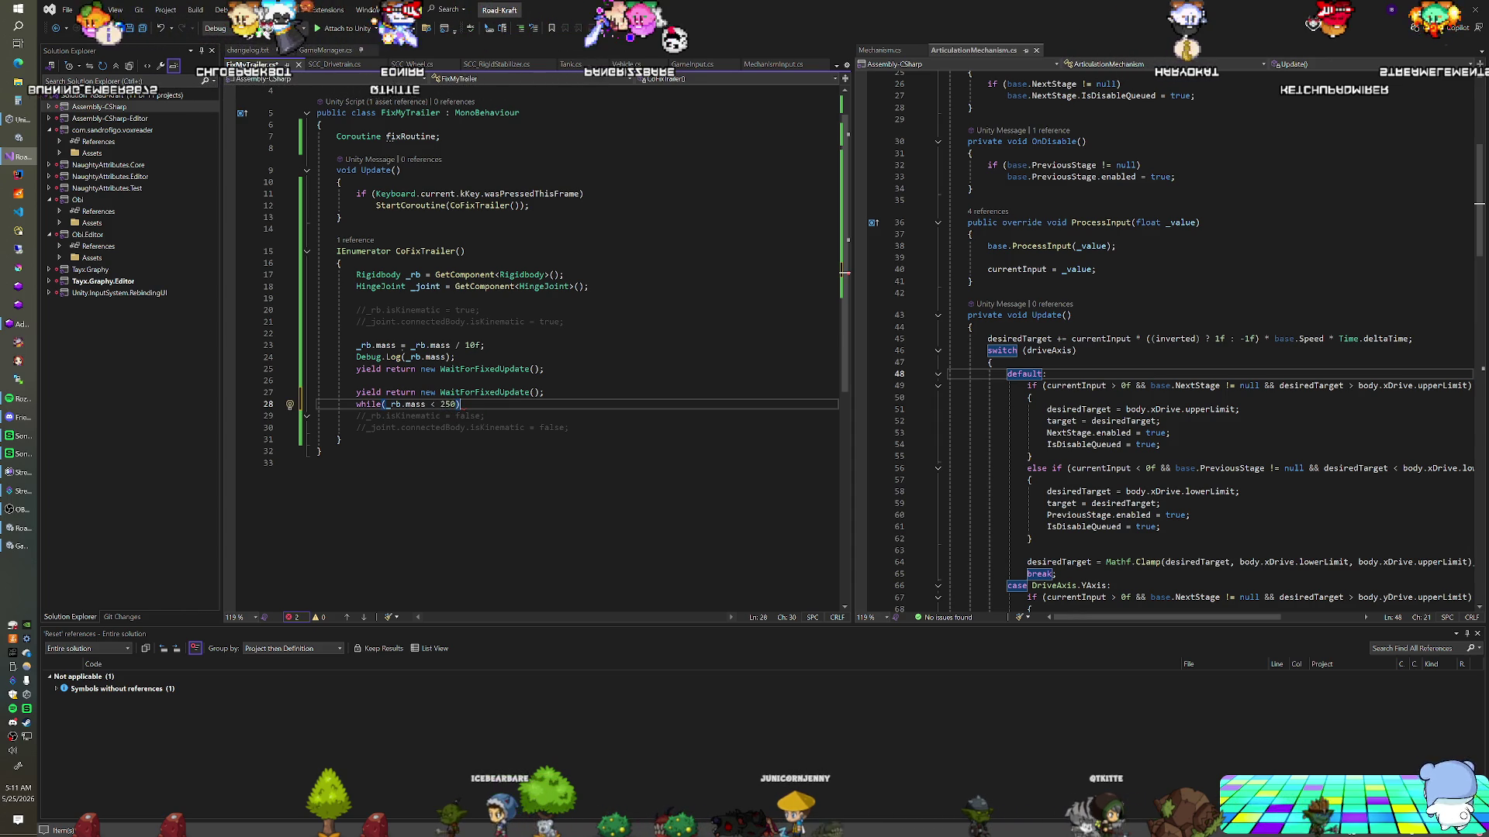
pyautogui.press('Return')
pyautogui.write('{')
pyautogui.press('Return')
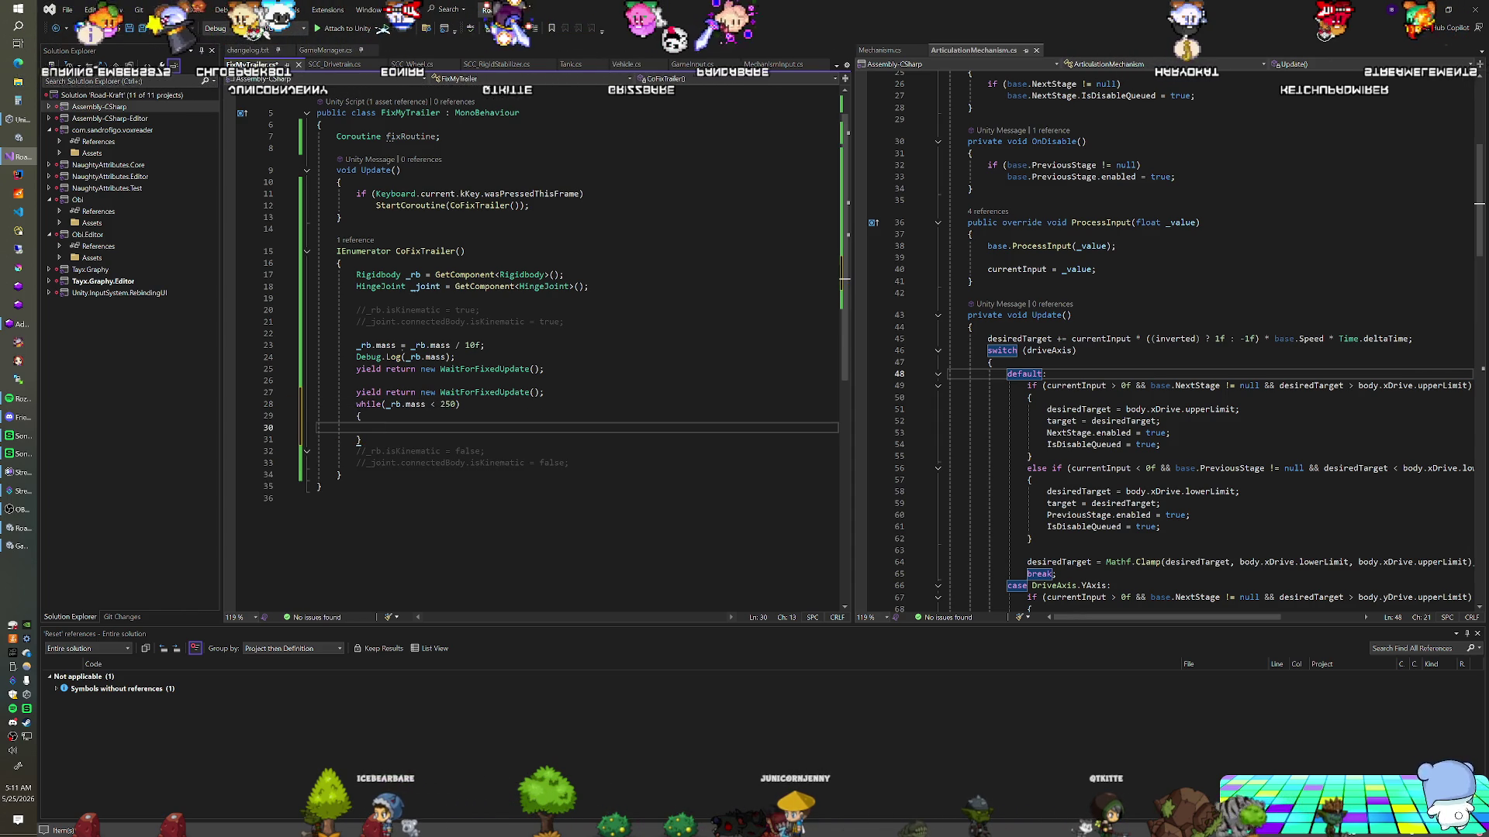
# Inside the loop, lerp _rb.mass toward 250f by Time.deltaTime, then yield return null
pyautogui.write('_rb.ma')
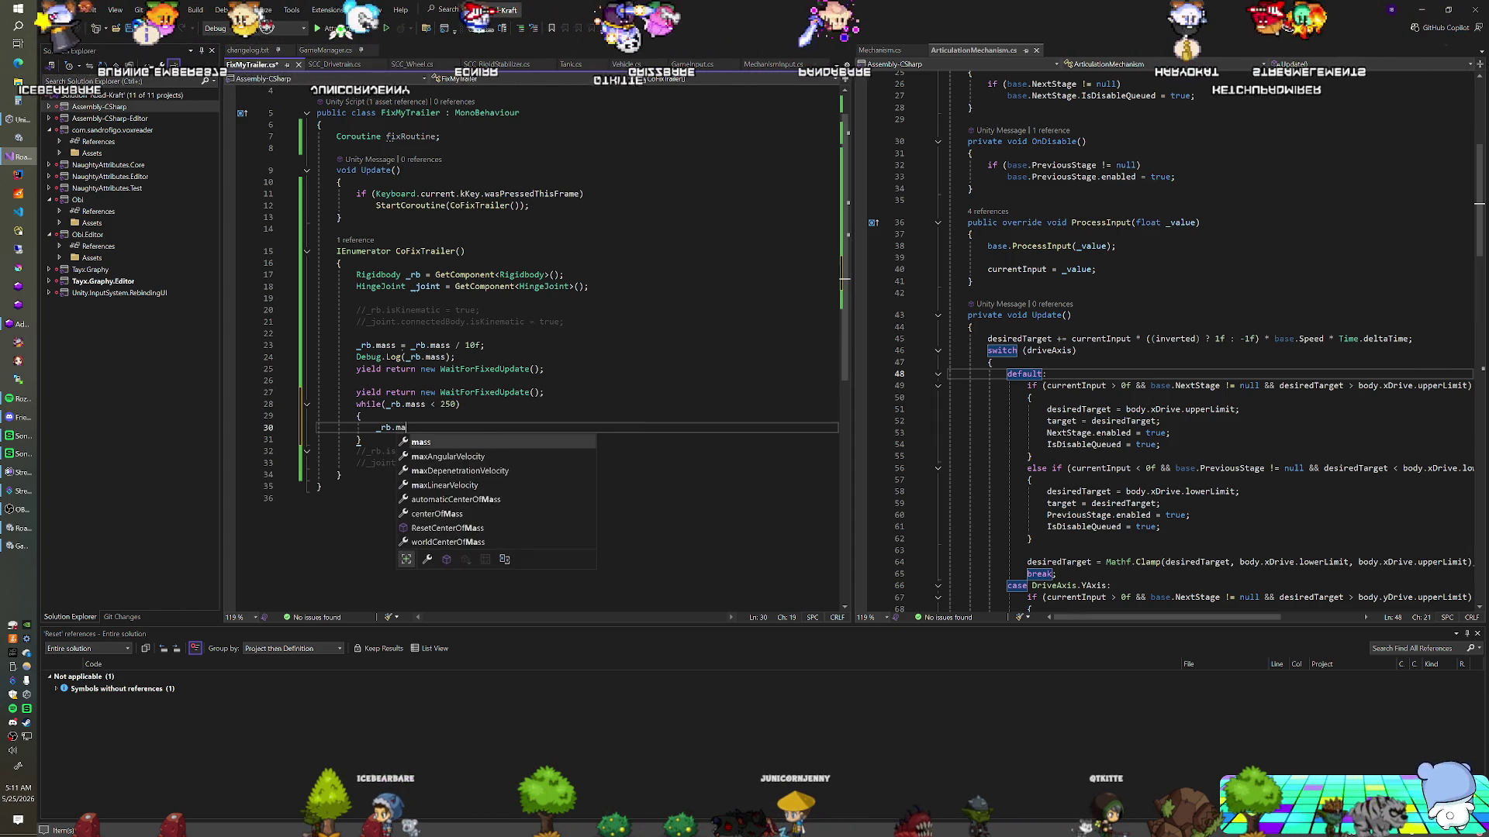
pyautogui.write('ss = ')
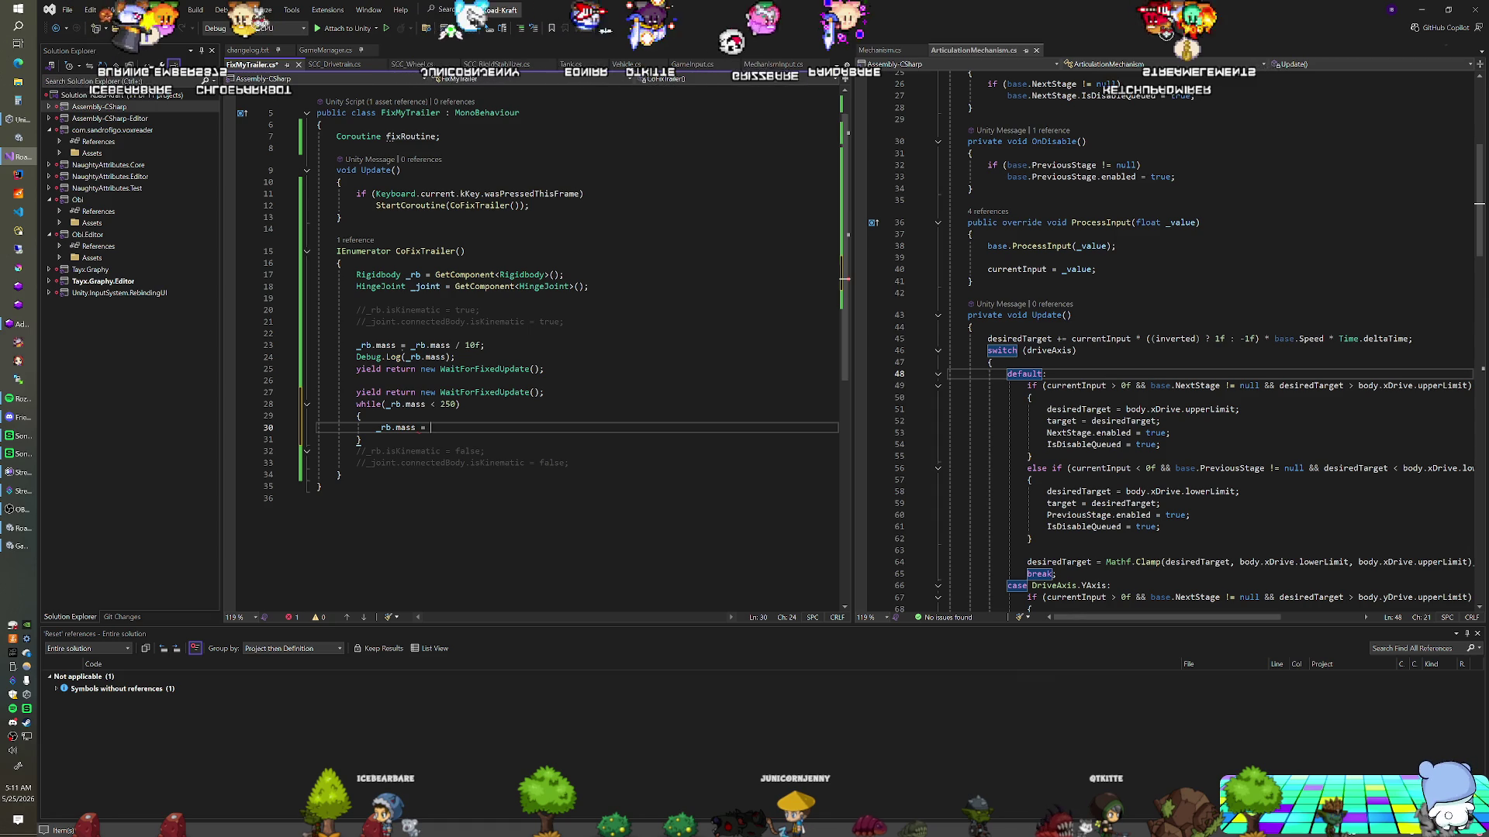
pyautogui.write('Mathf.Ler')
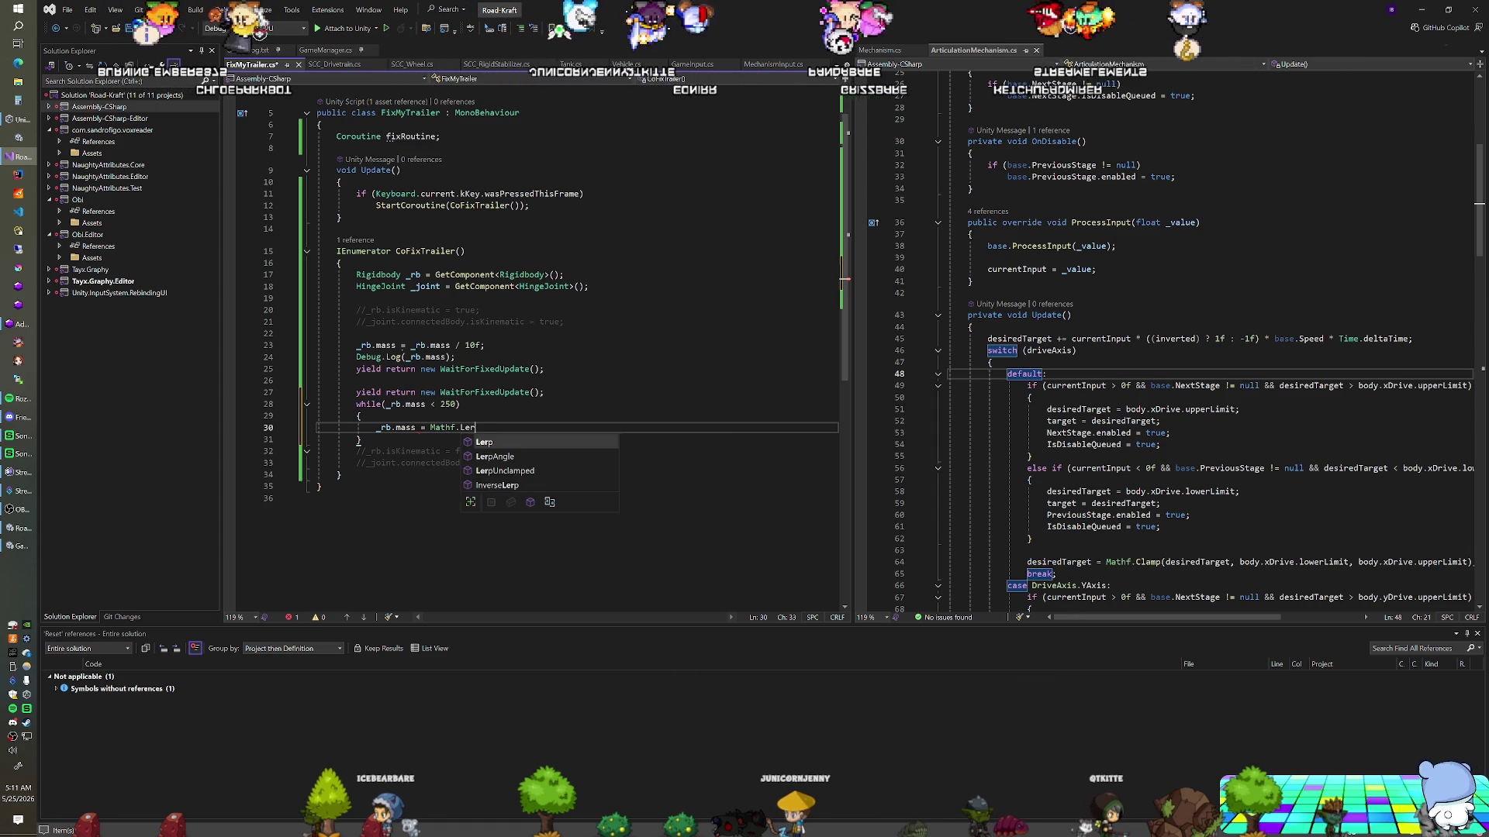
pyautogui.write('p(_rb.')
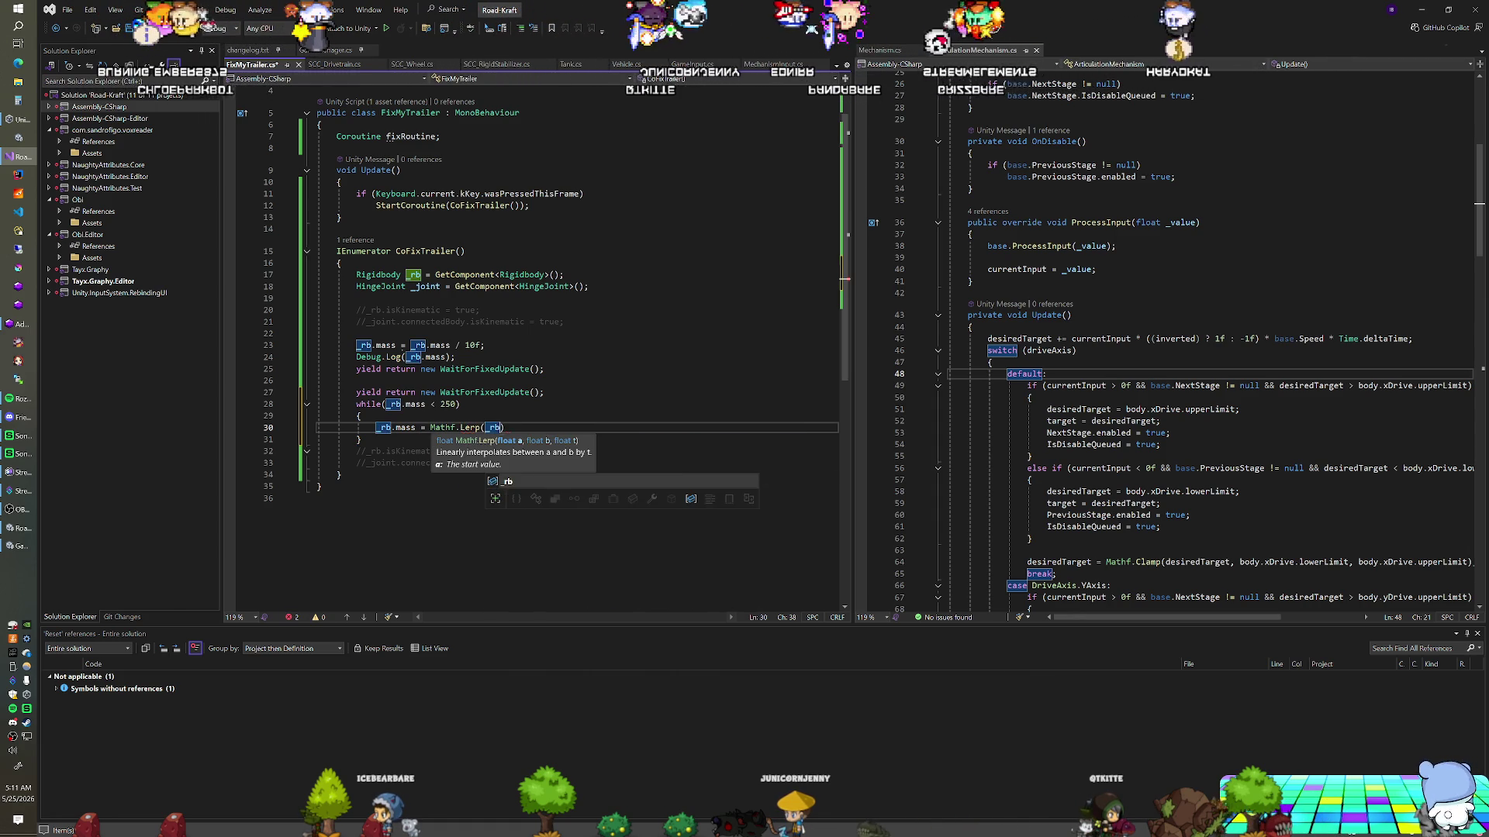
pyautogui.write('mass, 250')
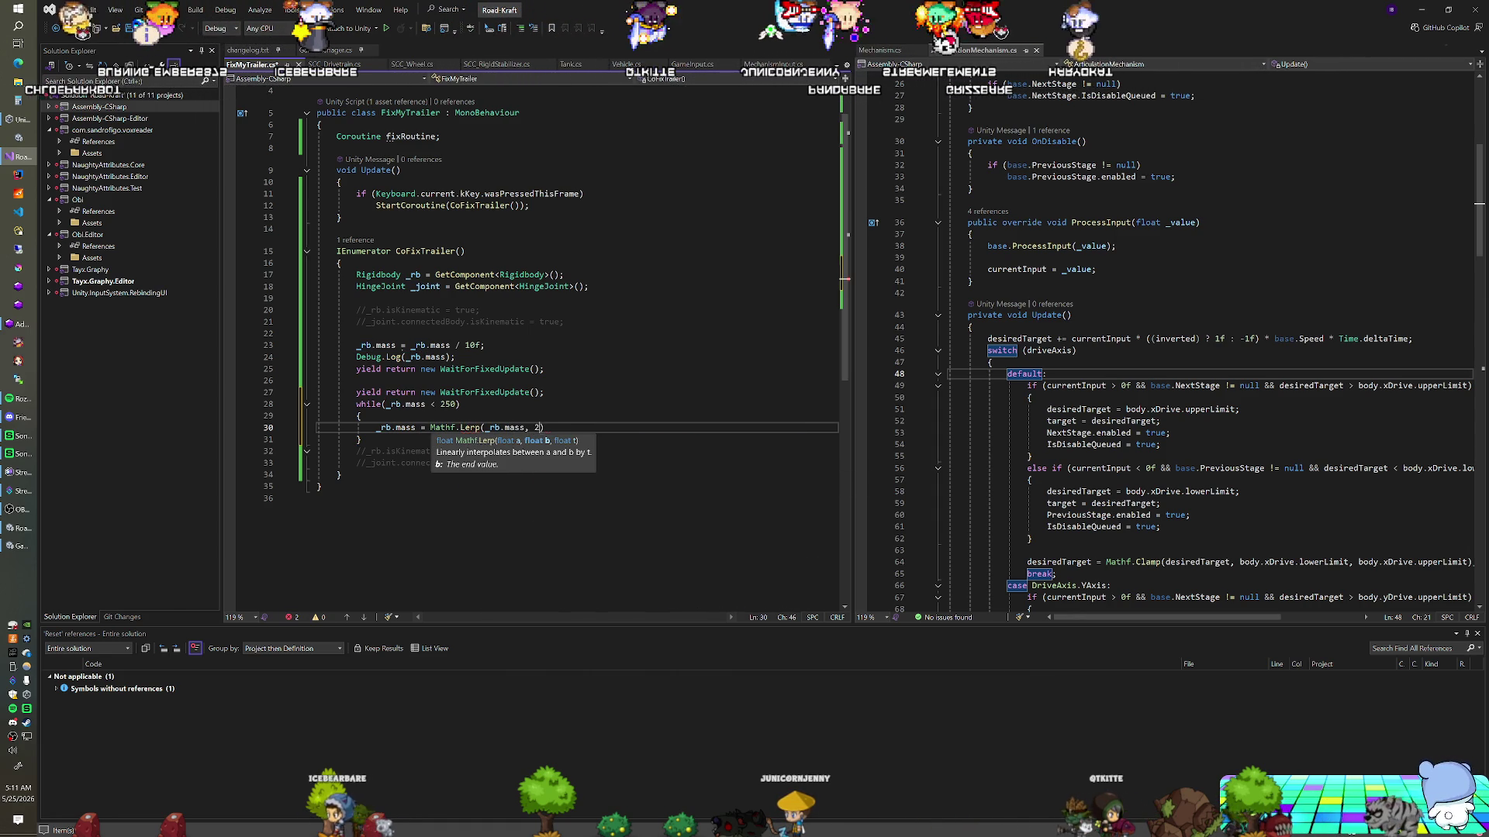
pyautogui.write('f, Time')
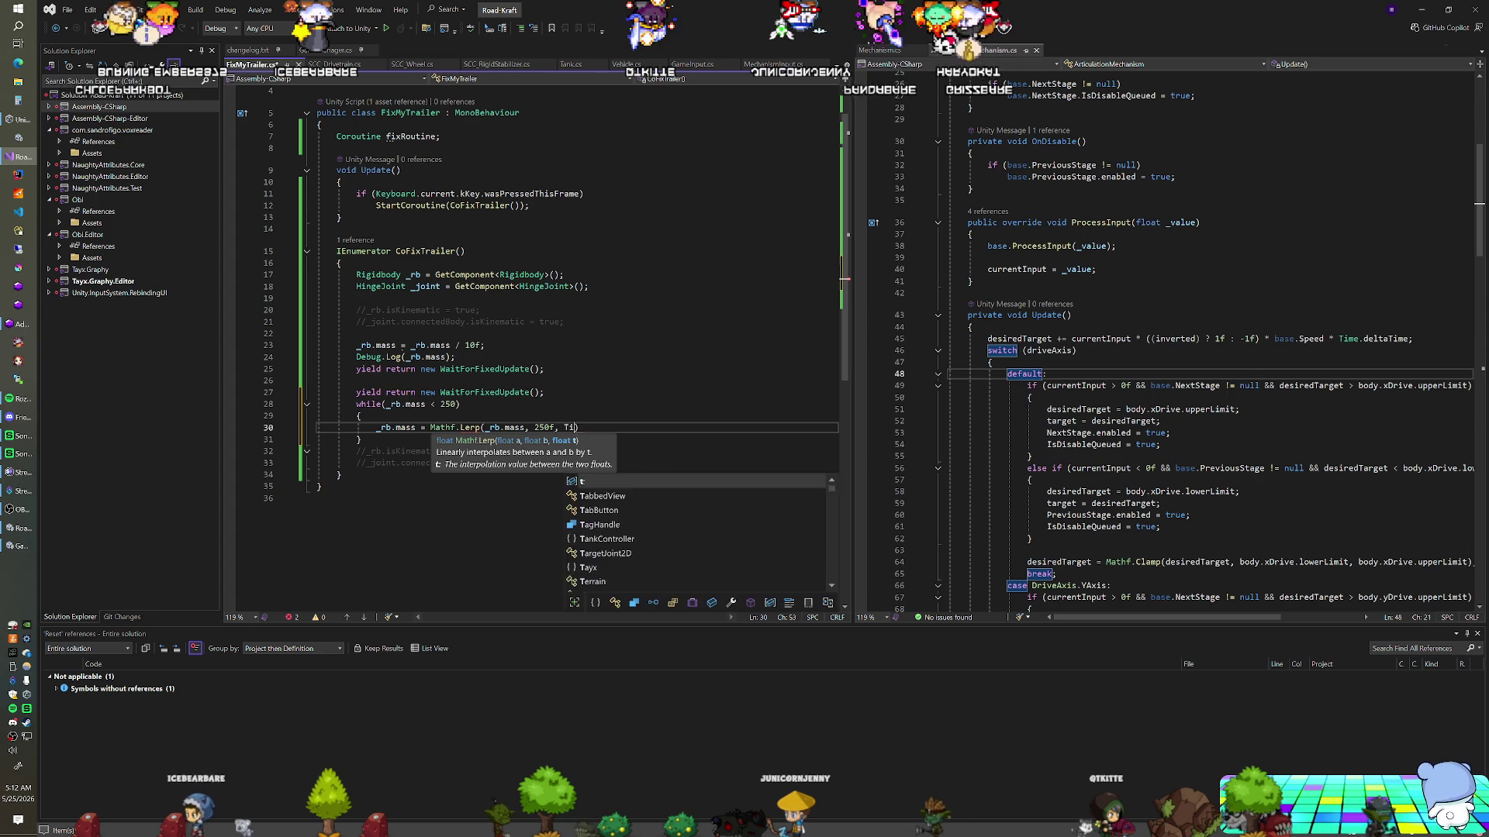
pyautogui.write('.deltaTime')
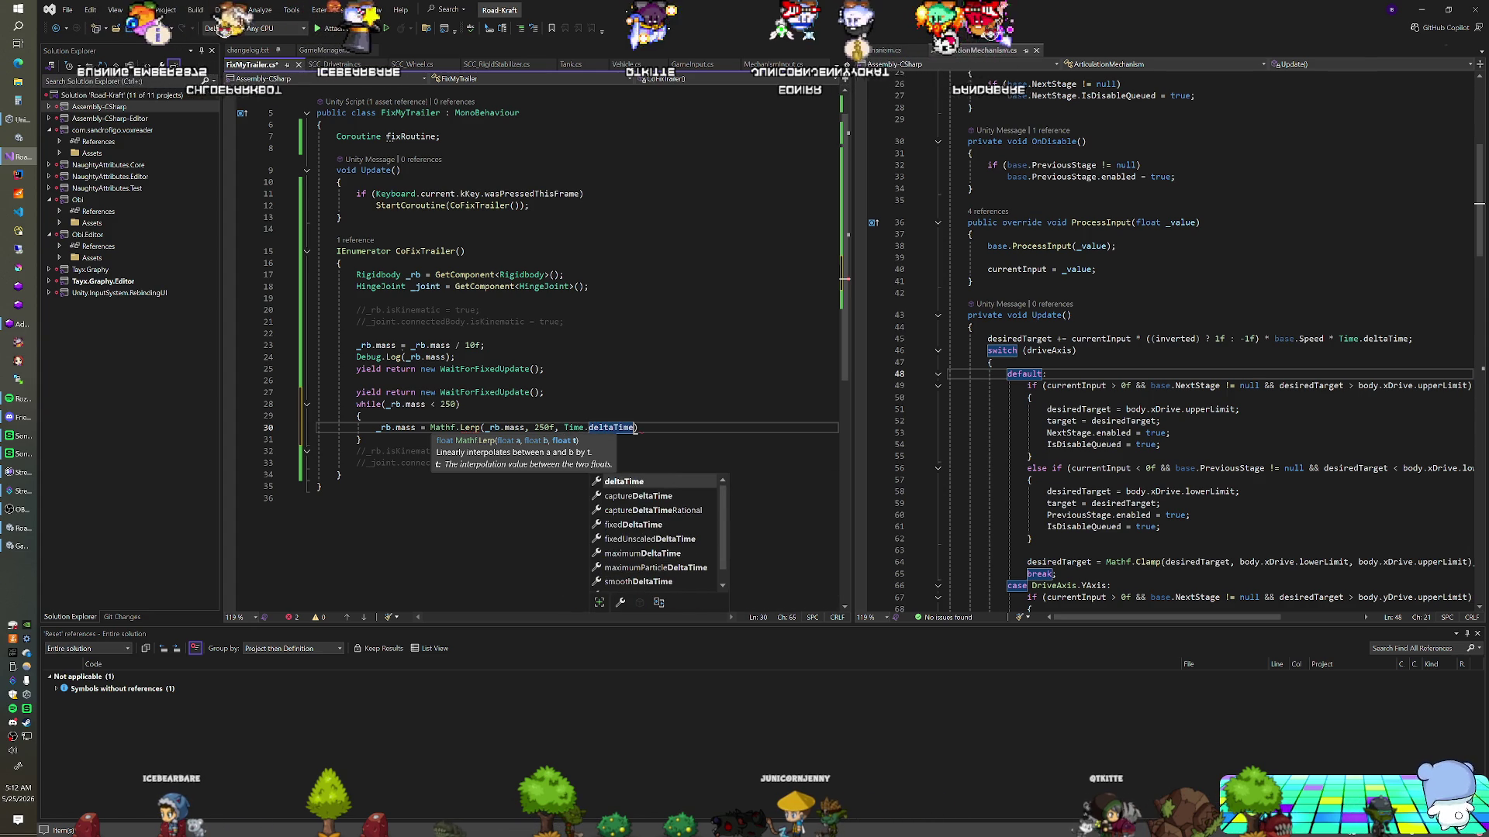
pyautogui.write('0);')
pyautogui.press('BackSpace')
pyautogui.write(');')
pyautogui.press('Return')
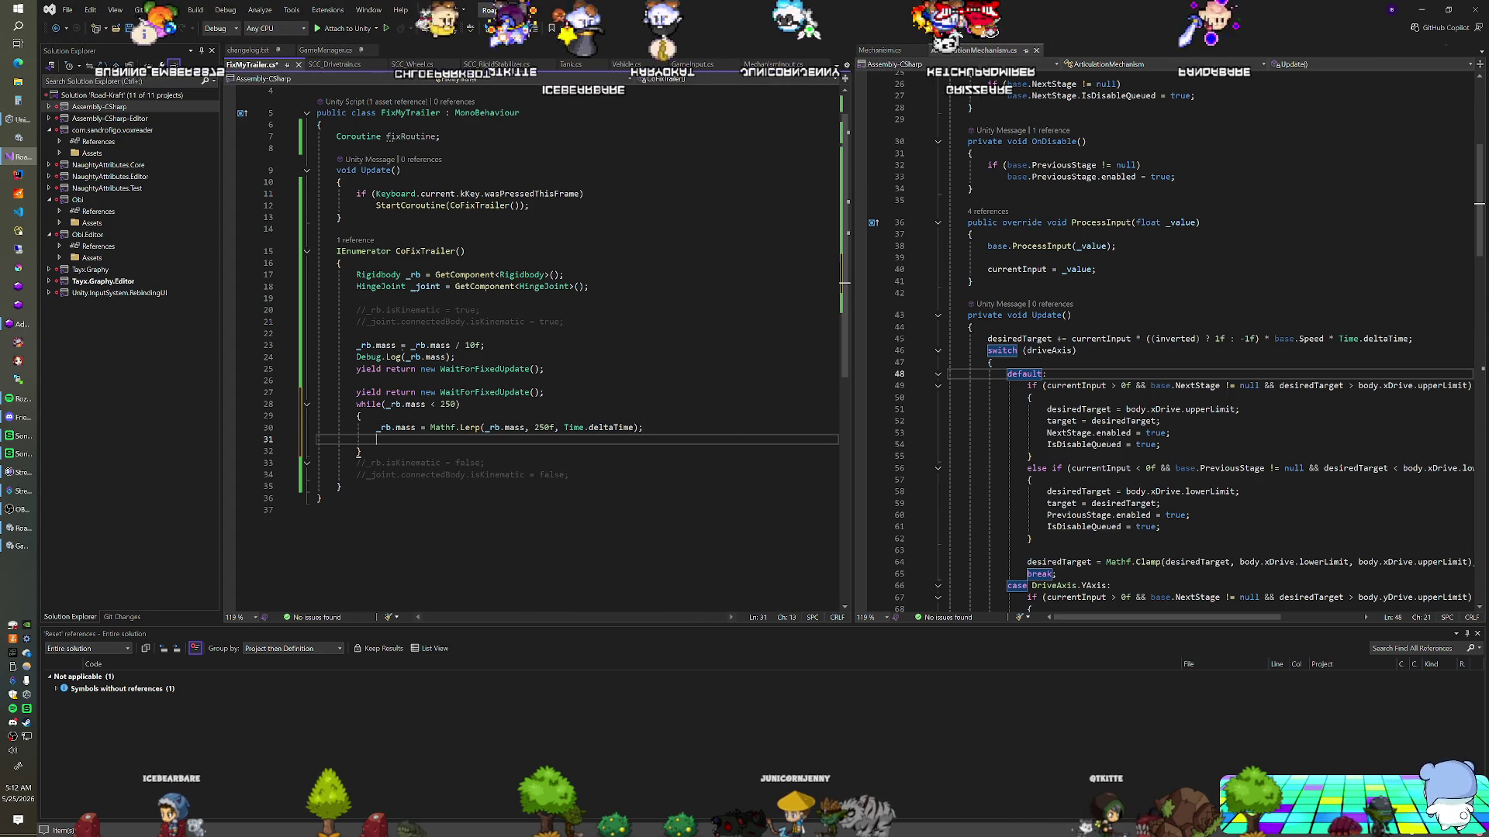
pyautogui.write('yield return null;')
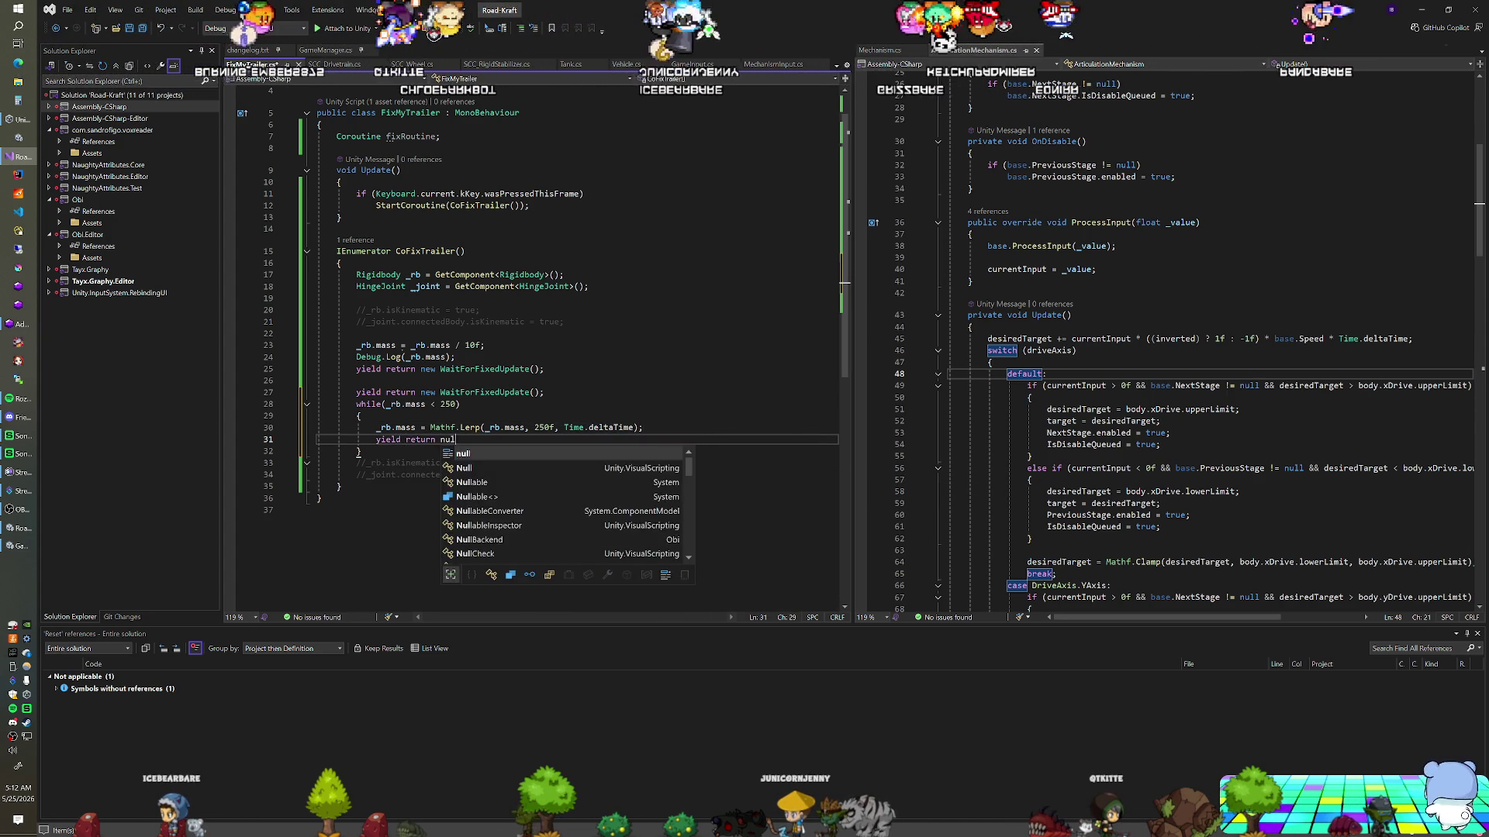
pyautogui.hotkey('alt', 'Tab')
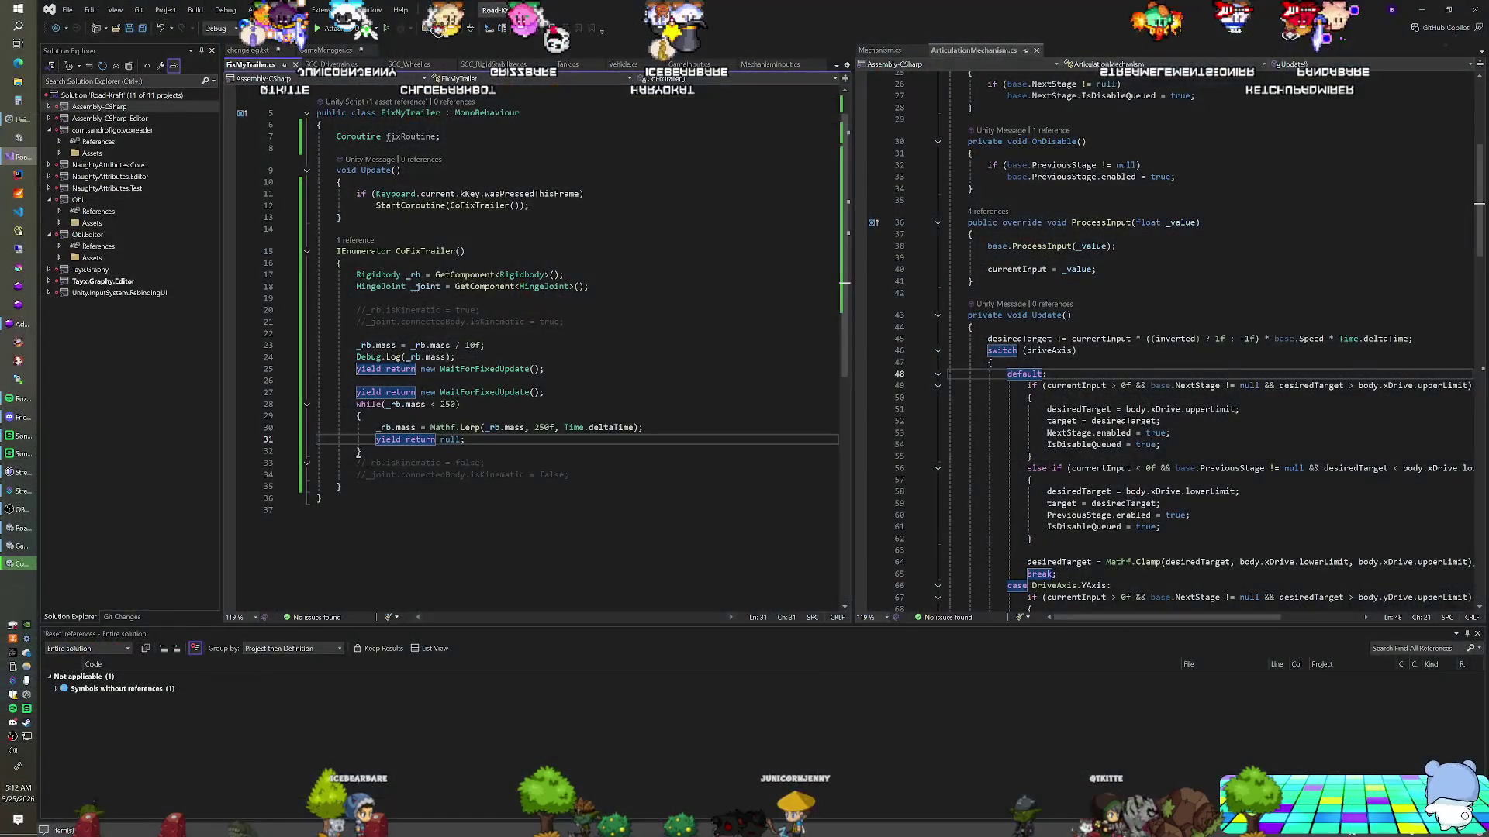
# Log the mass each frame with Debug.Log(_rb.mass) after the Lerp line
pyautogui.press('Return')
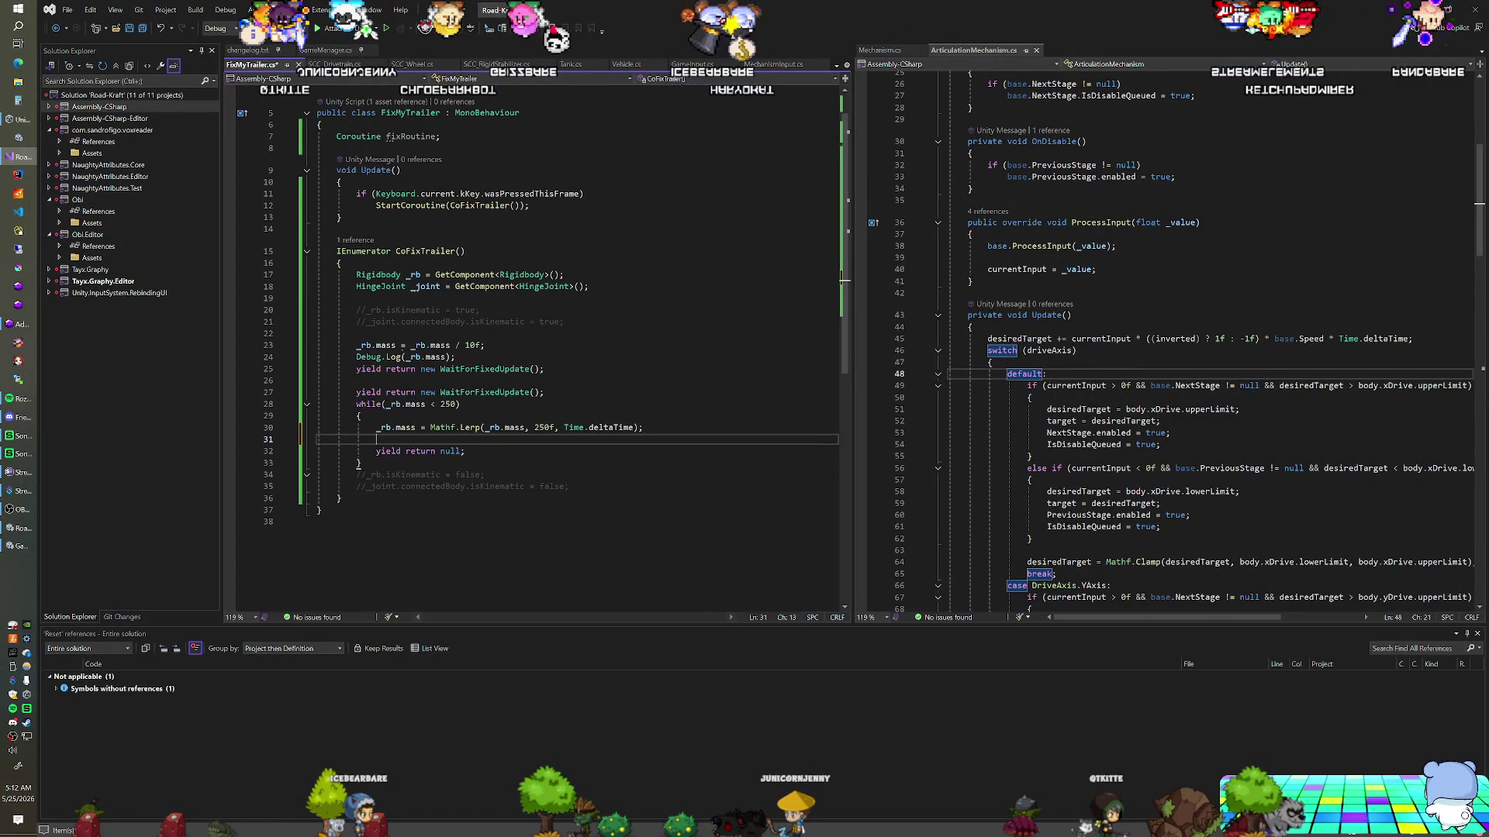
pyautogui.write('Debug.Lo')
pyautogui.write('g(_rb.m')
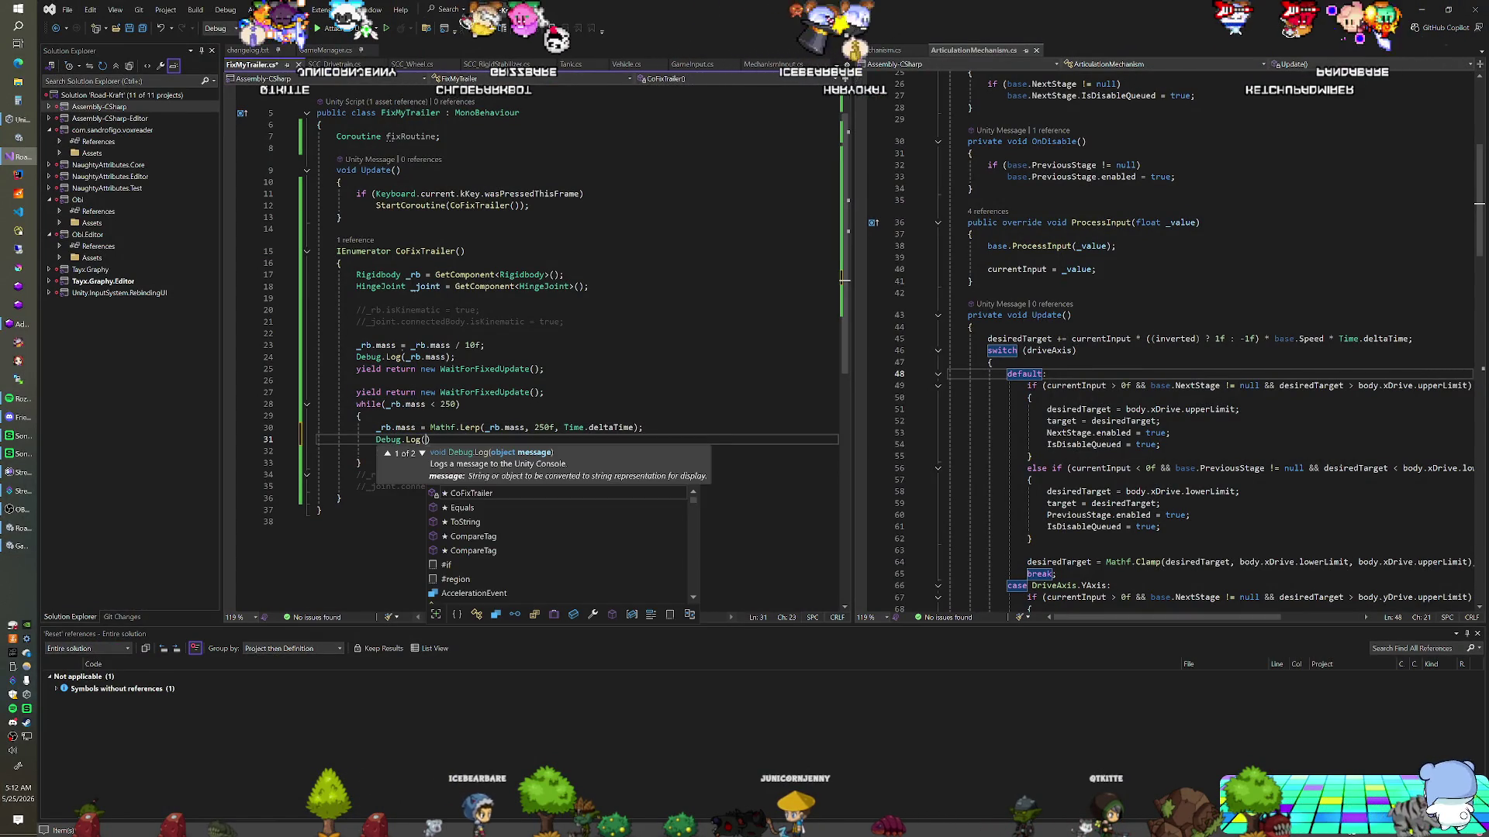
pyautogui.write('ass);')
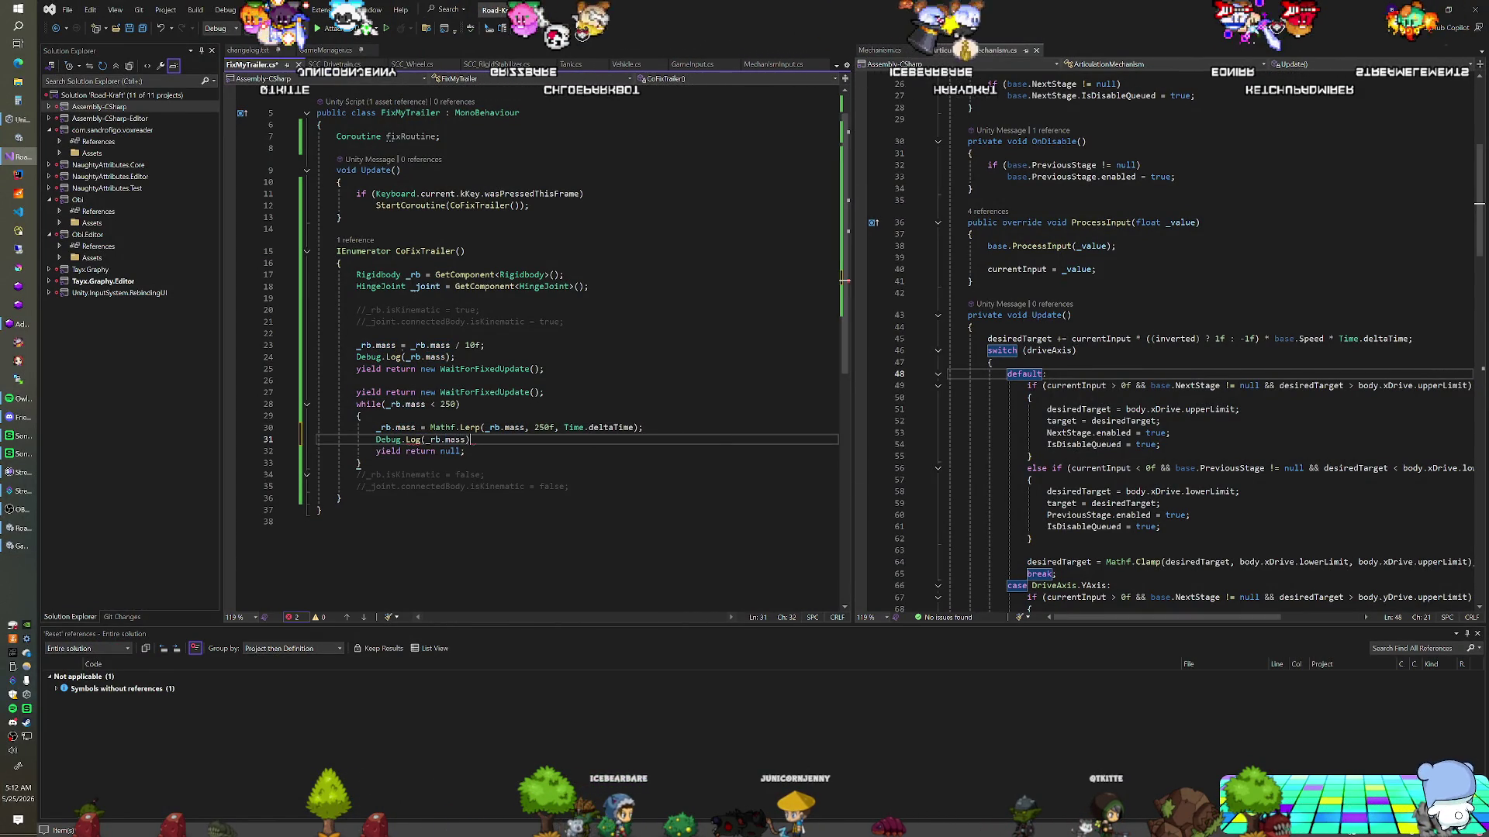
pyautogui.hotkey('alt', 'Tab')
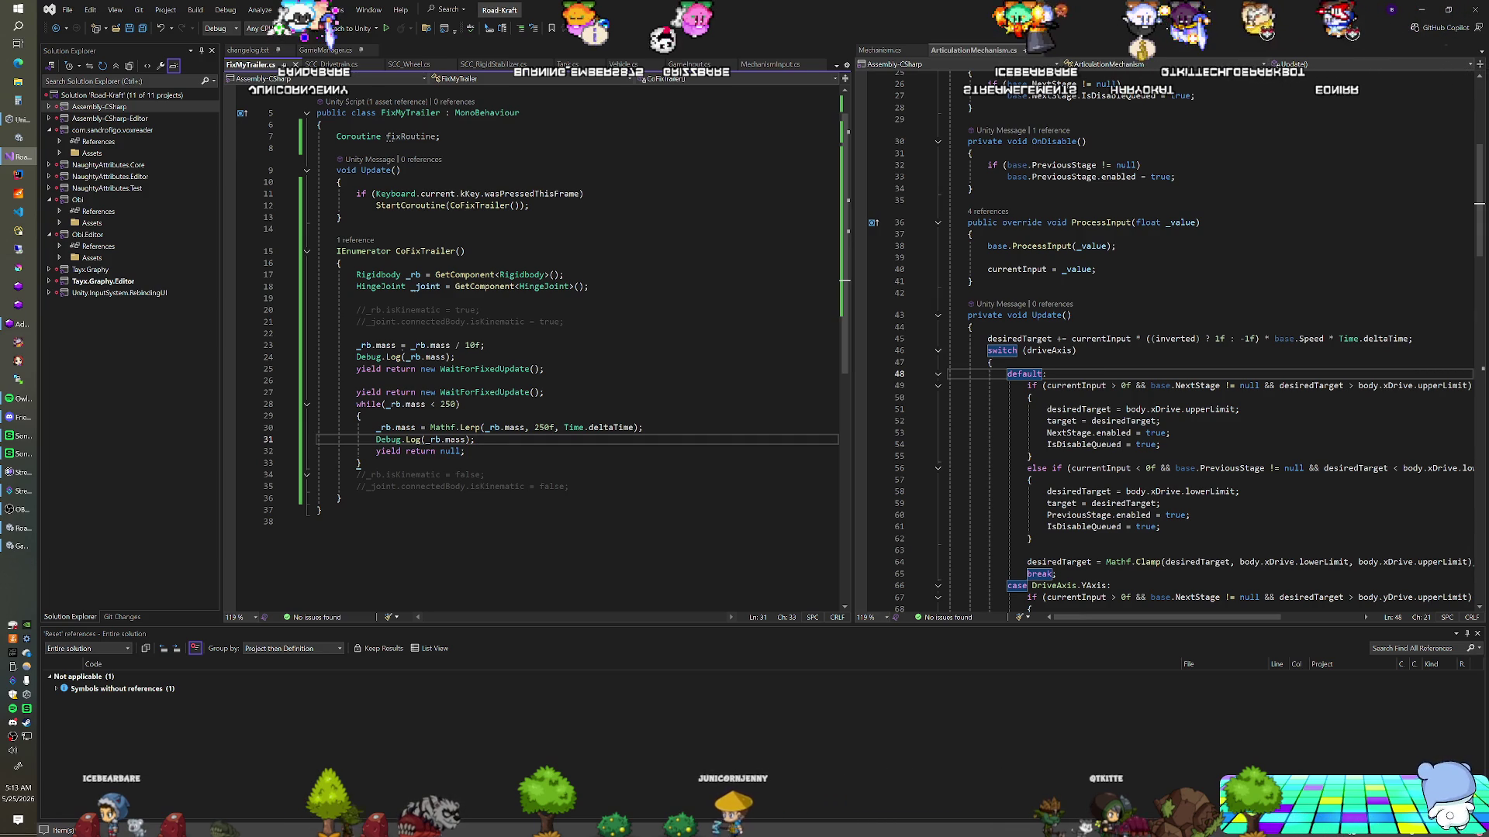
pyautogui.click(385, 369)
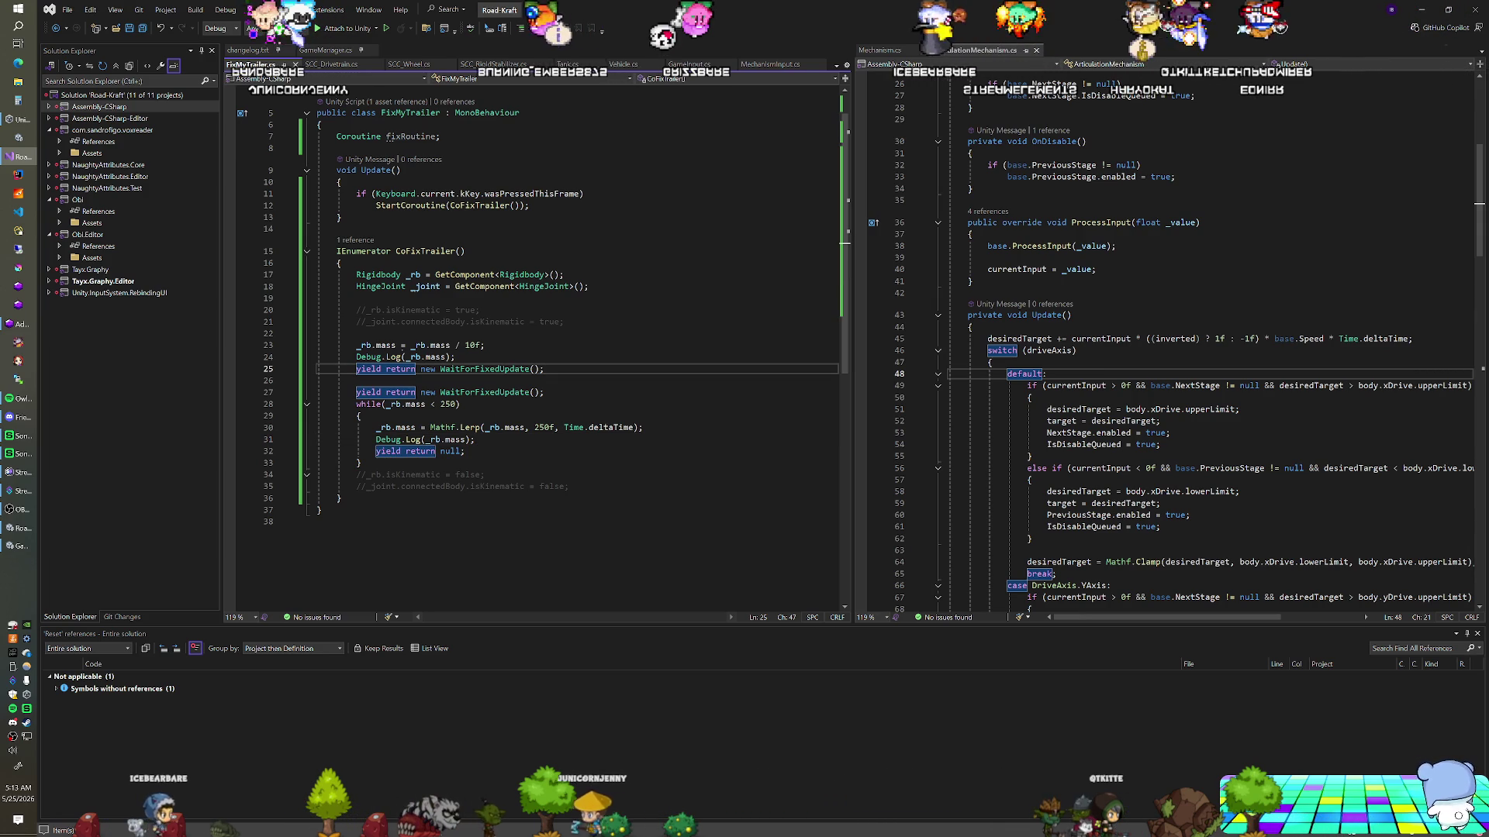